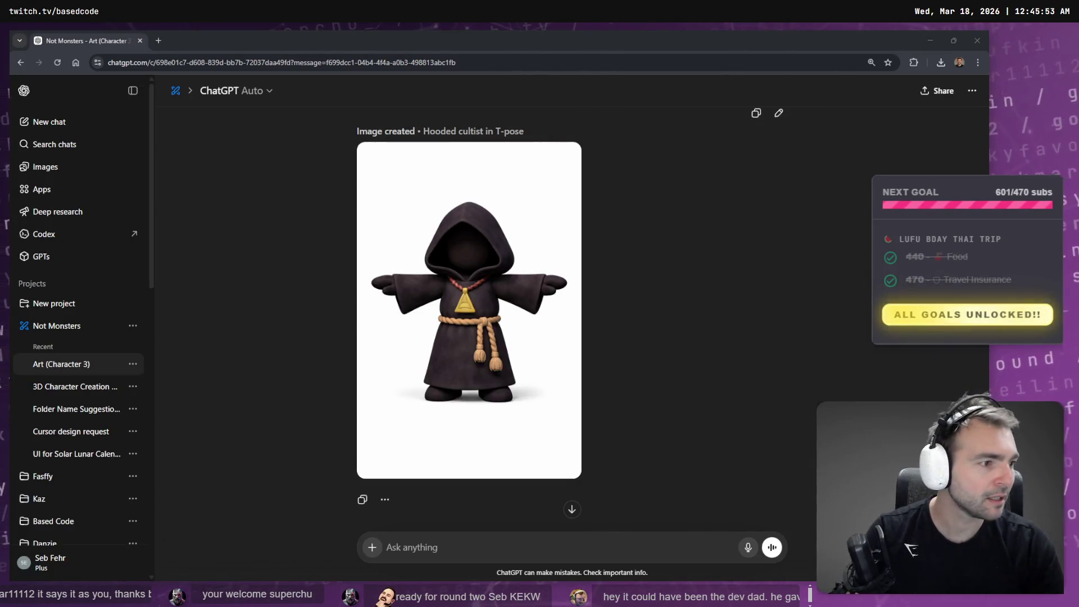
Step: Open the cultist image editor and dictate a request for slimmer robe arms and a lighter hood
{"action": "left_click", "coordinate": [455, 283]}
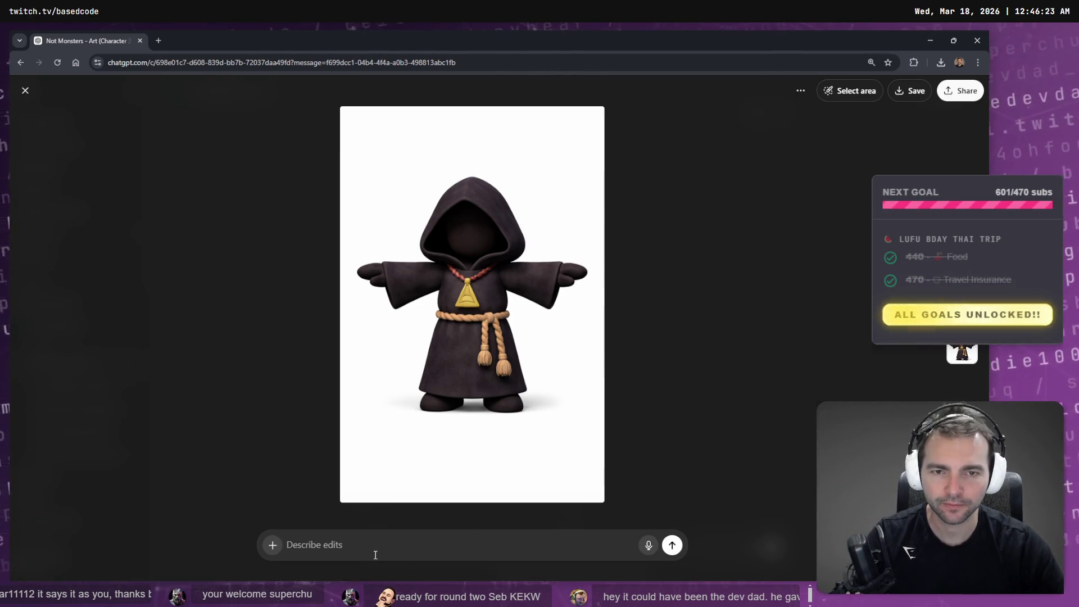
{"action": "key", "text": "super+h"}
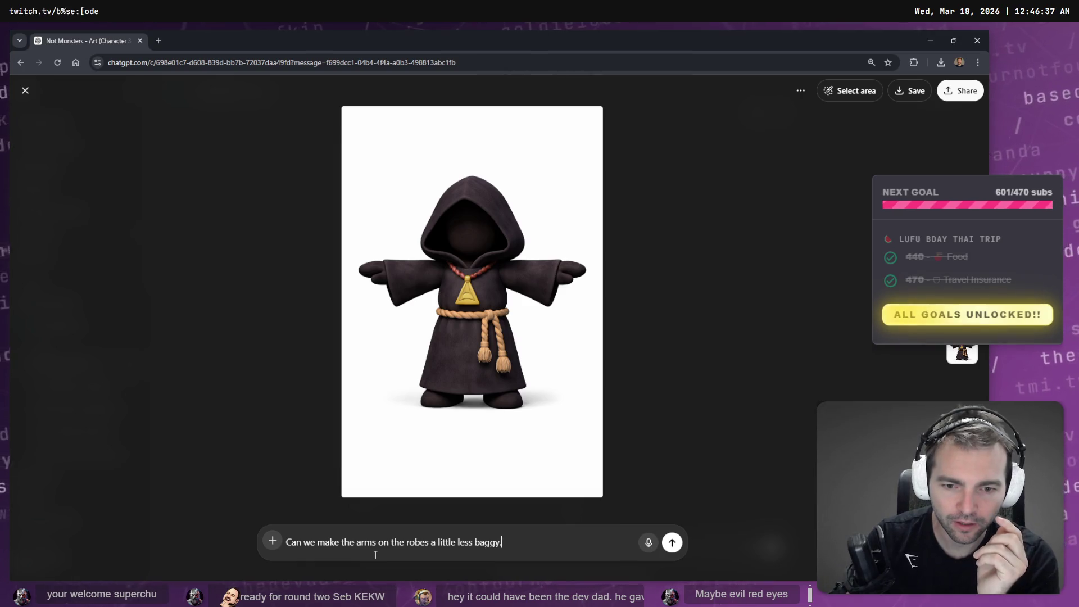
{"action": "key", "text": "super+h"}
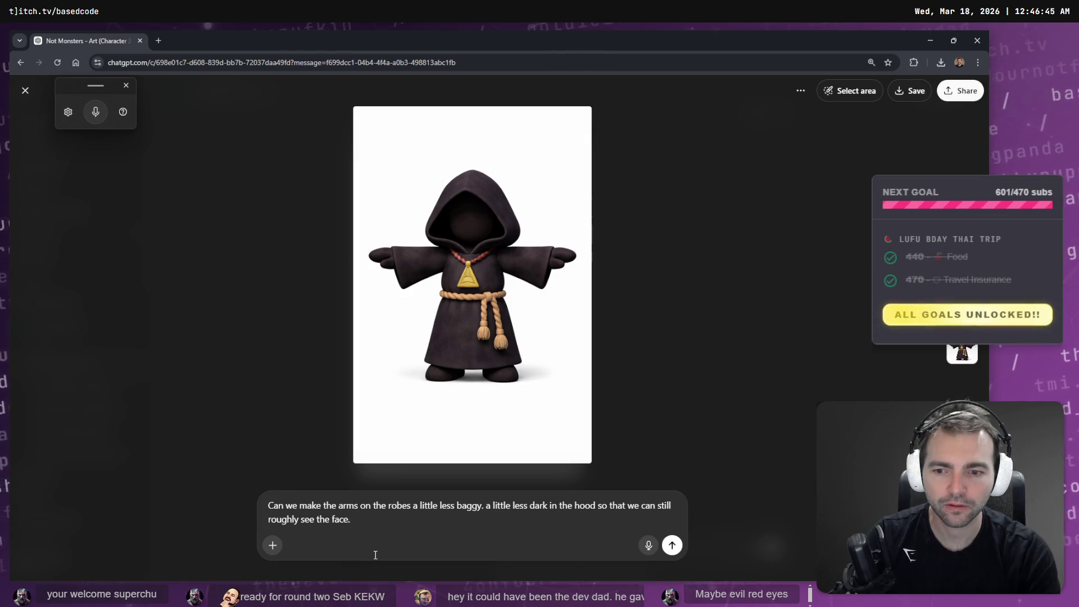
Step: Send the robe-and-hood edit, then copy the revised cultist image to the clipboard
{"action": "key", "text": "Return"}
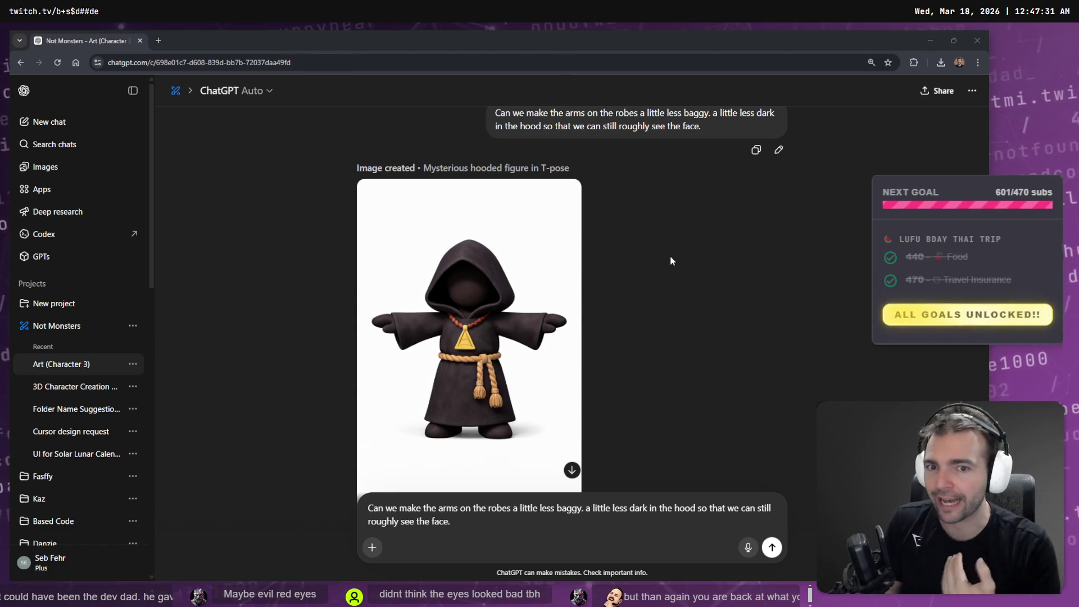
{"action": "left_click", "coordinate": [541, 284]}
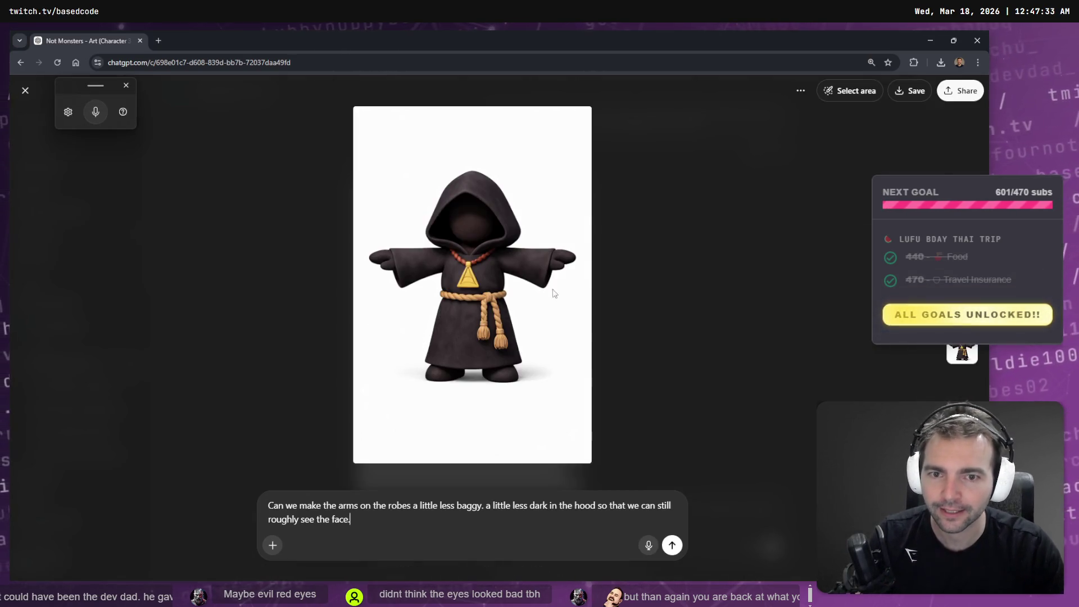
{"action": "right_click", "coordinate": [517, 259]}
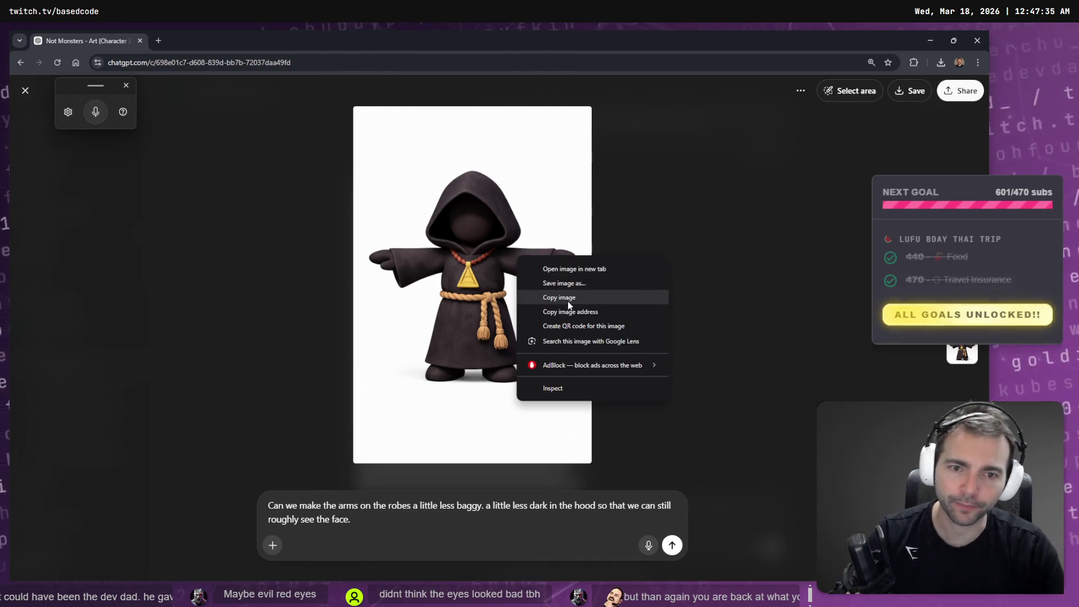
{"action": "left_click", "coordinate": [585, 300]}
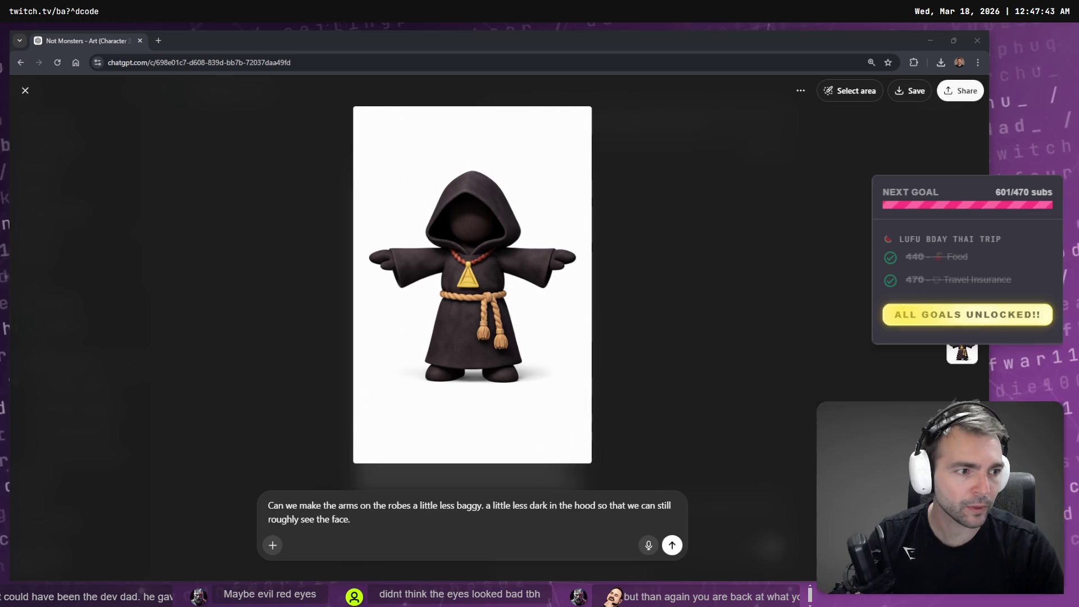
Step: Paste the revised cultist into tldraw, resize it, and align it under the 'Cultist (Lobby)' label
{"action": "key", "text": "alt+Tab"}
{"action": "key", "text": "ctrl+v"}
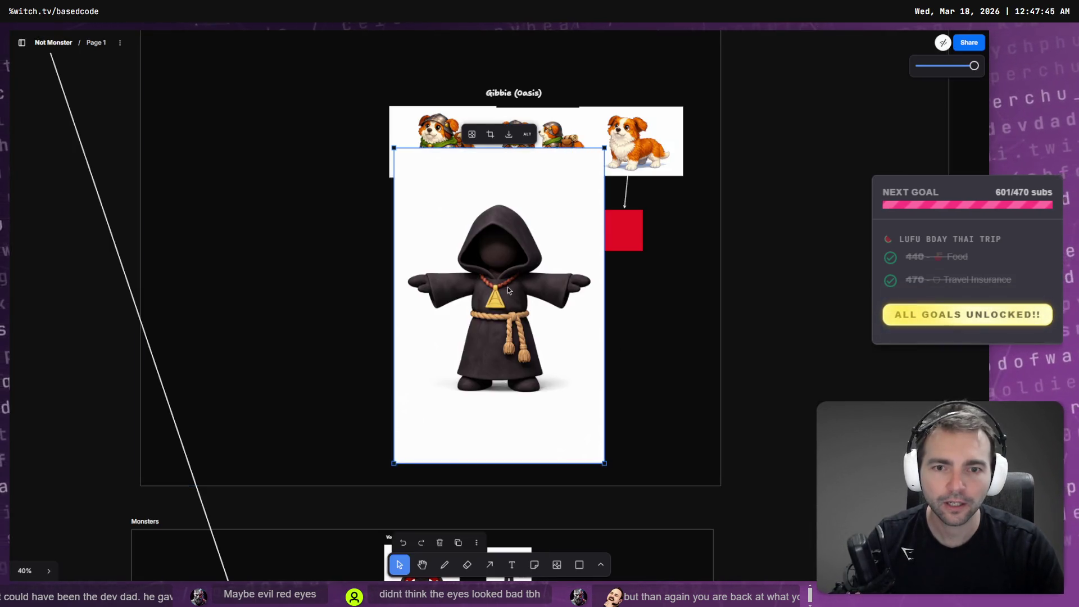
{"action": "mouse_move", "coordinate": [605, 148]}
{"action": "left_mouse_down"}
{"action": "mouse_move", "coordinate": [474, 339]}
{"action": "mouse_move", "coordinate": [500, 363]}
{"action": "mouse_move", "coordinate": [518, 358]}
{"action": "left_mouse_up"}
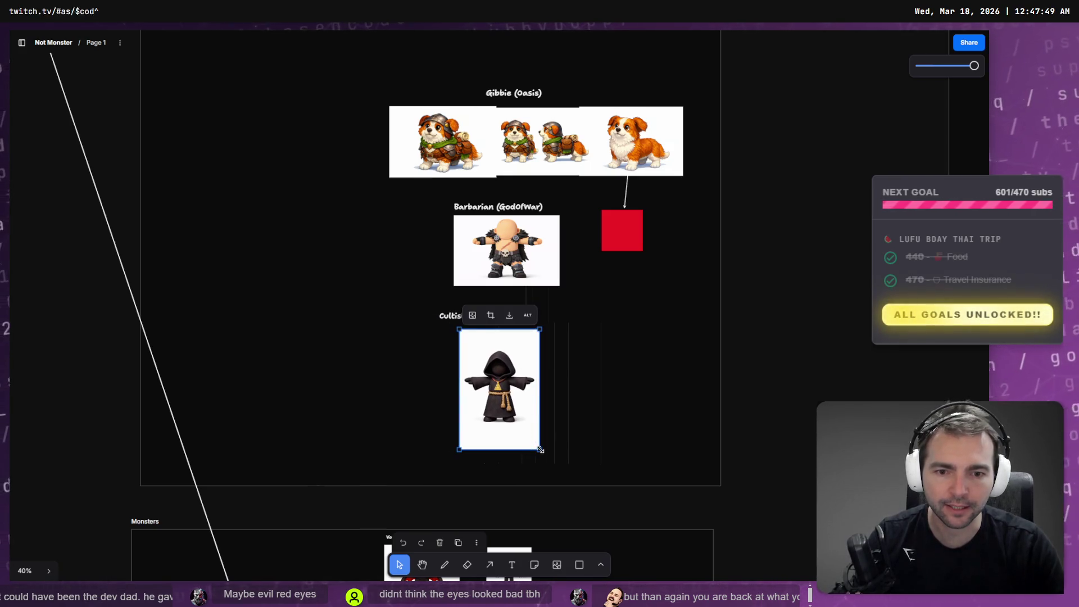
{"action": "left_click_drag", "start_coordinate": [539, 451], "coordinate": [556, 475]}
{"action": "left_click_drag", "start_coordinate": [536, 411], "coordinate": [528, 405]}
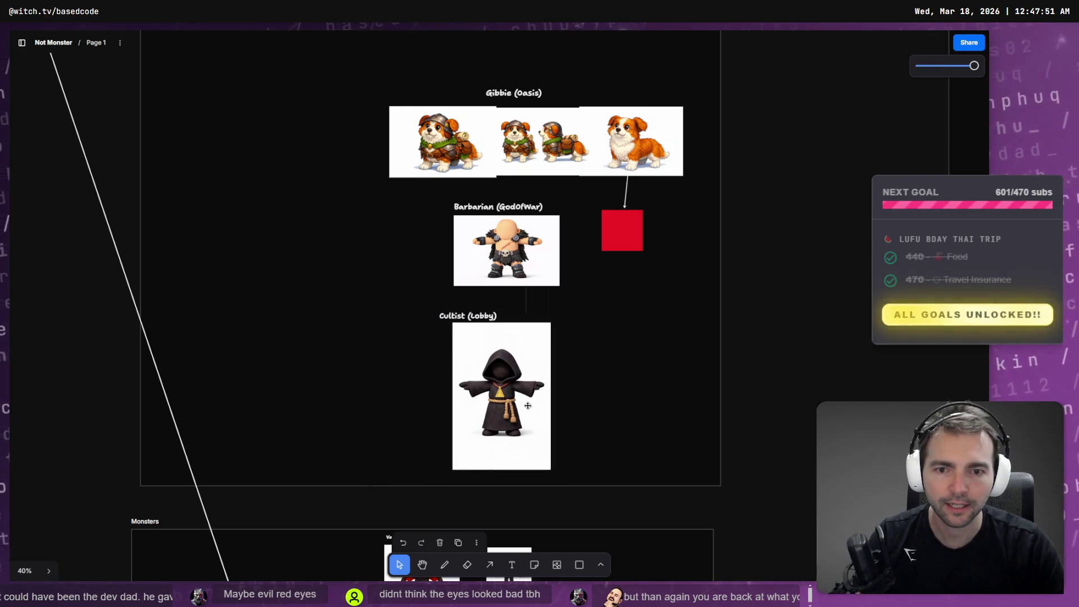
{"action": "left_click", "coordinate": [460, 317]}
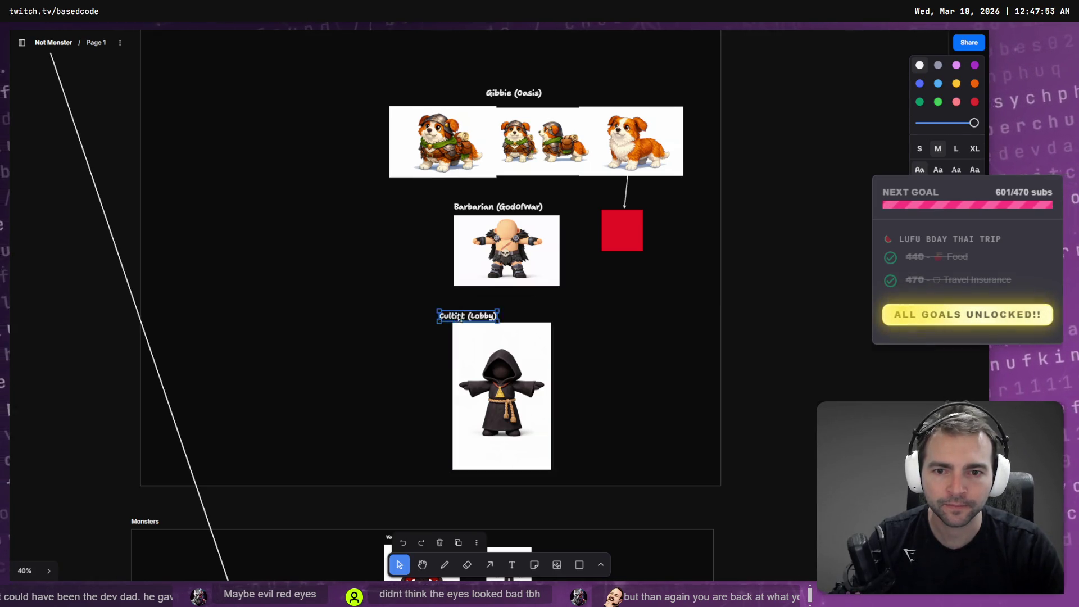
{"action": "left_click_drag", "start_coordinate": [459, 316], "coordinate": [453, 310]}
{"action": "left_click_drag", "start_coordinate": [503, 365], "coordinate": [506, 361]}
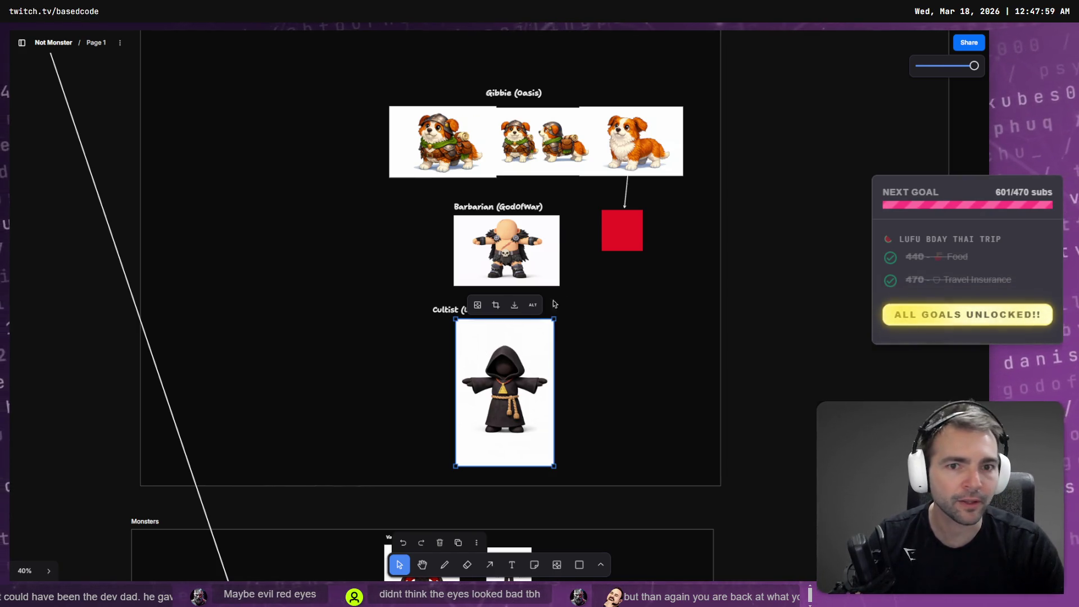
Step: Clear the old robe-and-hood request from ChatGPT's prompt box
{"action": "key", "text": "alt+Tab"}
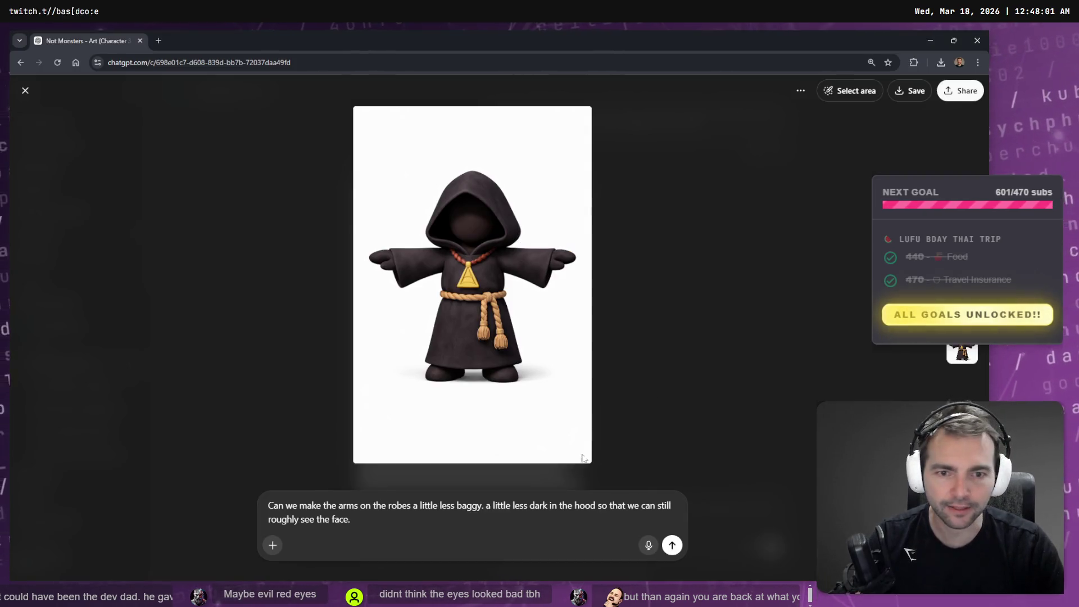
{"action": "key", "text": "super+h"}
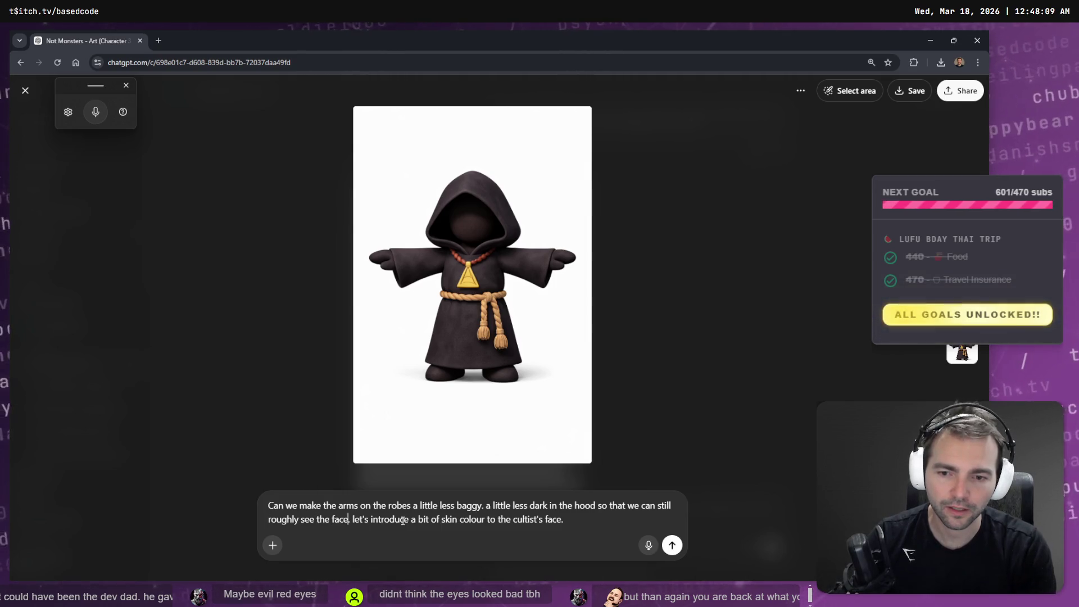
{"action": "key", "text": "shift+Home"}
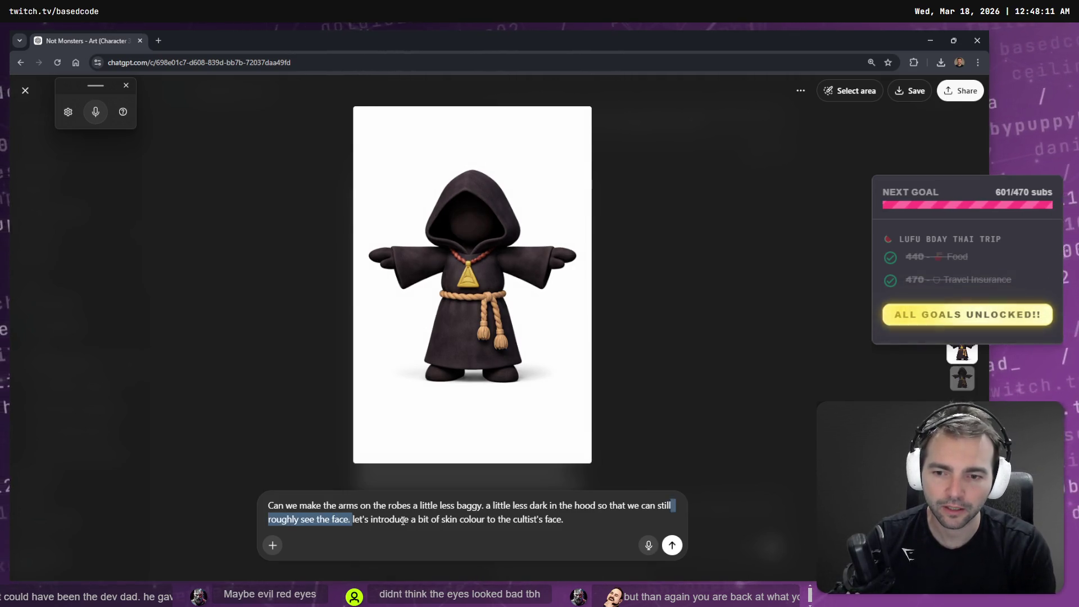
{"action": "key", "text": "ctrl+shift+Left"}
{"action": "key", "text": "ctrl+shift+Left"}
{"action": "key", "text": "ctrl+shift+Left"}
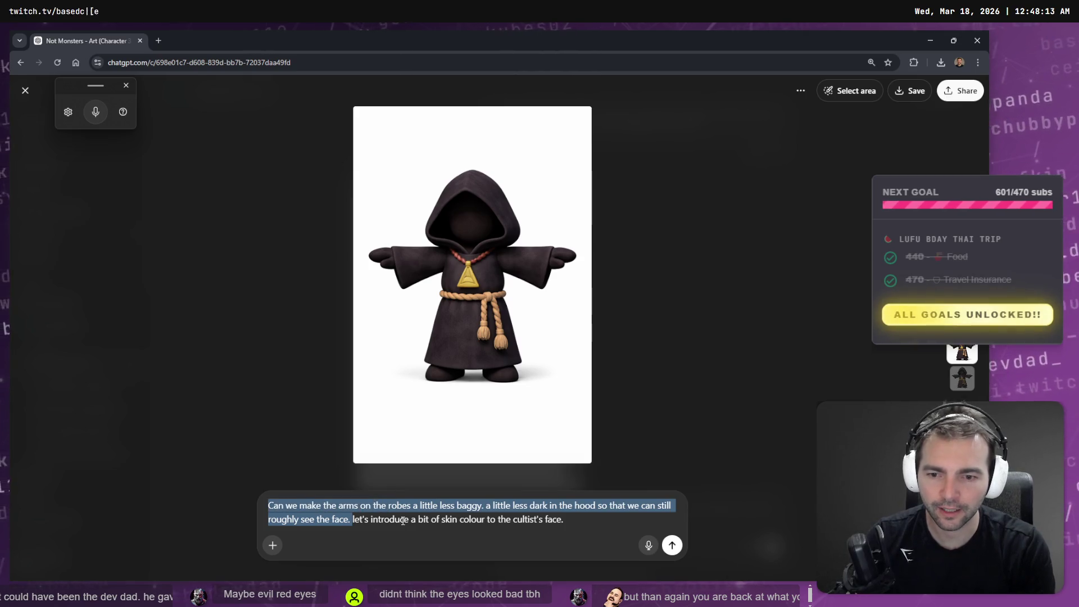
{"action": "key", "text": "BackSpace"}
{"action": "key", "text": "ctrl+a"}
{"action": "key", "text": "ctrl+x"}
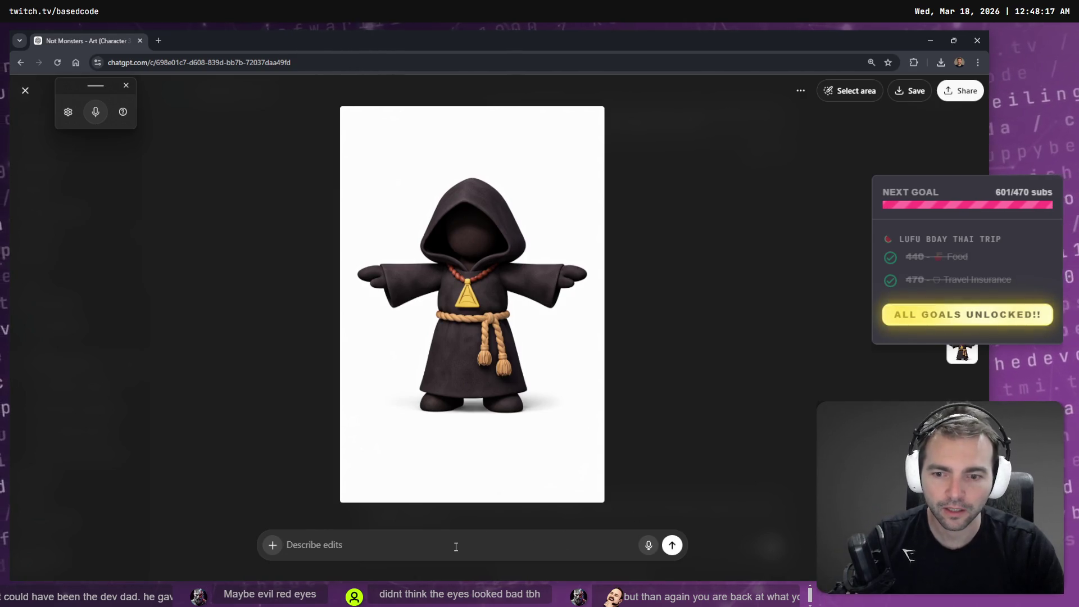
Step: Send the request 'Let's introduce a bit of skin colour to the cultist's head and face.'
{"action": "type", "text": "let's introduce a bit of skin colour to the cultist's face."}
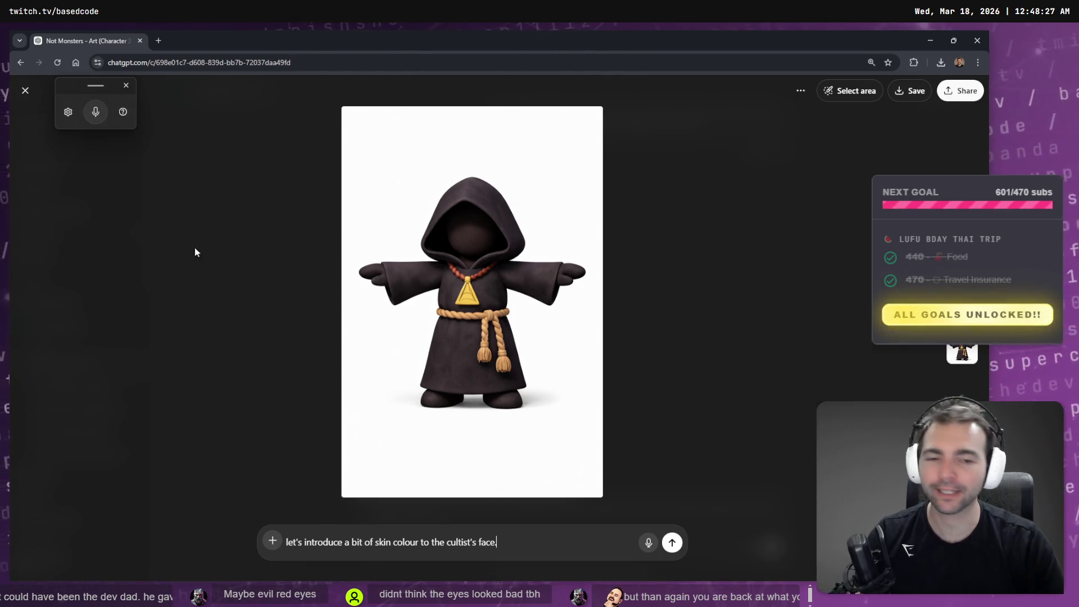
{"action": "key", "text": "Home"}
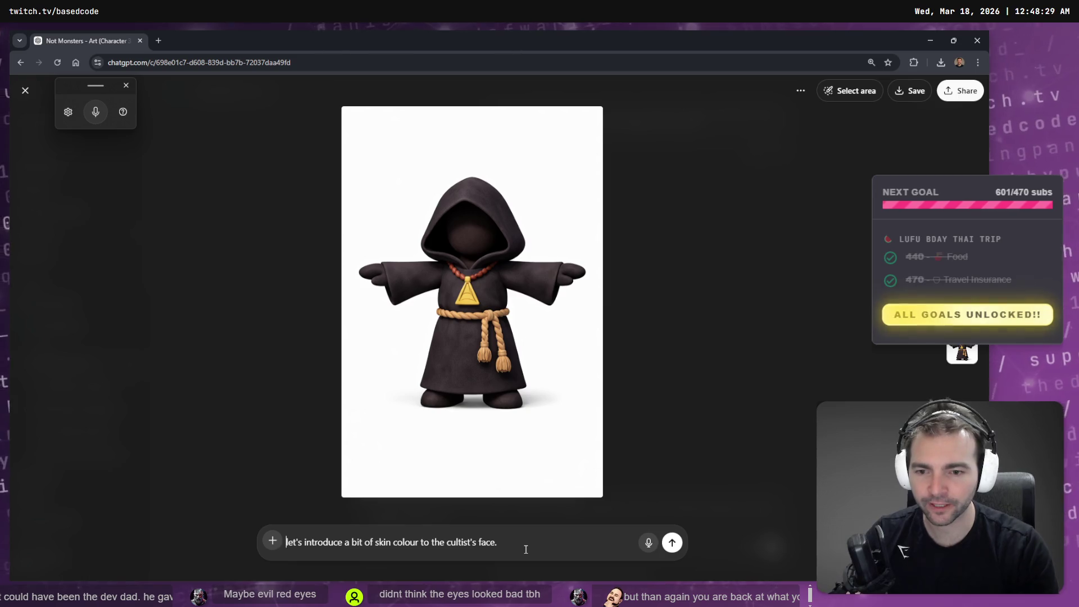
{"action": "key", "text": "Delete"}
{"action": "type", "text": "L"}
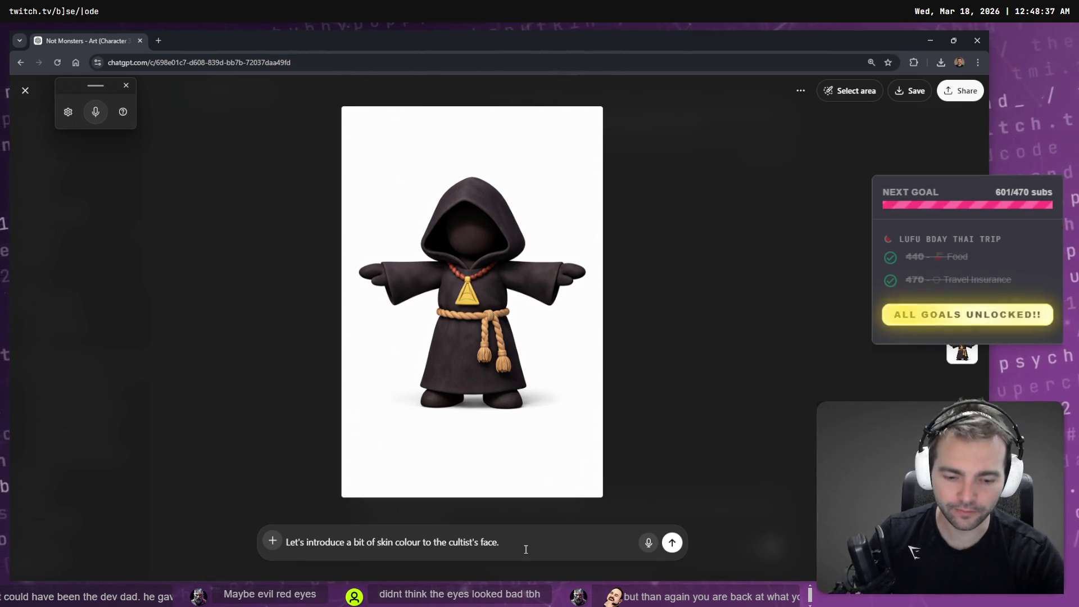
{"action": "left_click", "coordinate": [526, 549]}
{"action": "key", "text": "BackSpace"}
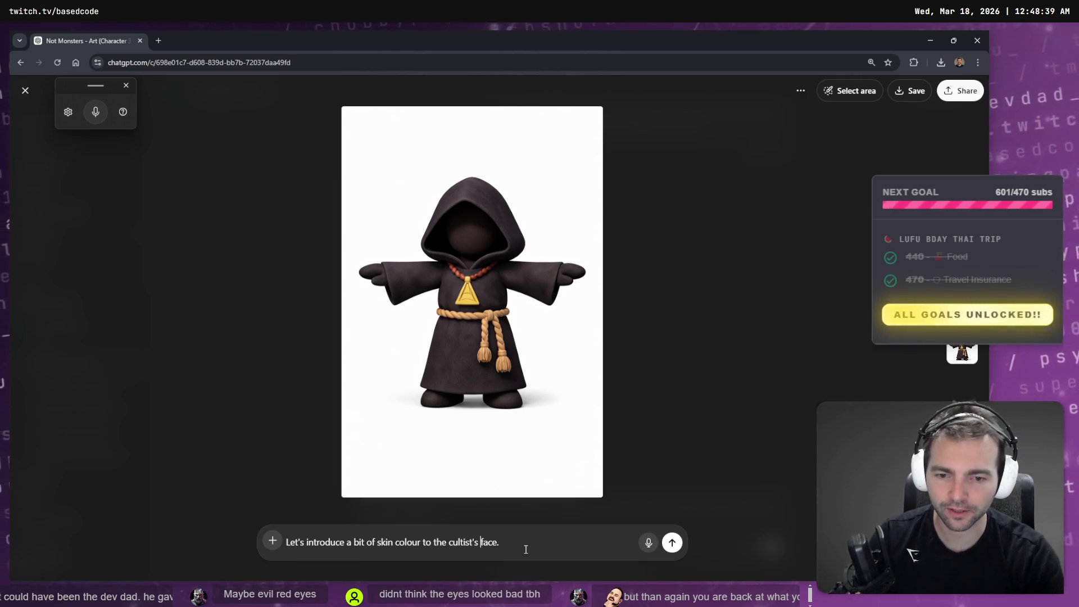
{"action": "key", "text": "ctrl+Left"}
{"action": "type", "text": "head and"}
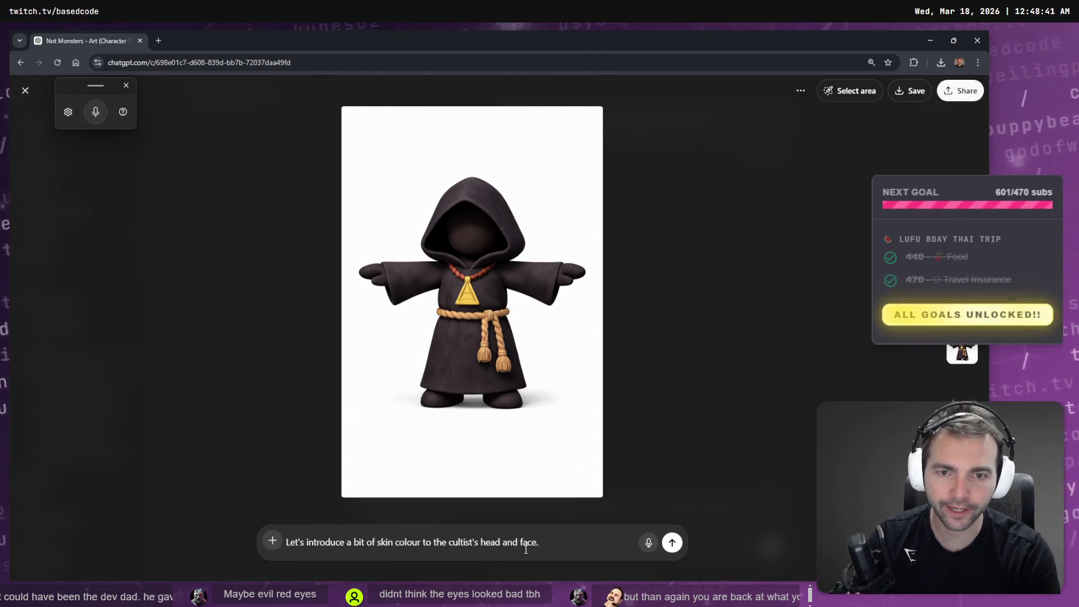
{"action": "left_click", "coordinate": [673, 543]}
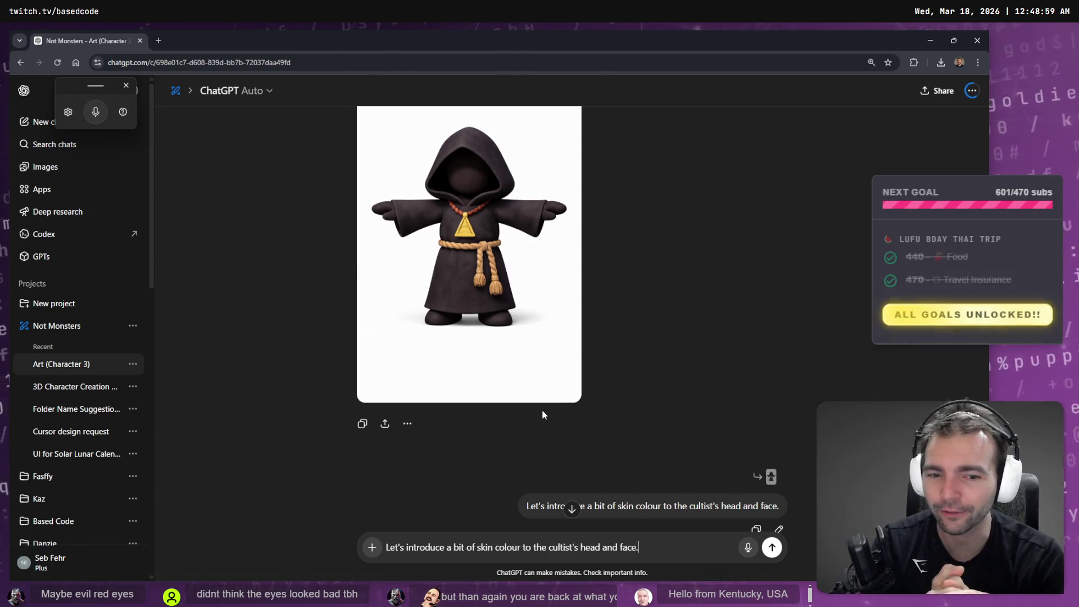
Step: Generate the skin-coloured cultist and open it full size
{"action": "key", "text": "Return"}
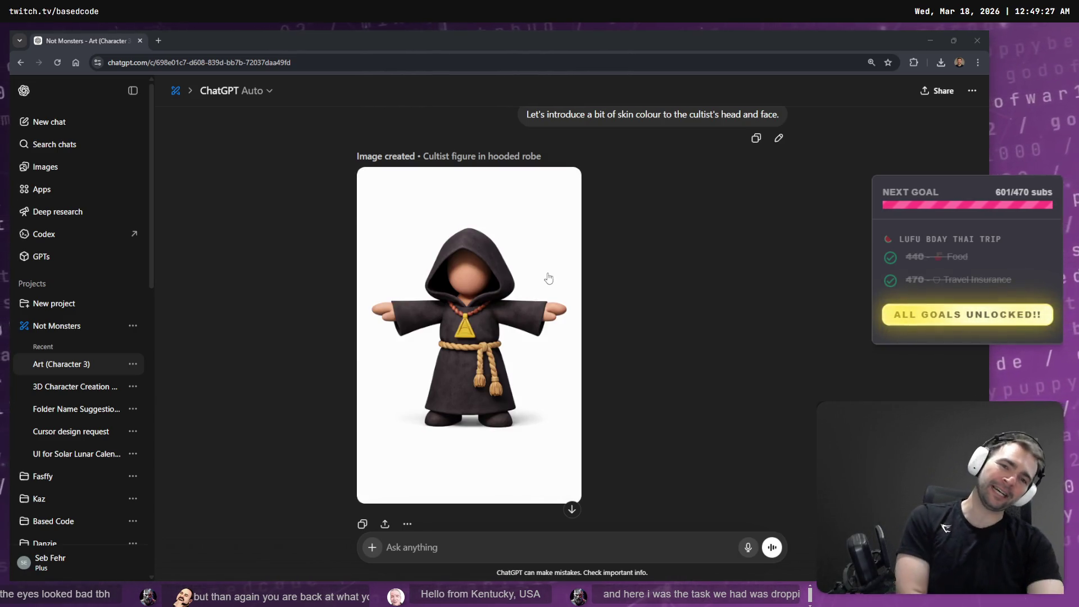
{"action": "key", "text": "super+h"}
{"action": "left_click", "coordinate": [487, 285]}
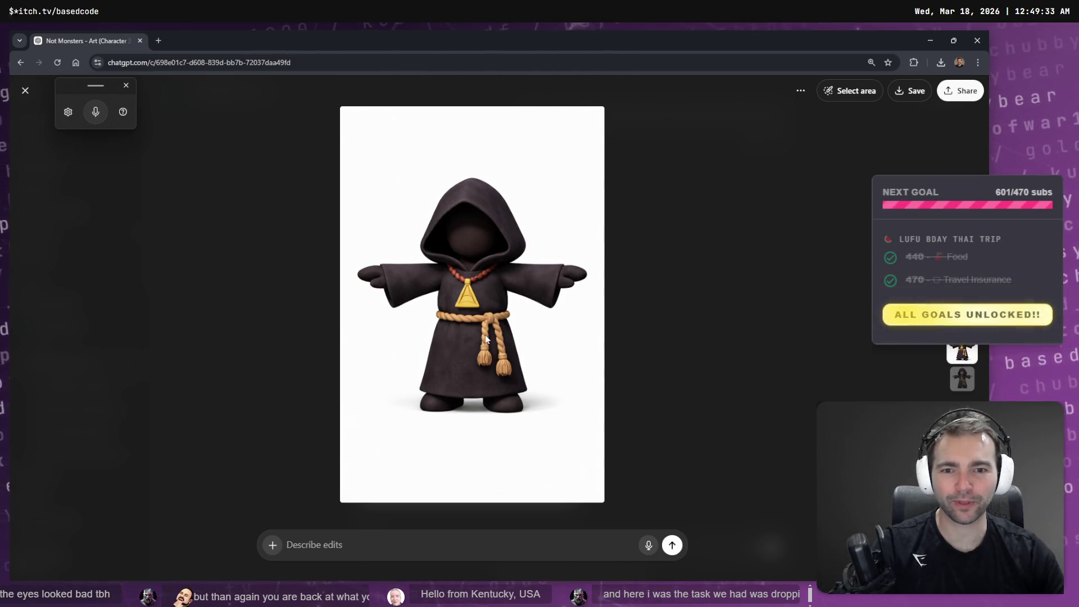
Step: Compare the skin-faced and dark-faced versions, then copy the skin-faced image
{"action": "key", "text": "Up"}
{"action": "key", "text": "Down"}
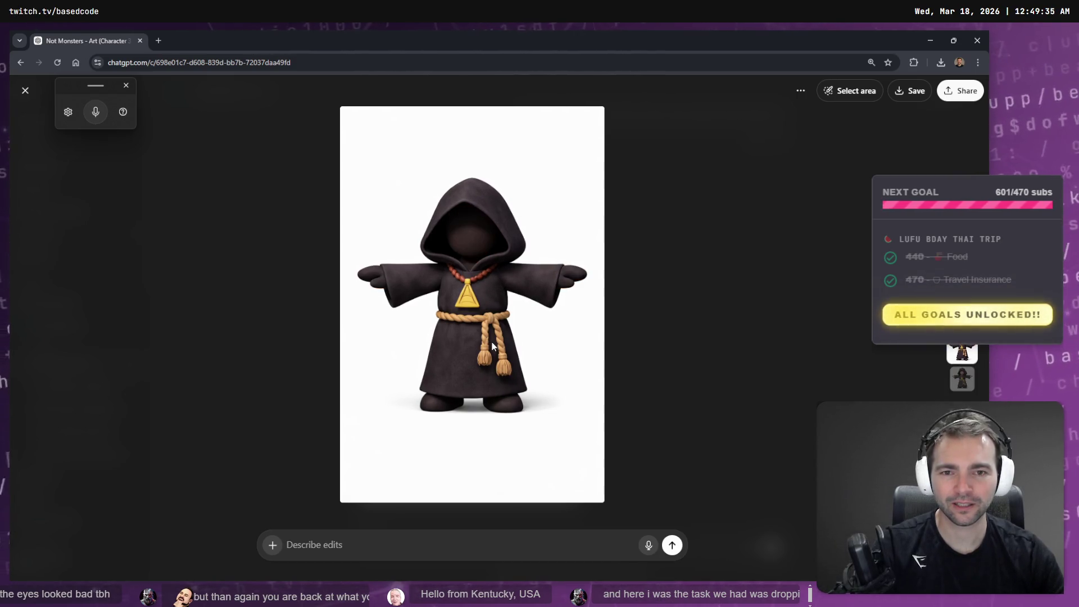
{"action": "key", "text": "Up"}
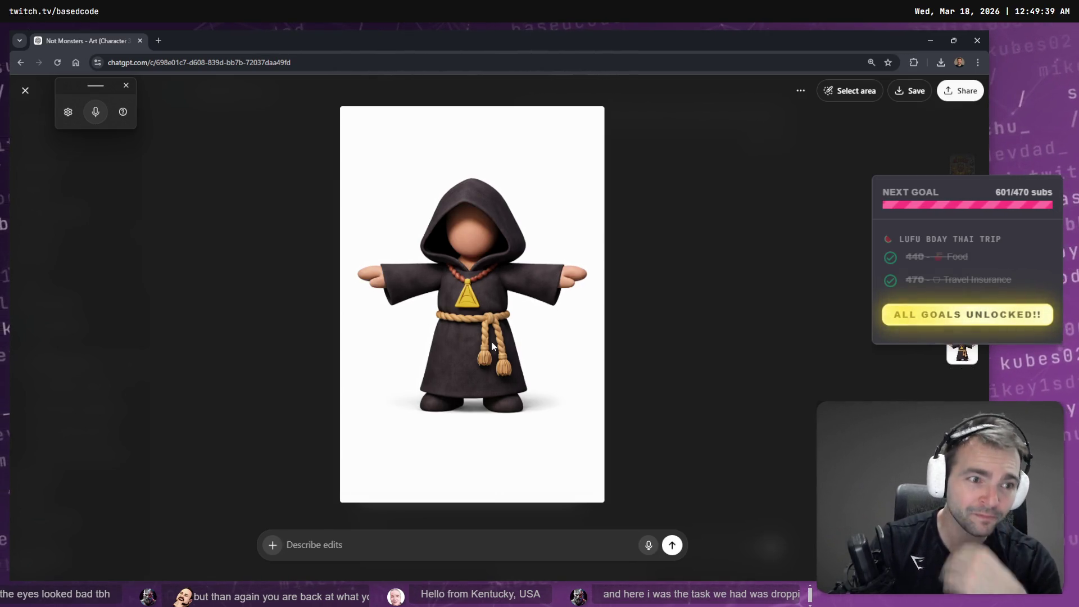
{"action": "right_click", "coordinate": [504, 304]}
{"action": "left_click", "coordinate": [556, 346]}
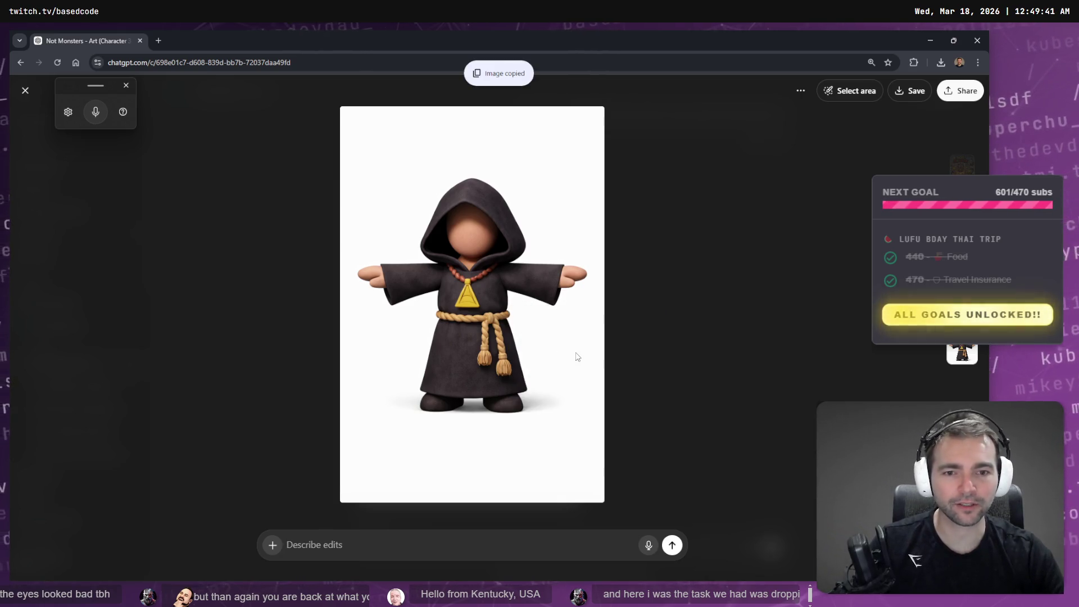
{"action": "key", "text": "alt+Tab"}
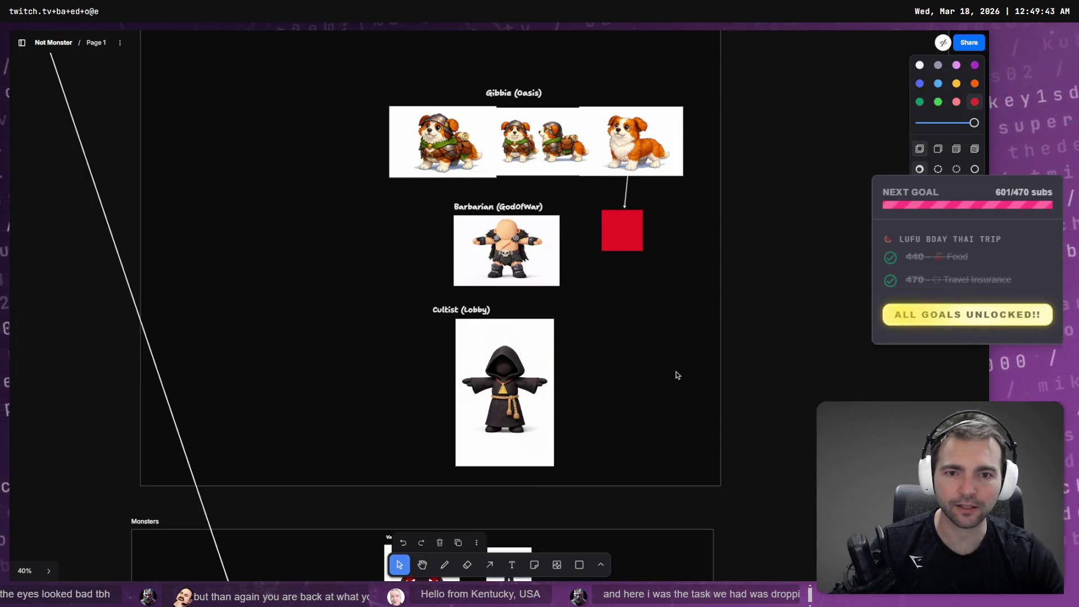
Step: Paste the skin-faced cultist and shrink it to fit under Cultist (Lobby)
{"action": "key", "text": "ctrl+v"}
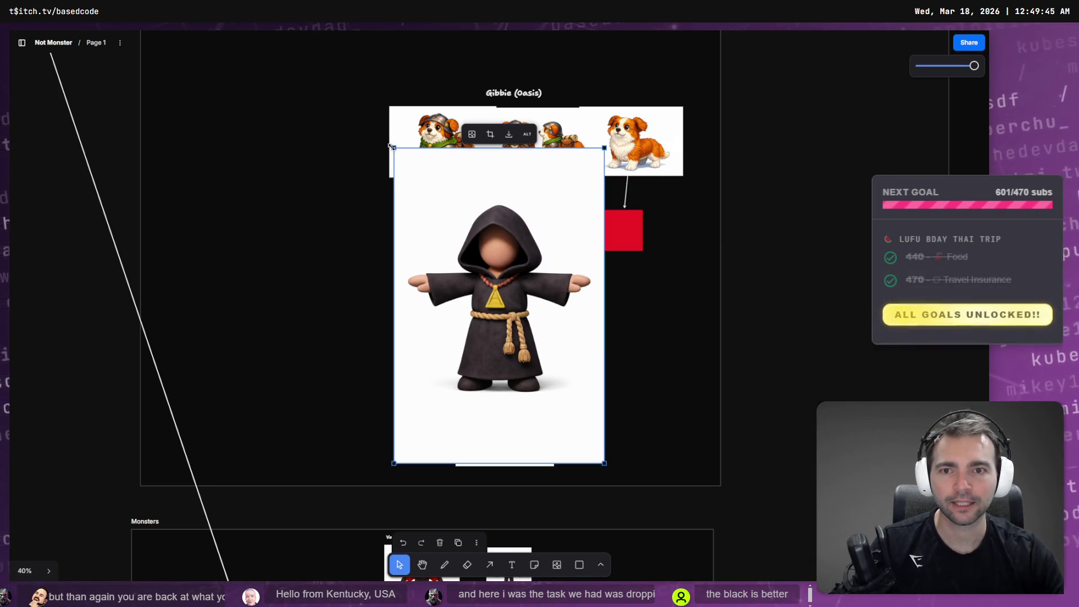
{"action": "mouse_move", "coordinate": [392, 146]}
{"action": "left_mouse_down"}
{"action": "mouse_move", "coordinate": [513, 337]}
{"action": "mouse_move", "coordinate": [502, 308]}
{"action": "left_mouse_up"}
{"action": "left_click_drag", "start_coordinate": [561, 356], "coordinate": [610, 365]}
{"action": "left_click_drag", "start_coordinate": [654, 471], "coordinate": [655, 462]}
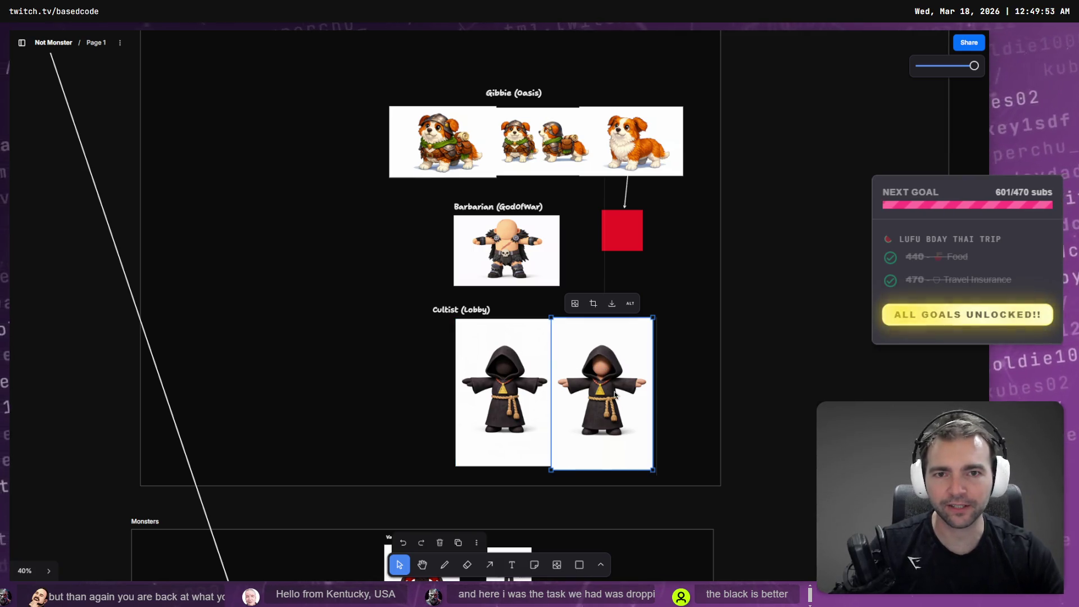
Step: Arrange the skin-faced and dark-faced cultists side by side under Cultist (Lobby)
{"action": "scroll", "coordinate": [582, 365], "scroll_direction": "up", "scroll_amount": 7}
{"action": "mouse_move", "coordinate": [615, 395]}
{"action": "left_mouse_down"}
{"action": "mouse_move", "coordinate": [581, 366]}
{"action": "mouse_move", "coordinate": [575, 389]}
{"action": "mouse_move", "coordinate": [462, 337]}
{"action": "mouse_move", "coordinate": [420, 368]}
{"action": "mouse_move", "coordinate": [427, 385]}
{"action": "mouse_move", "coordinate": [427, 240]}
{"action": "left_mouse_up"}
{"action": "scroll", "coordinate": [425, 371], "scroll_direction": "up", "scroll_amount": 2}
{"action": "scroll", "coordinate": [420, 369], "scroll_direction": "up", "scroll_amount": 3}
{"action": "scroll", "coordinate": [427, 385], "scroll_direction": "up", "scroll_amount": 2}
{"action": "scroll", "coordinate": [428, 321], "scroll_direction": "up", "scroll_amount": 1}
{"action": "scroll", "coordinate": [431, 335], "scroll_direction": "up", "scroll_amount": 4}
{"action": "scroll", "coordinate": [430, 325], "scroll_direction": "up", "scroll_amount": 1}
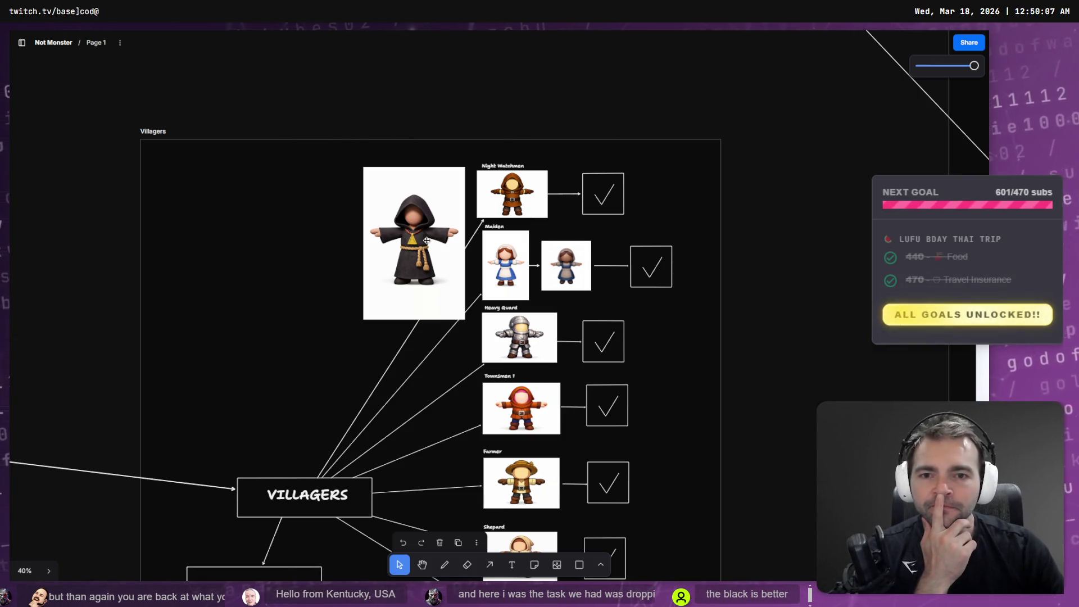
{"action": "scroll", "coordinate": [427, 240], "scroll_direction": "down", "scroll_amount": 5}
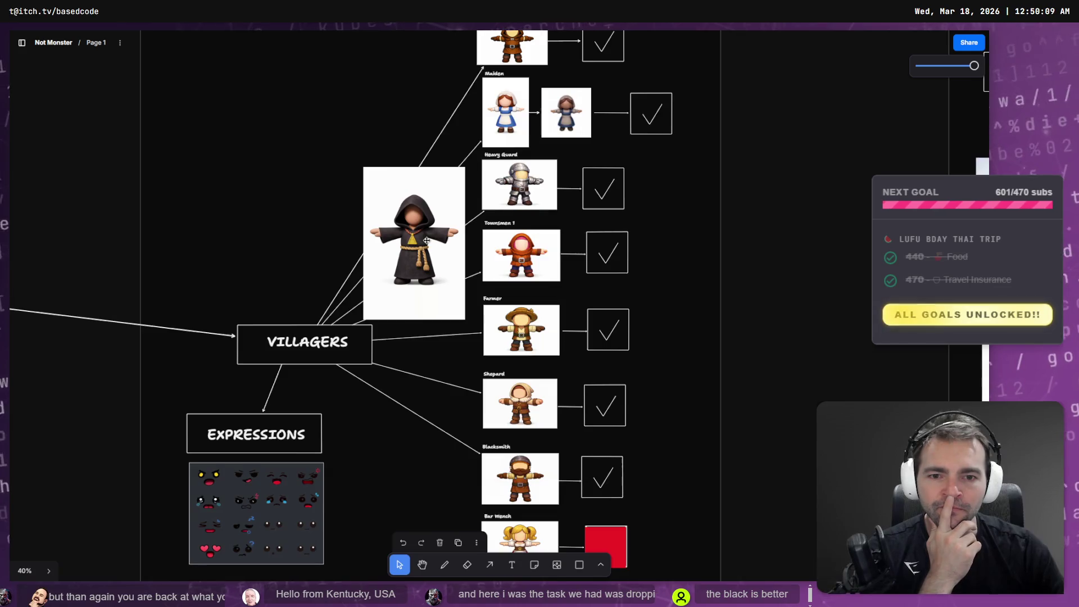
{"action": "scroll", "coordinate": [427, 240], "scroll_direction": "down", "scroll_amount": 4}
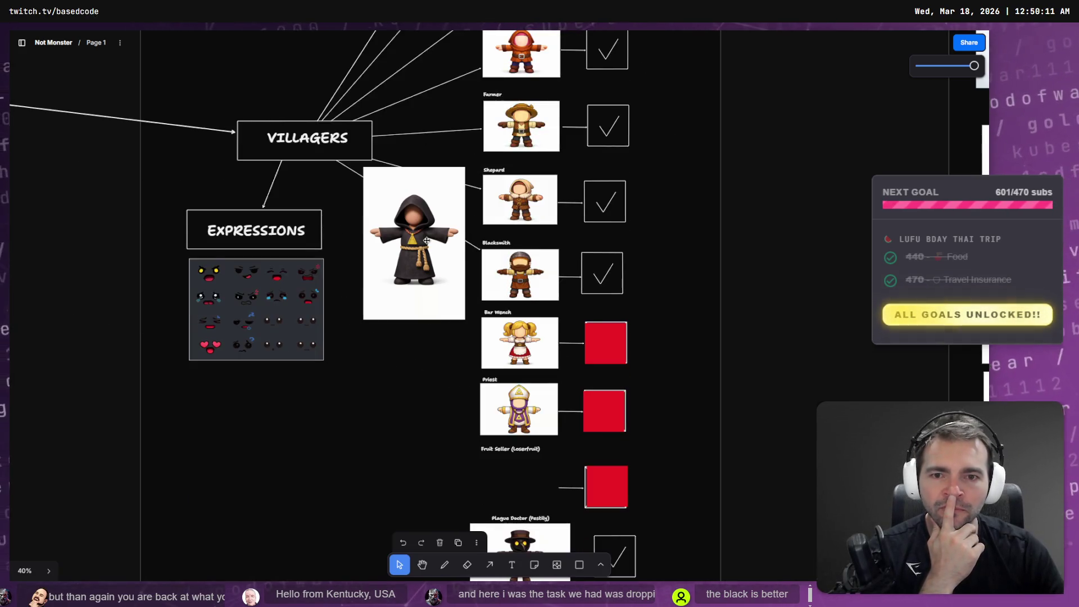
{"action": "scroll", "coordinate": [426, 240], "scroll_direction": "down", "scroll_amount": 5}
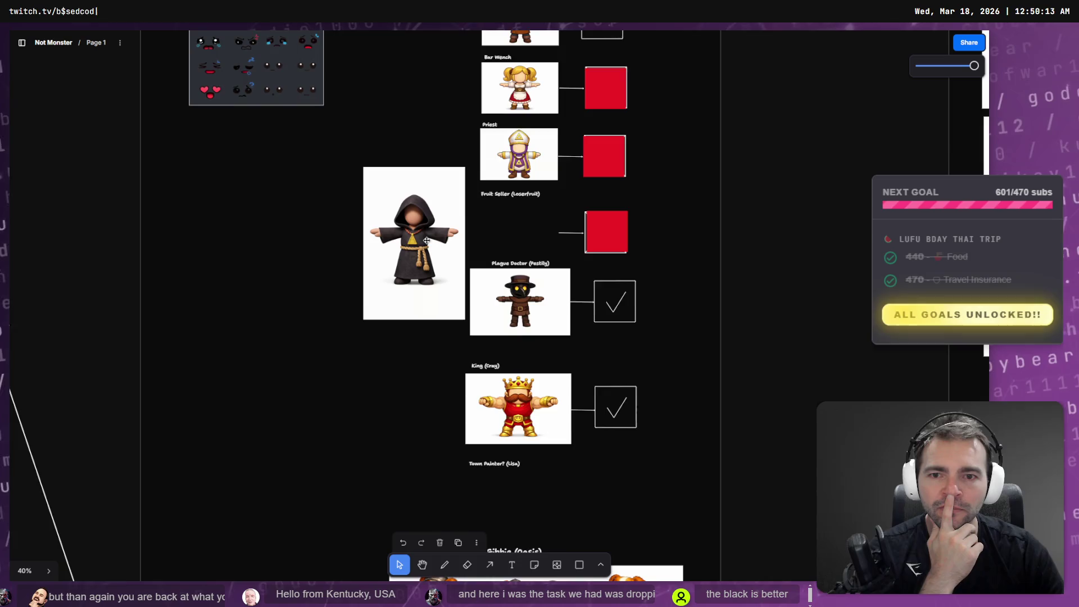
{"action": "mouse_move", "coordinate": [427, 240]}
{"action": "left_mouse_down"}
{"action": "mouse_move", "coordinate": [413, 251]}
{"action": "mouse_move", "coordinate": [397, 396]}
{"action": "left_mouse_up"}
{"action": "scroll", "coordinate": [410, 292], "scroll_direction": "down", "scroll_amount": 5}
{"action": "scroll", "coordinate": [413, 340], "scroll_direction": "up", "scroll_amount": 11}
{"action": "mouse_move", "coordinate": [475, 405]}
{"action": "left_mouse_down"}
{"action": "mouse_move", "coordinate": [413, 340]}
{"action": "mouse_move", "coordinate": [381, 318]}
{"action": "mouse_move", "coordinate": [371, 326]}
{"action": "mouse_move", "coordinate": [371, 338]}
{"action": "mouse_move", "coordinate": [380, 324]}
{"action": "mouse_move", "coordinate": [473, 400]}
{"action": "mouse_move", "coordinate": [499, 383]}
{"action": "mouse_move", "coordinate": [489, 355]}
{"action": "left_mouse_up"}
{"action": "scroll", "coordinate": [371, 338], "scroll_direction": "up", "scroll_amount": 10}
{"action": "scroll", "coordinate": [378, 326], "scroll_direction": "up", "scroll_amount": 3}
{"action": "scroll", "coordinate": [385, 335], "scroll_direction": "down", "scroll_amount": 9}
{"action": "scroll", "coordinate": [385, 332], "scroll_direction": "down", "scroll_amount": 10}
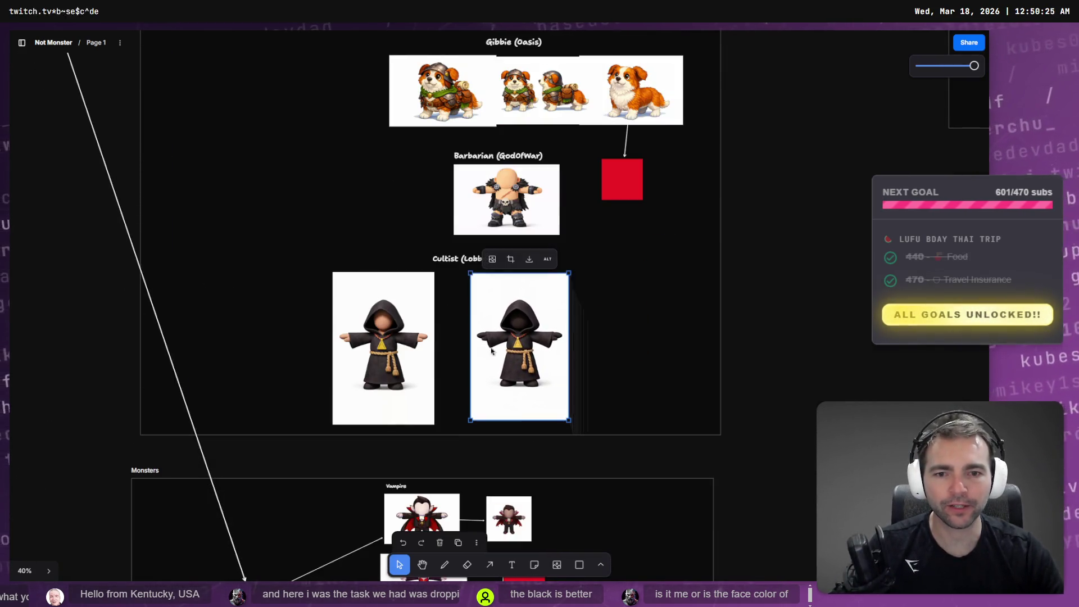
{"action": "left_click", "coordinate": [399, 338]}
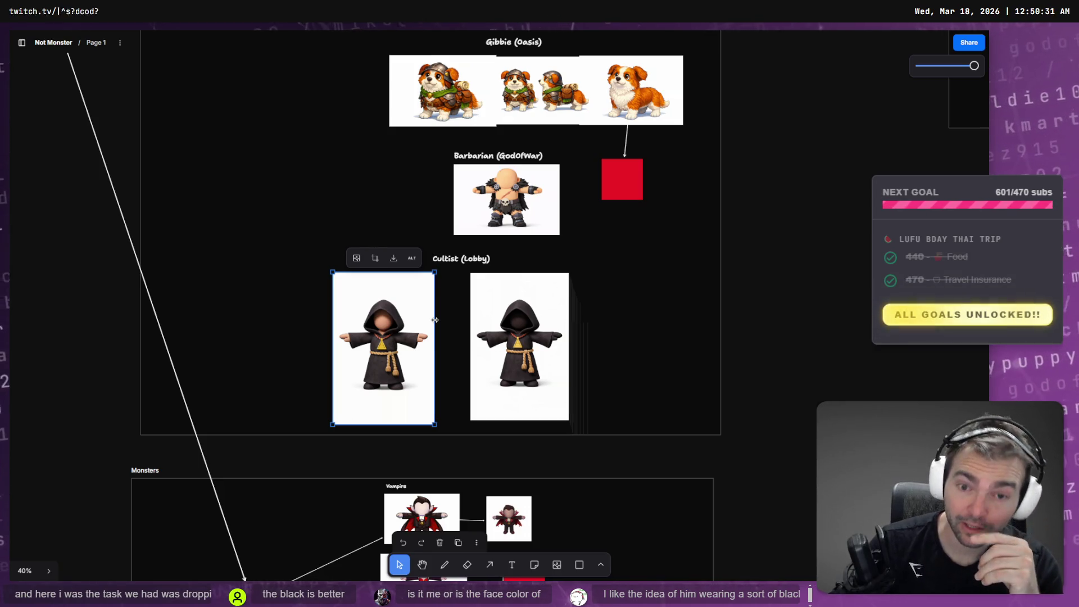
{"action": "key", "text": "alt+Tab"}
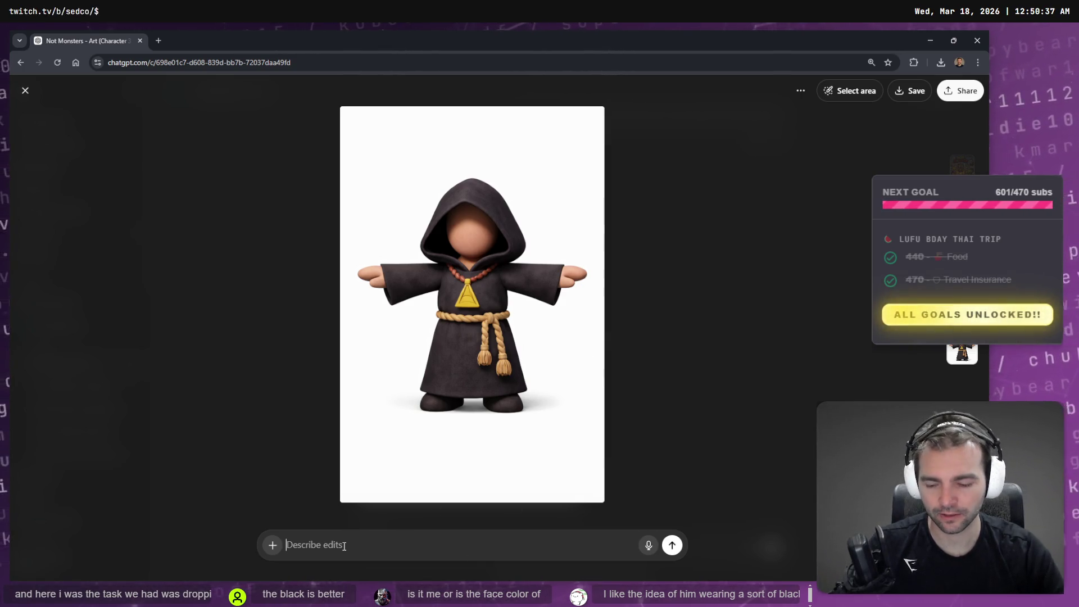
Step: Dictate and send a request to reshape the hood so it covers the mouth
{"action": "key", "text": "super+h"}
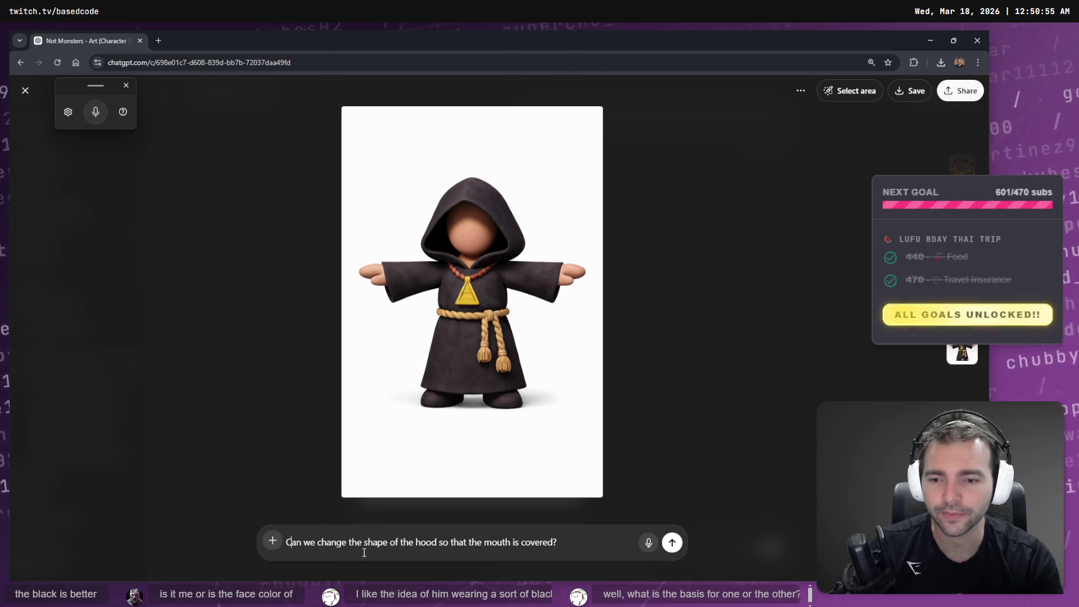
{"action": "key", "text": "Return"}
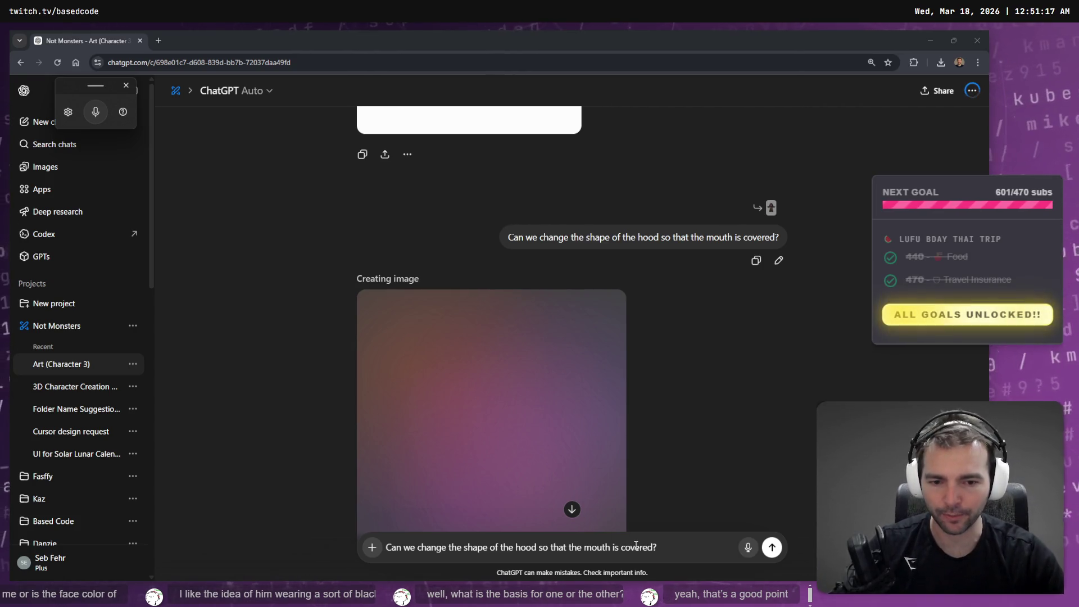
{"action": "key", "text": "ctrl+a"}
{"action": "key", "text": "BackSpace"}
{"action": "scroll", "coordinate": [624, 404], "scroll_direction": "down", "scroll_amount": 2}
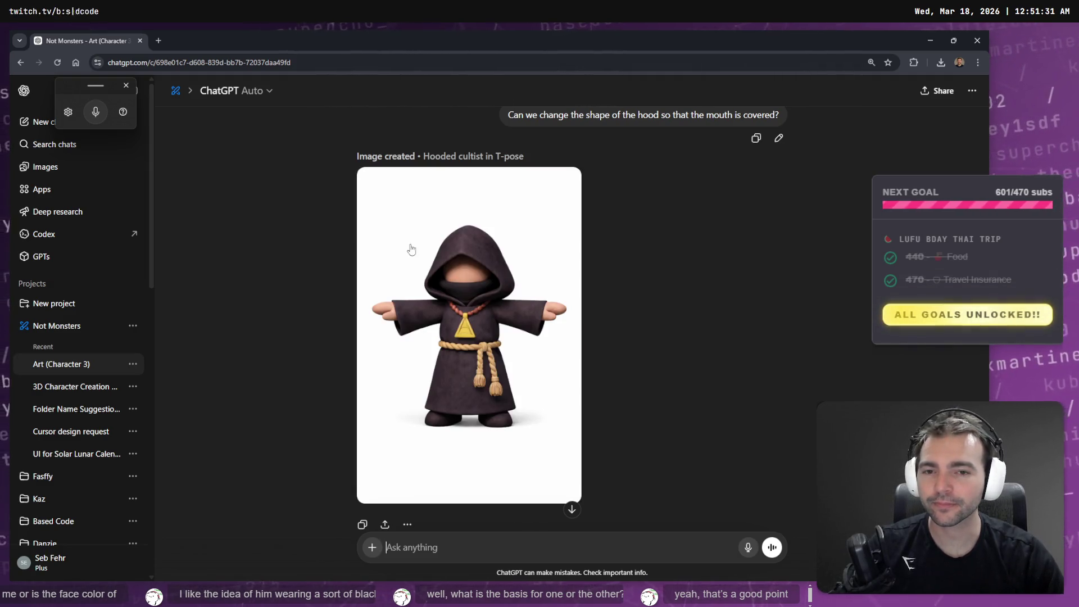
Step: Open the hood-over-mouth cultist full size and copy it to the clipboard
{"action": "left_click", "coordinate": [501, 319]}
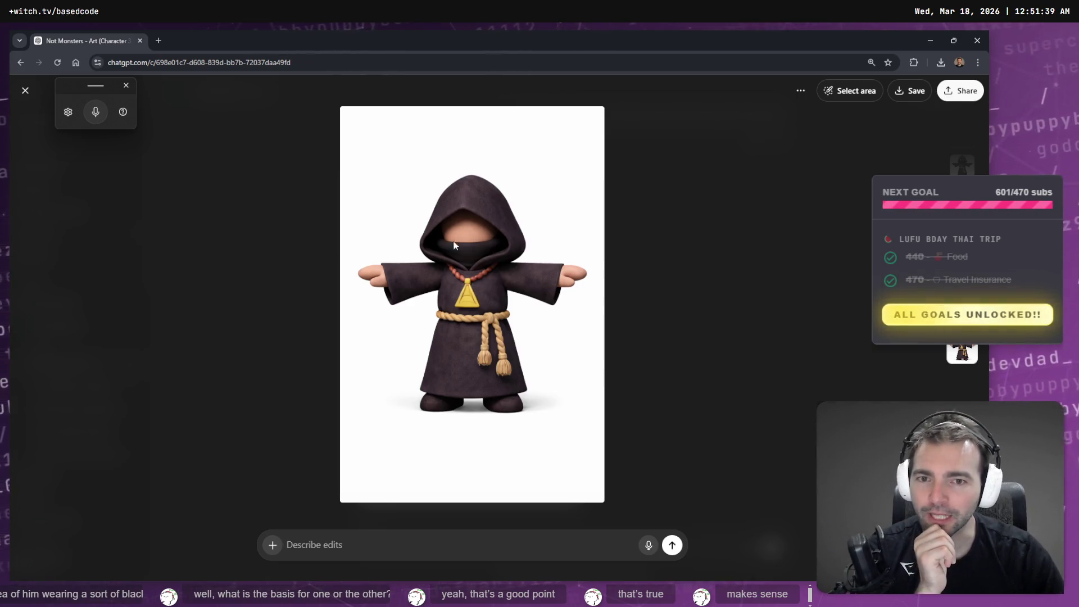
{"action": "right_click", "coordinate": [491, 234]}
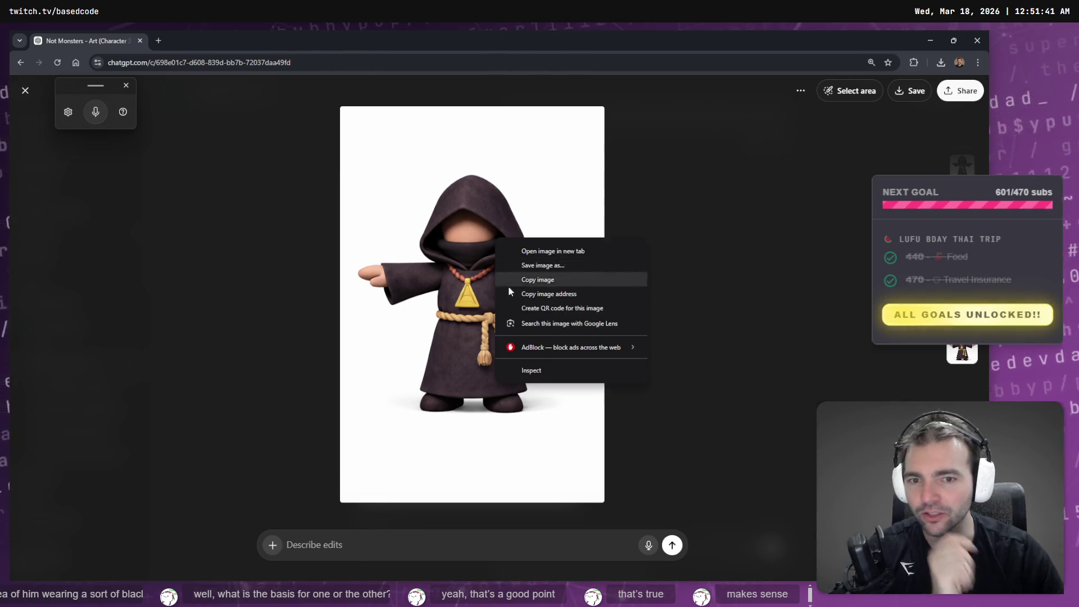
{"action": "left_click", "coordinate": [564, 279]}
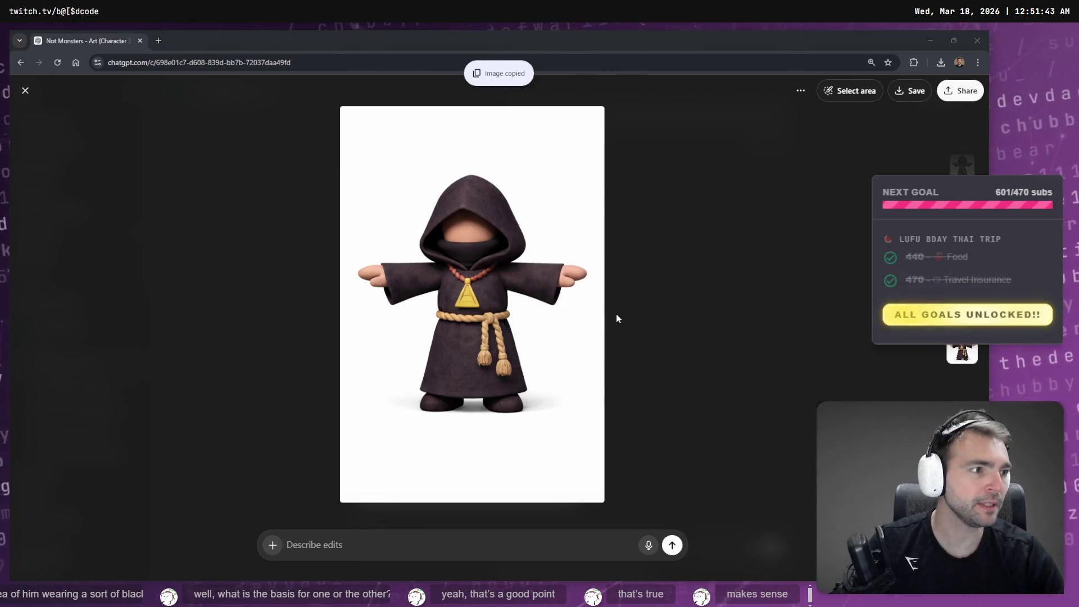
Step: Paste the mouth-covered cultist in tldraw and line it up with the other two variants
{"action": "key", "text": "alt+Tab"}
{"action": "key", "text": "ctrl+v"}
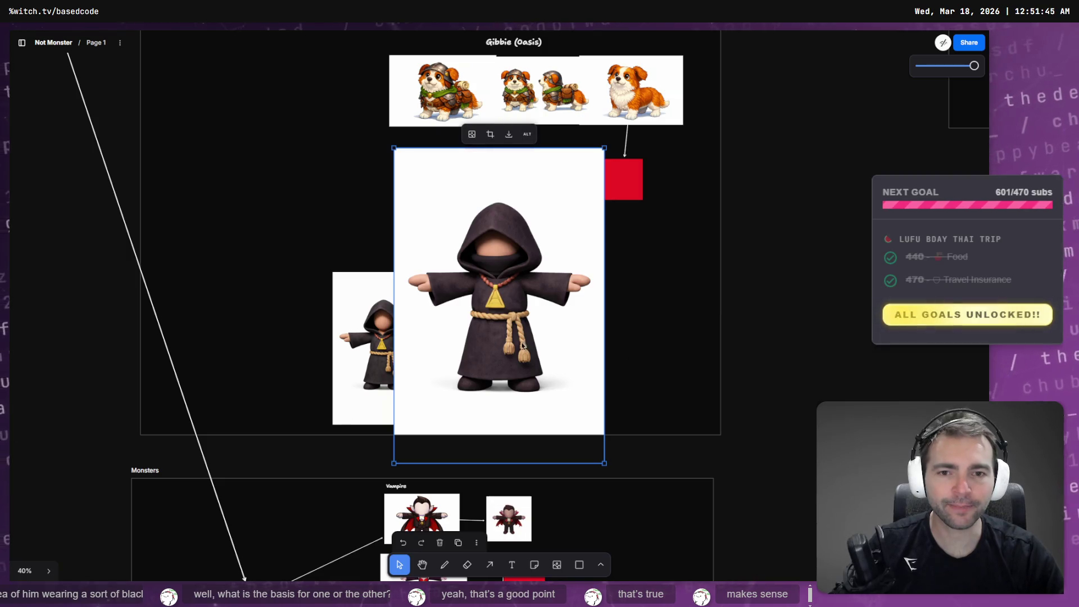
{"action": "mouse_move", "coordinate": [393, 79]}
{"action": "left_mouse_down"}
{"action": "mouse_move", "coordinate": [461, 261]}
{"action": "mouse_move", "coordinate": [506, 313]}
{"action": "mouse_move", "coordinate": [470, 267]}
{"action": "mouse_move", "coordinate": [493, 248]}
{"action": "left_mouse_up"}
{"action": "mouse_move", "coordinate": [566, 337]}
{"action": "left_mouse_down"}
{"action": "mouse_move", "coordinate": [634, 304]}
{"action": "mouse_move", "coordinate": [642, 313]}
{"action": "left_mouse_up"}
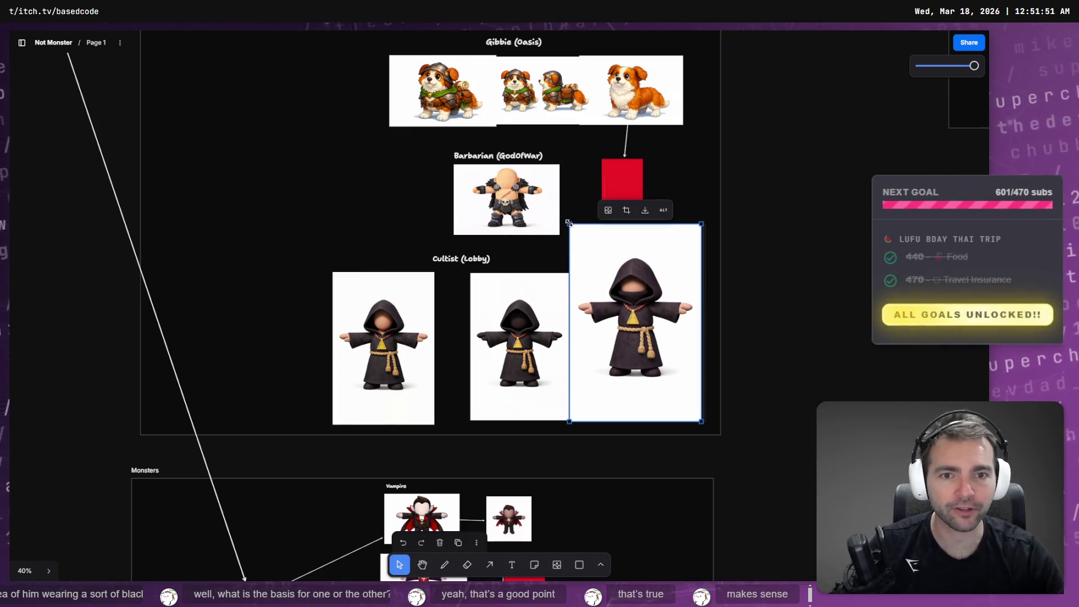
{"action": "left_click_drag", "start_coordinate": [568, 222], "coordinate": [602, 270]}
{"action": "mouse_move", "coordinate": [646, 315]}
{"action": "left_mouse_down"}
{"action": "mouse_move", "coordinate": [436, 303]}
{"action": "mouse_move", "coordinate": [273, 318]}
{"action": "left_mouse_up"}
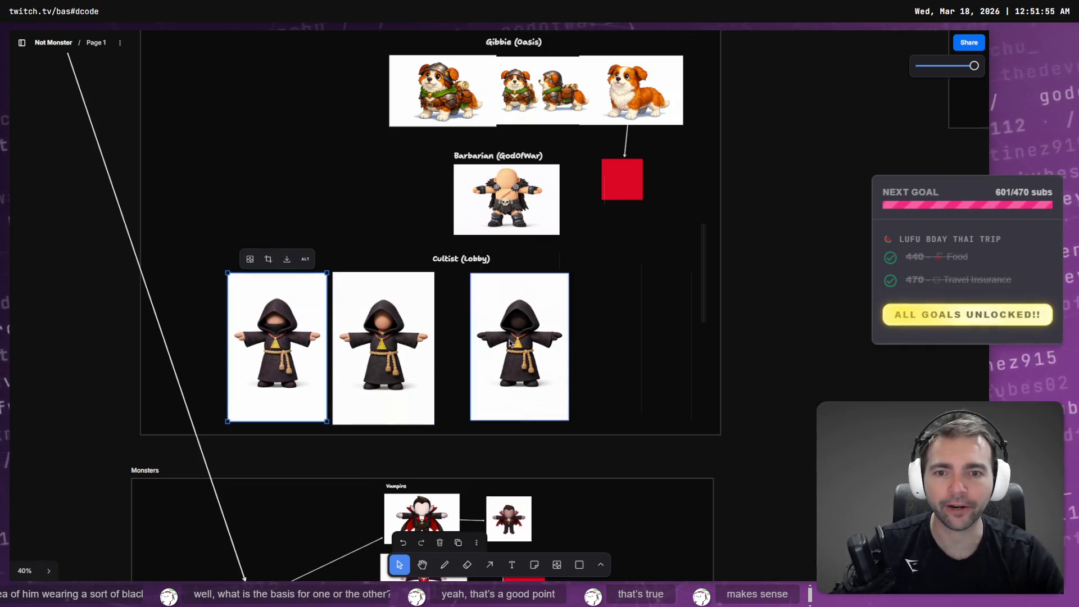
{"action": "left_click_drag", "start_coordinate": [510, 343], "coordinate": [481, 345]}
Step: Zoom in and select each of the three cultist variants to compare them
{"action": "scroll", "coordinate": [431, 349], "scroll_direction": "up", "scroll_amount": 1}
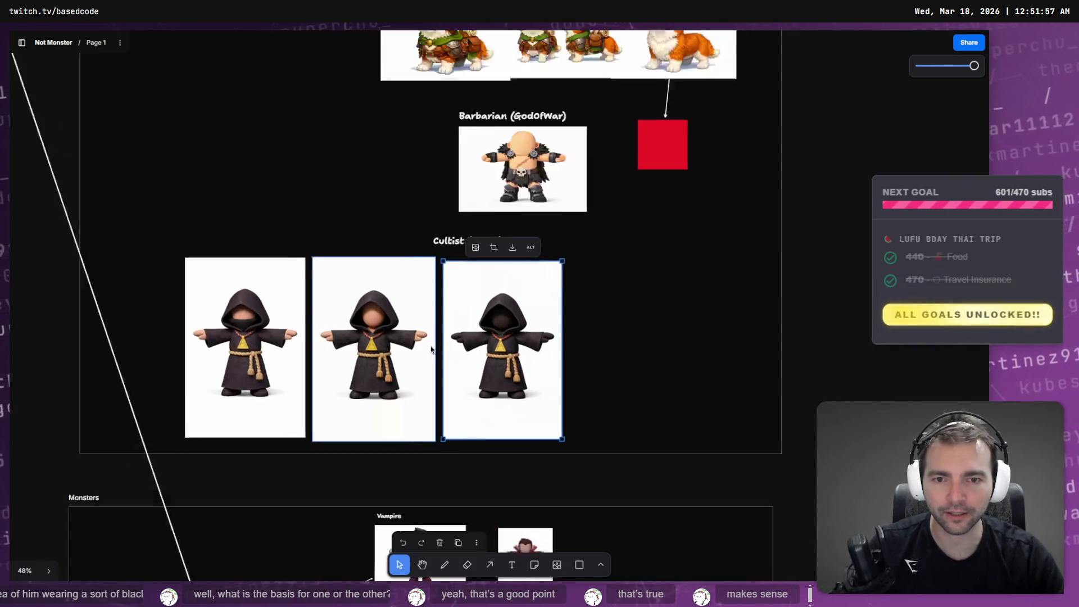
{"action": "scroll", "coordinate": [432, 350], "scroll_direction": "up", "scroll_amount": 5}
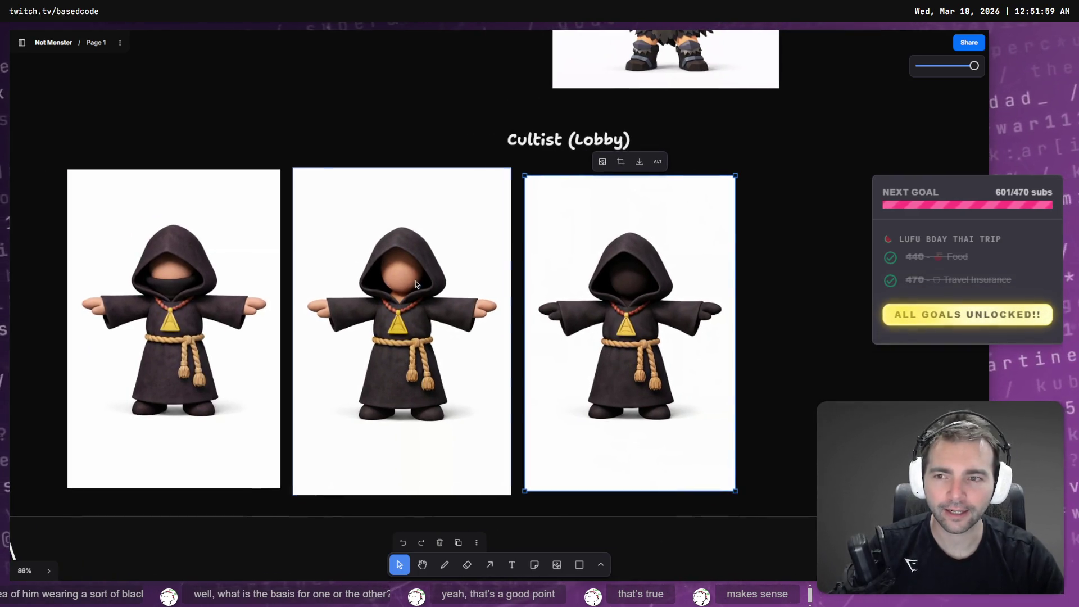
{"action": "left_click", "coordinate": [383, 287]}
{"action": "left_click", "coordinate": [656, 304]}
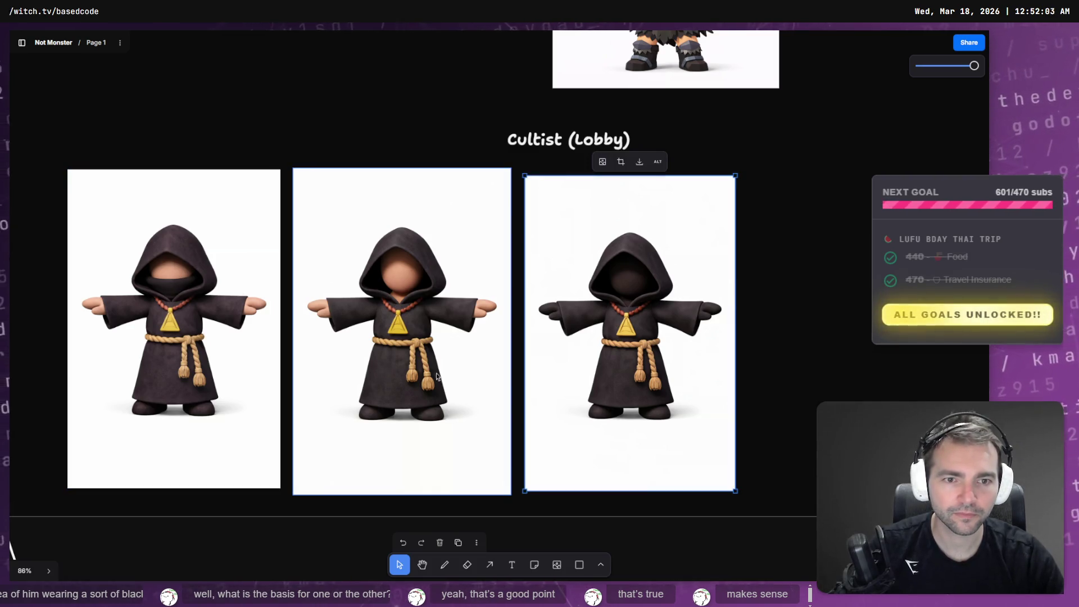
{"action": "left_click", "coordinate": [616, 313]}
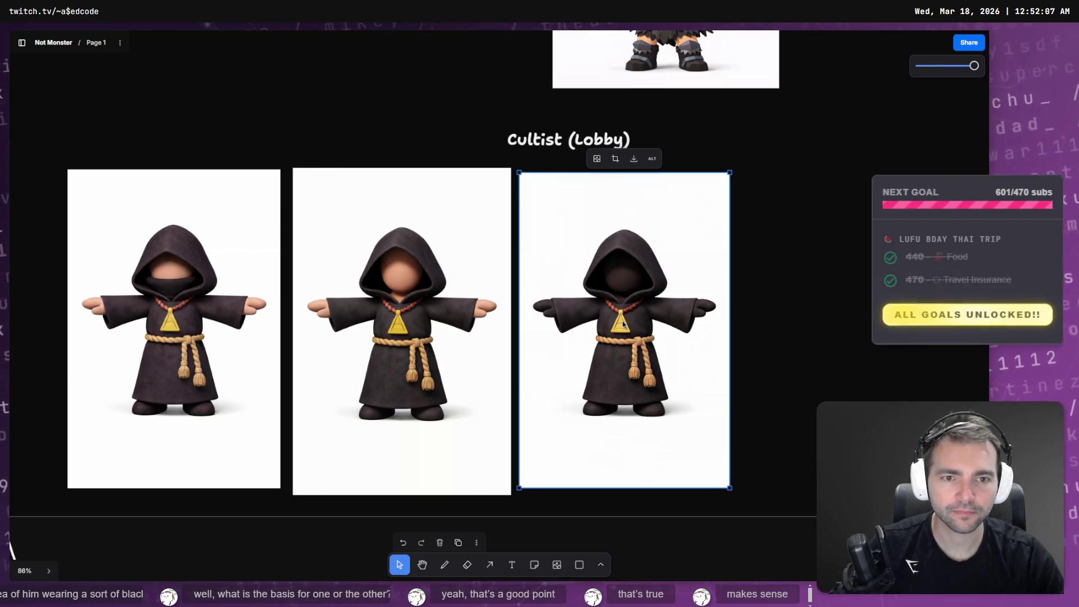
{"action": "left_click", "coordinate": [500, 320]}
{"action": "left_click", "coordinate": [264, 366]}
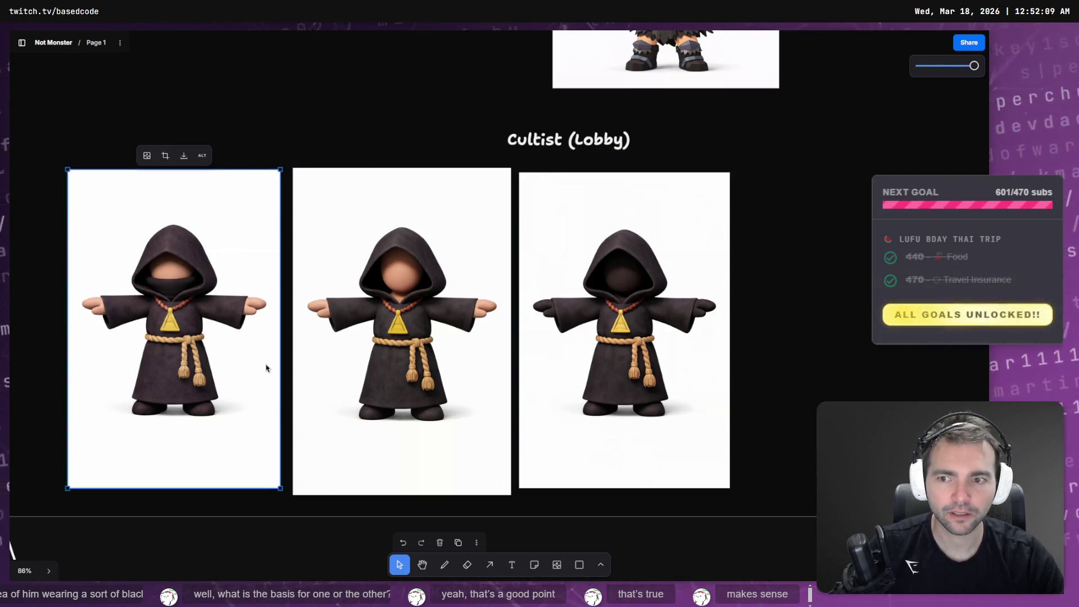
{"action": "left_click", "coordinate": [402, 348]}
{"action": "left_click", "coordinate": [607, 313]}
{"action": "key", "text": "Tab"}
{"action": "key", "text": "Tab"}
{"action": "key", "text": "Tab"}
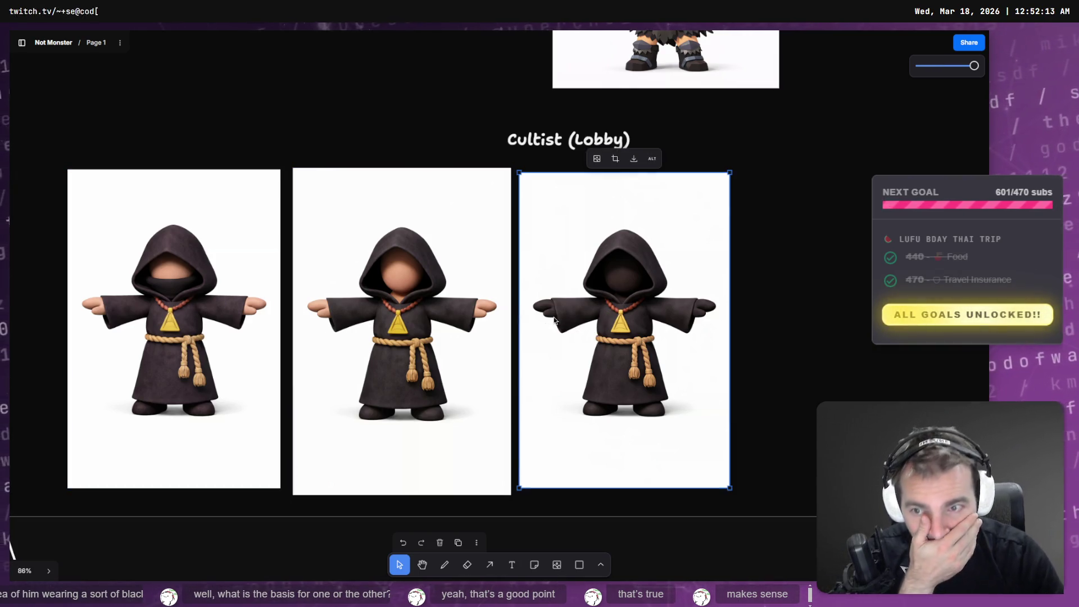
{"action": "left_click", "coordinate": [190, 304]}
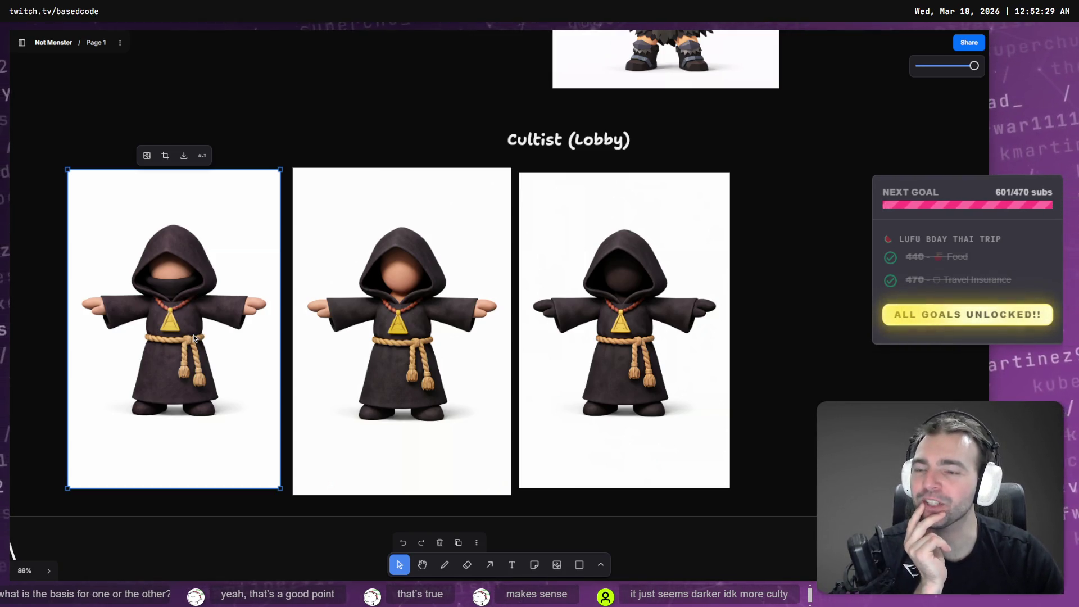
{"action": "left_click", "coordinate": [631, 349]}
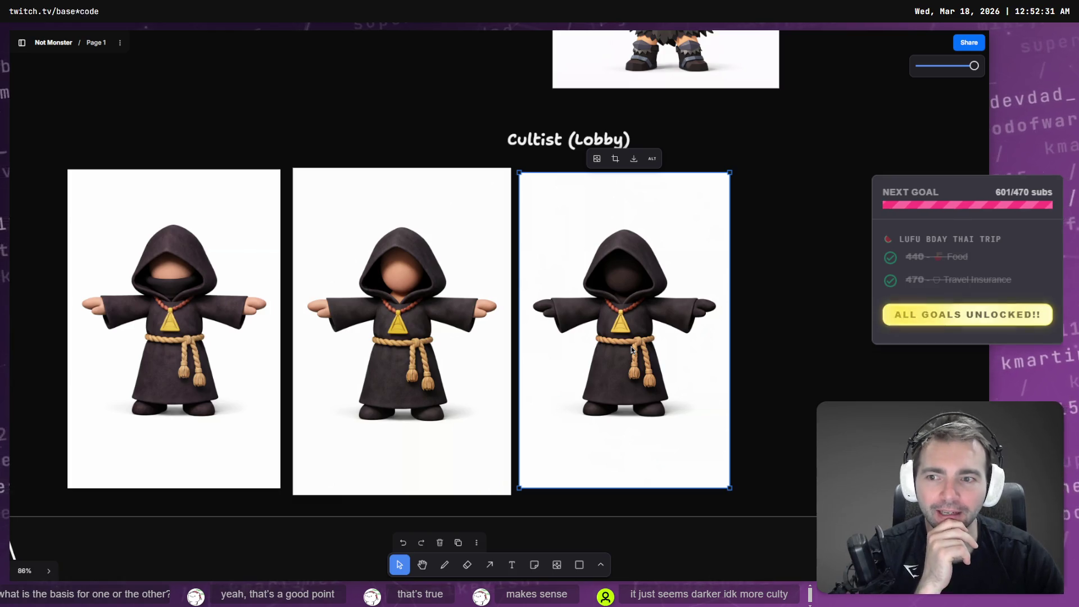
{"action": "left_click", "coordinate": [239, 318]}
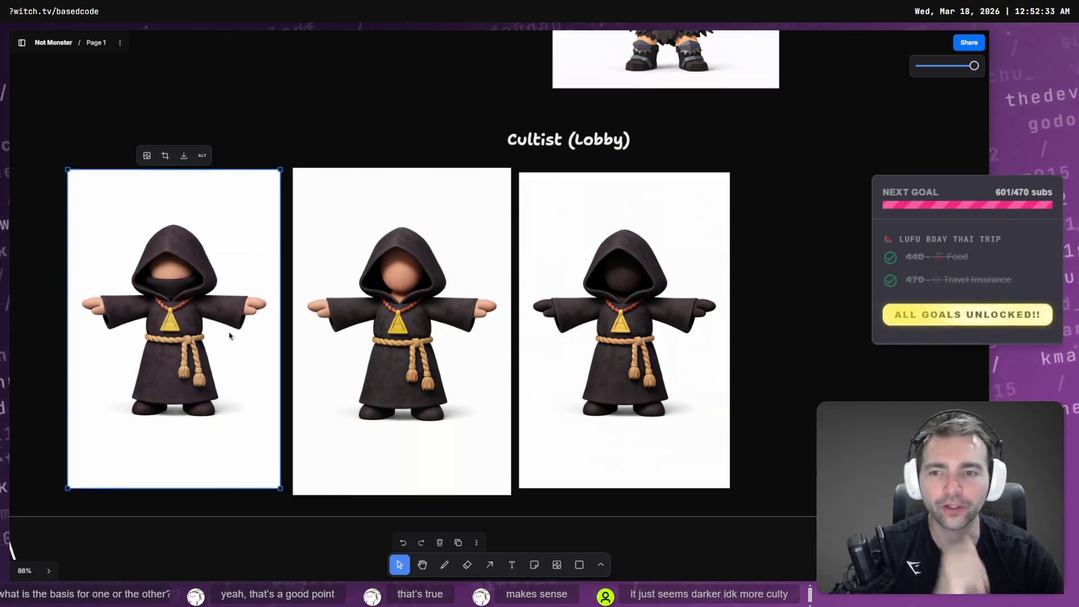
{"action": "key", "text": "alt+Tab"}
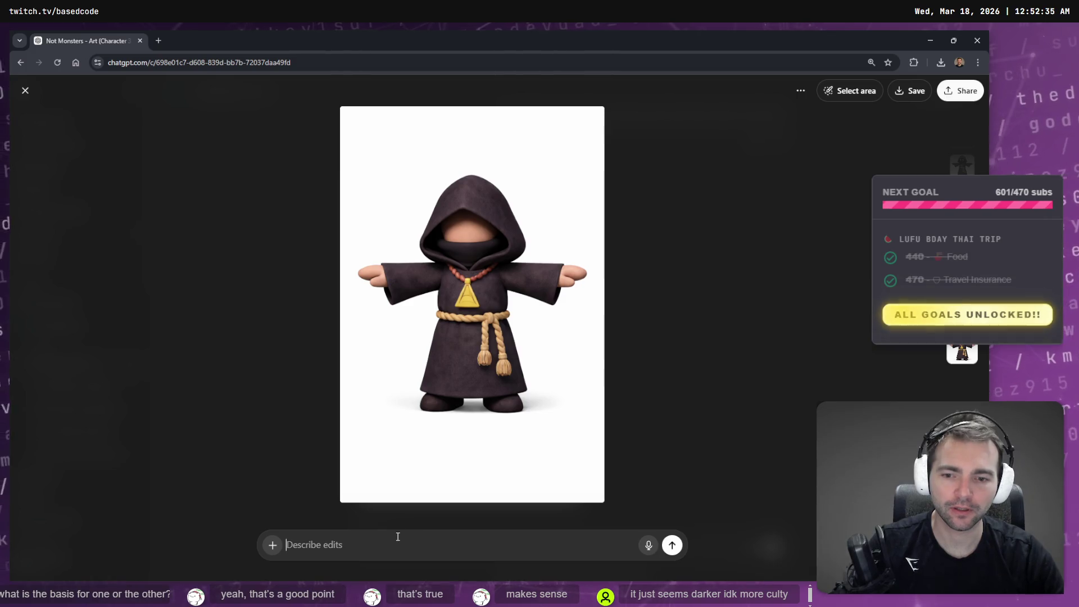
Step: Dictate and send a request for black gloves on the cultist's hands
{"action": "key", "text": "super+h"}
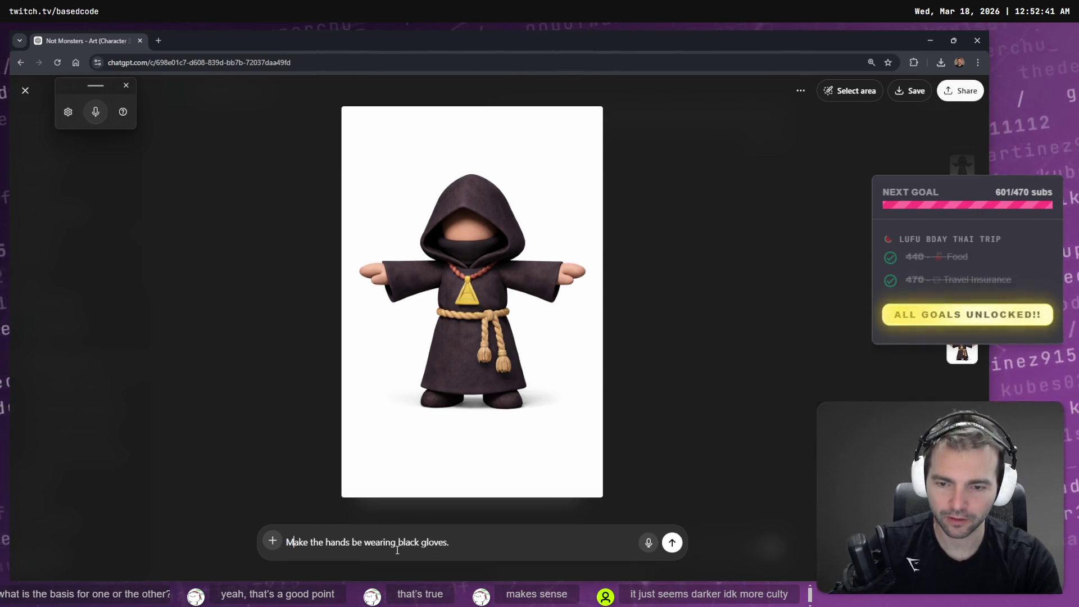
{"action": "key", "text": "Return"}
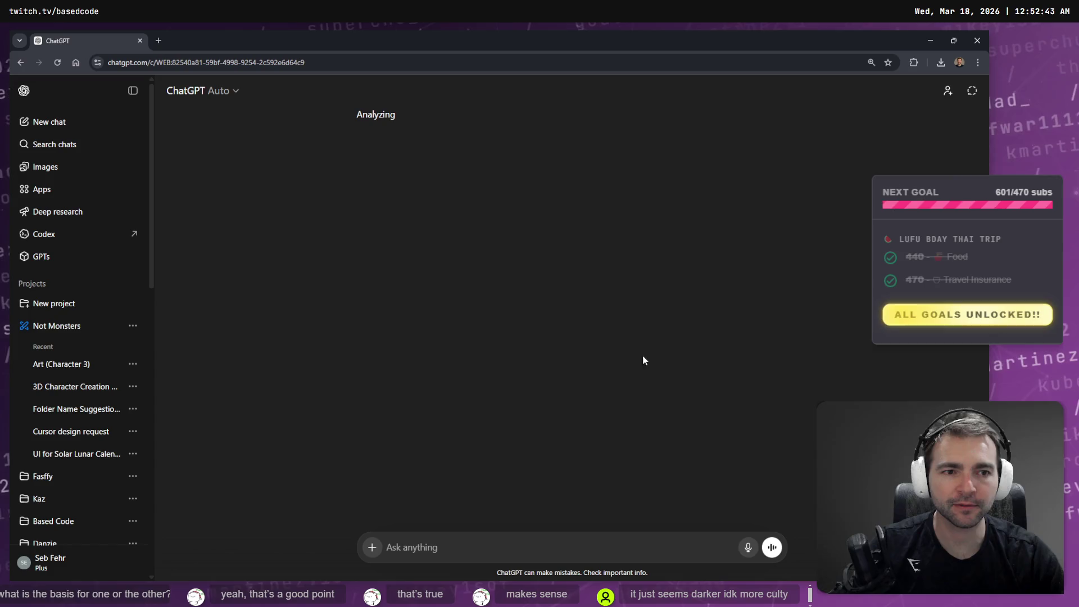
{"action": "key", "text": "alt+Tab"}
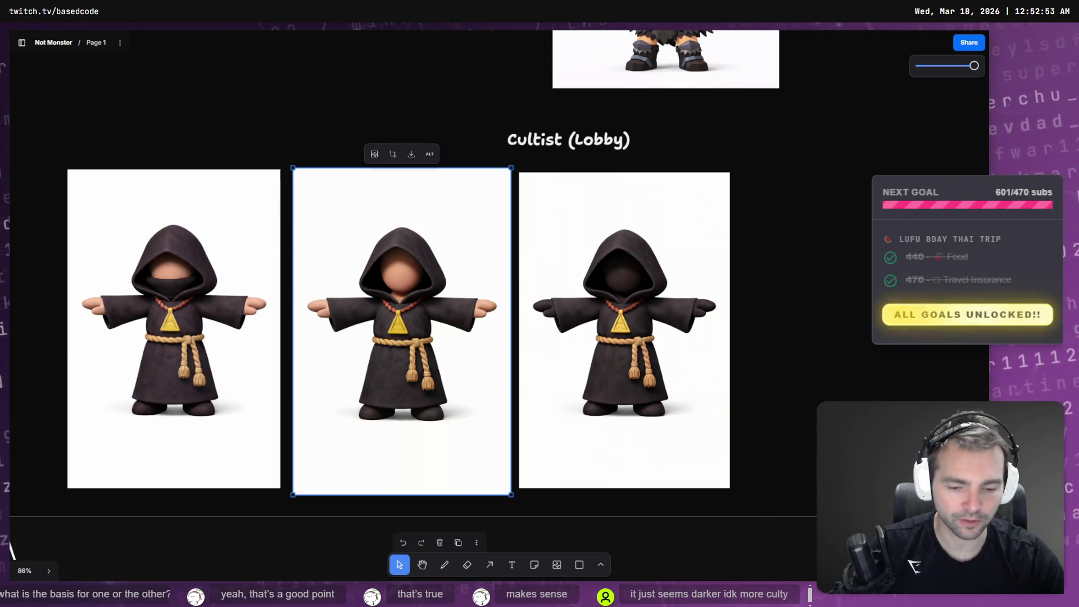
Step: Orbit the 9,264-face quad model to a side view, toggling wireframe and solid shading, then return to tldraw
{"action": "key", "text": "alt+Tab"}
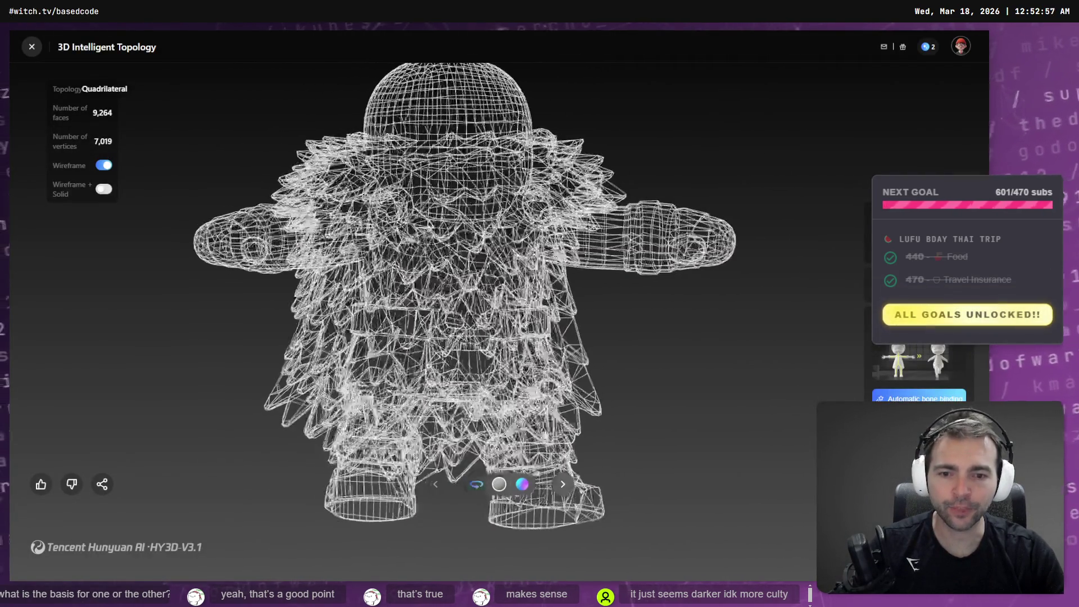
{"action": "mouse_move", "coordinate": [590, 393]}
{"action": "left_mouse_down"}
{"action": "mouse_move", "coordinate": [708, 260]}
{"action": "mouse_move", "coordinate": [450, 253]}
{"action": "left_mouse_up"}
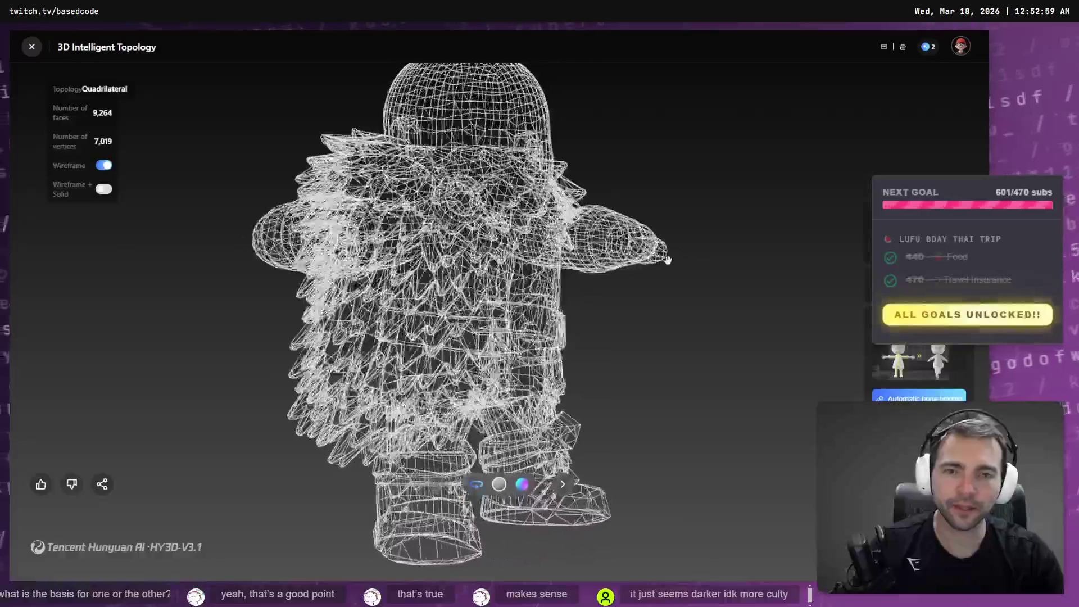
{"action": "left_click", "coordinate": [101, 167]}
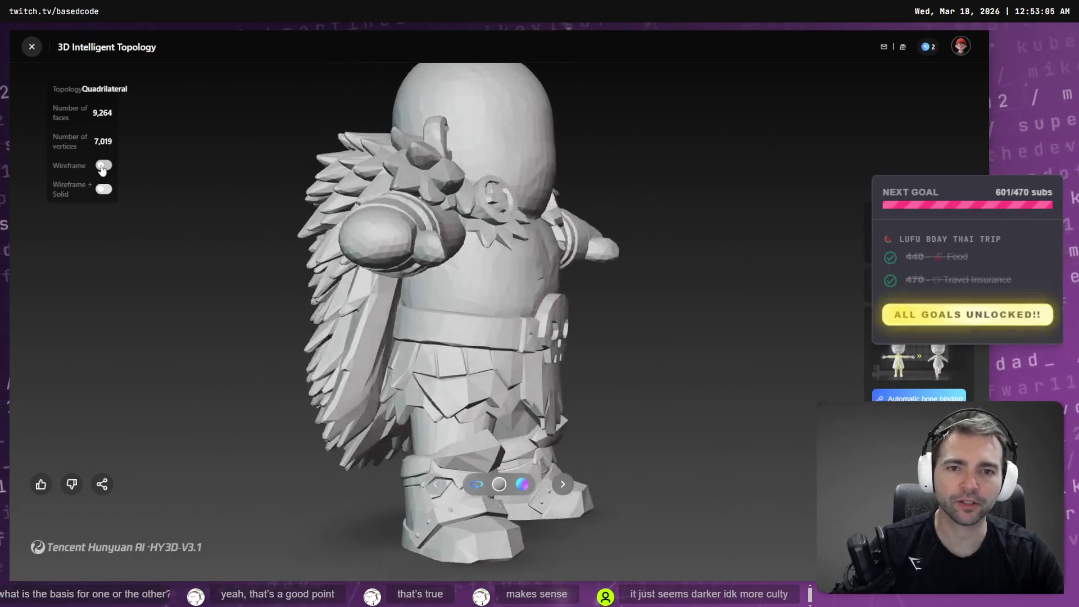
{"action": "left_click", "coordinate": [102, 166]}
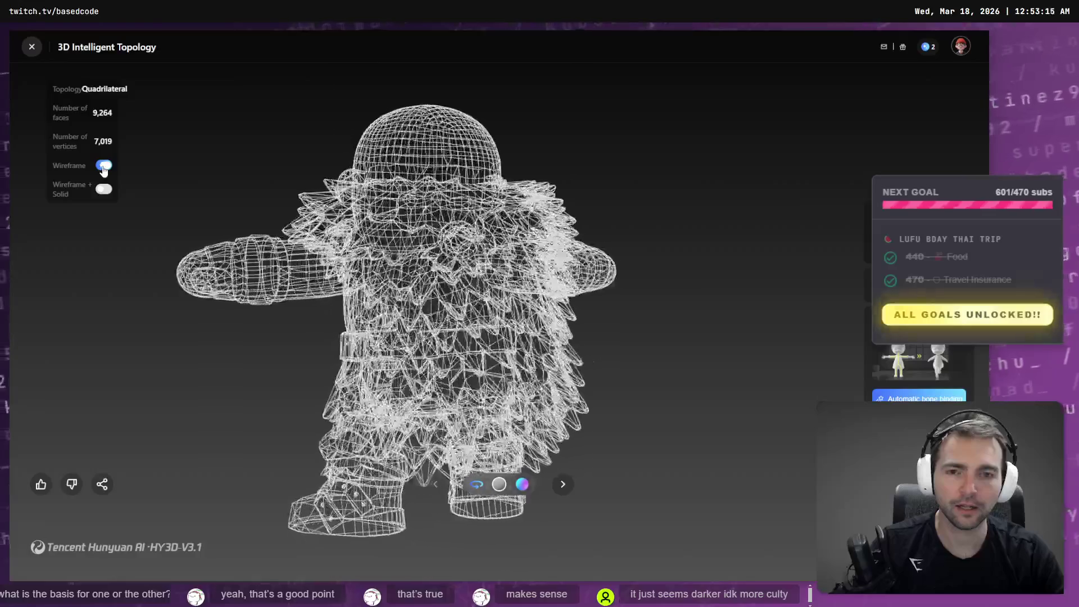
{"action": "left_click", "coordinate": [103, 166]}
{"action": "key", "text": "ctrl+Tab"}
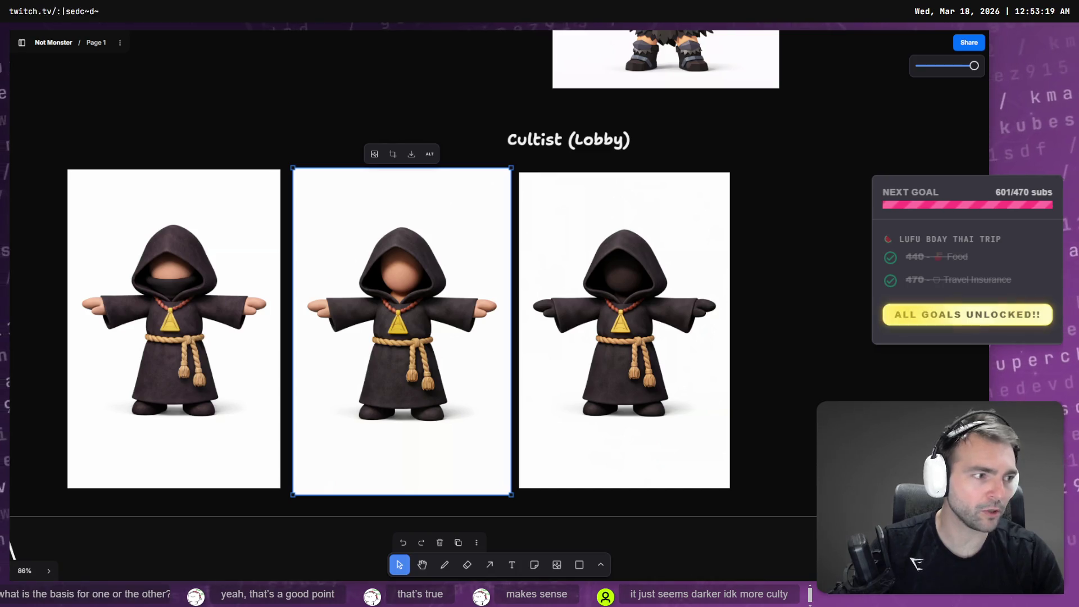
Step: Copy the generated gloved cultist image from the ChatGPT conversation
{"action": "left_click", "coordinate": [677, 341]}
{"action": "key", "text": "alt+Tab"}
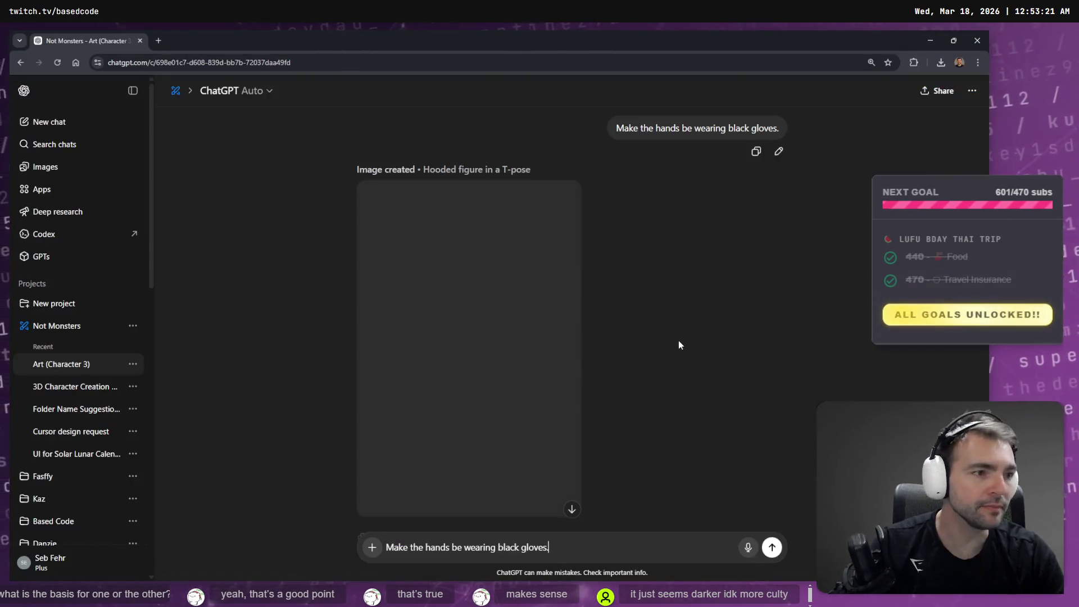
{"action": "left_click", "coordinate": [544, 353]}
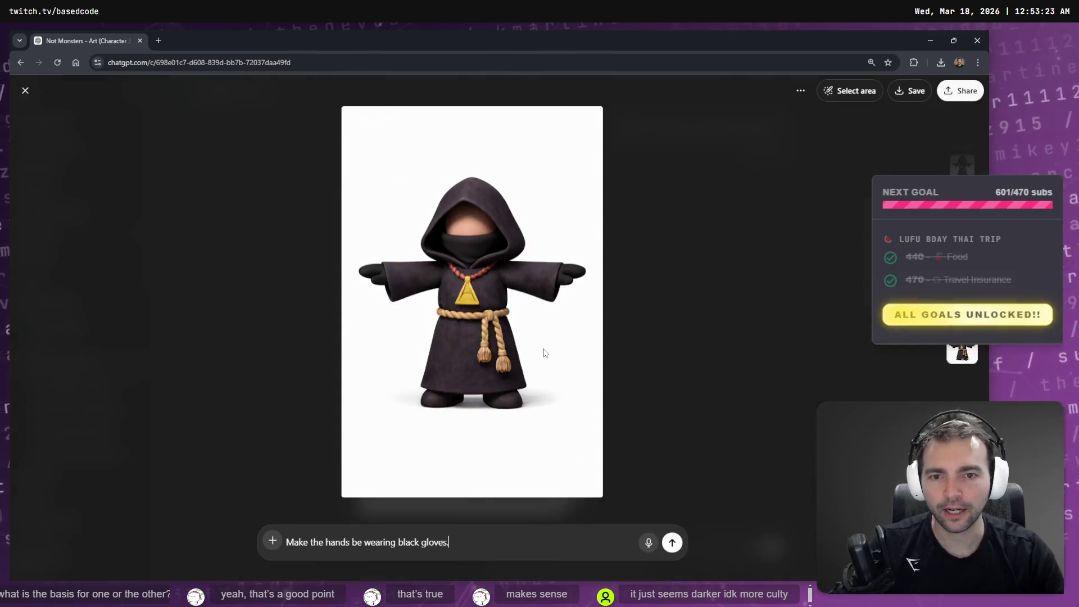
{"action": "right_click", "coordinate": [495, 309]}
{"action": "left_click", "coordinate": [514, 344]}
{"action": "key", "text": "alt+Tab"}
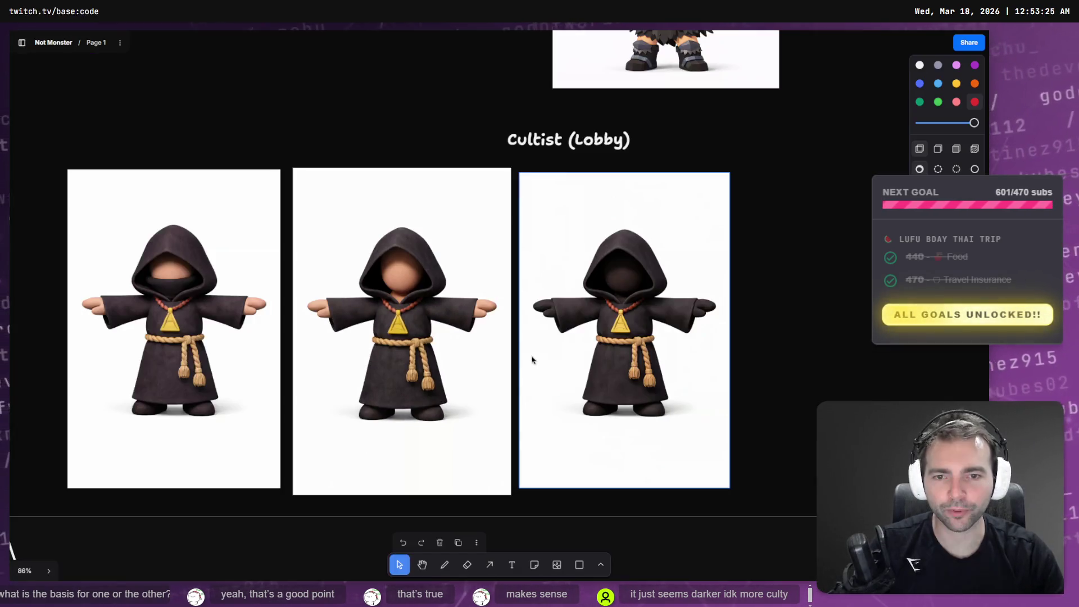
Step: Paste the gloved cultist onto the board, shrink it and place it beside the third cultist
{"action": "key", "text": "ctrl+v"}
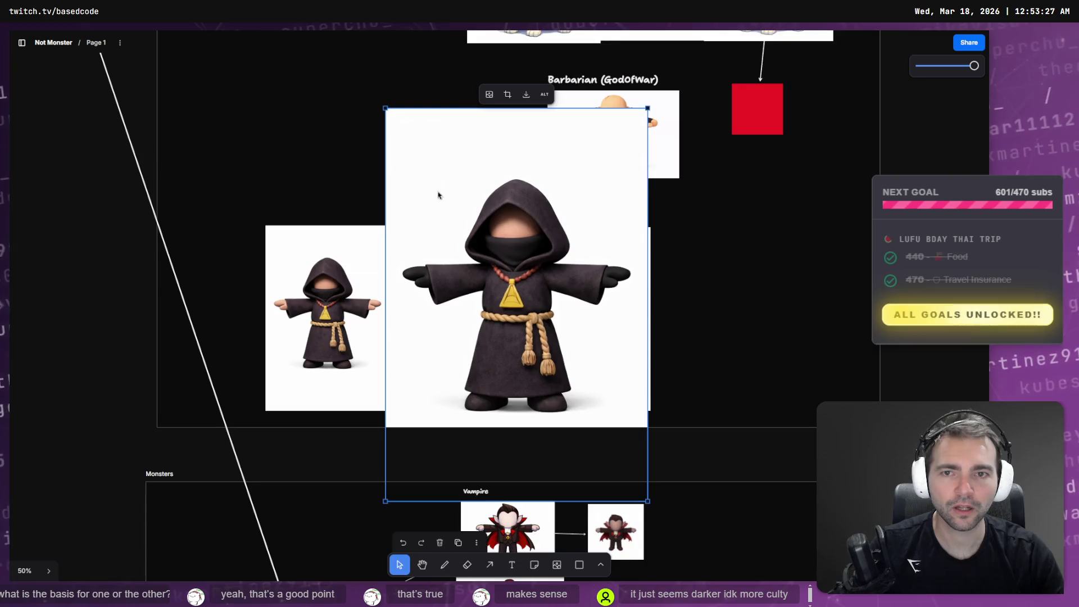
{"action": "left_click_drag", "start_coordinate": [383, 108], "coordinate": [496, 277]}
{"action": "mouse_move", "coordinate": [557, 355]}
{"action": "left_mouse_down"}
{"action": "mouse_move", "coordinate": [701, 294]}
{"action": "mouse_move", "coordinate": [749, 258]}
{"action": "mouse_move", "coordinate": [732, 267]}
{"action": "left_mouse_up"}
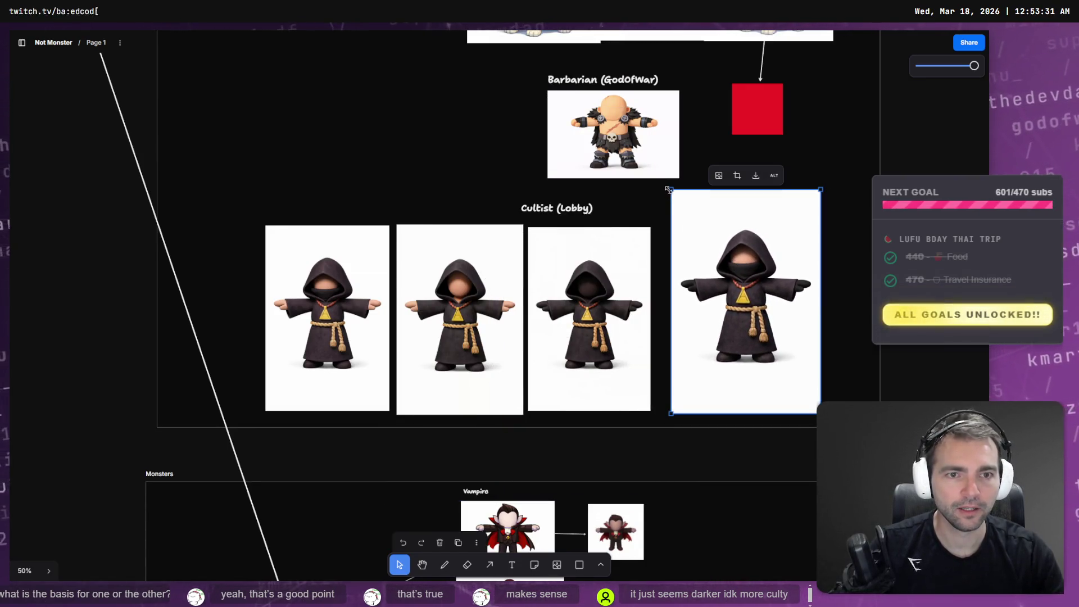
{"action": "mouse_move", "coordinate": [668, 190]}
{"action": "left_mouse_down"}
{"action": "mouse_move", "coordinate": [703, 236]}
{"action": "mouse_move", "coordinate": [688, 217]}
{"action": "mouse_move", "coordinate": [696, 228]}
{"action": "left_mouse_up"}
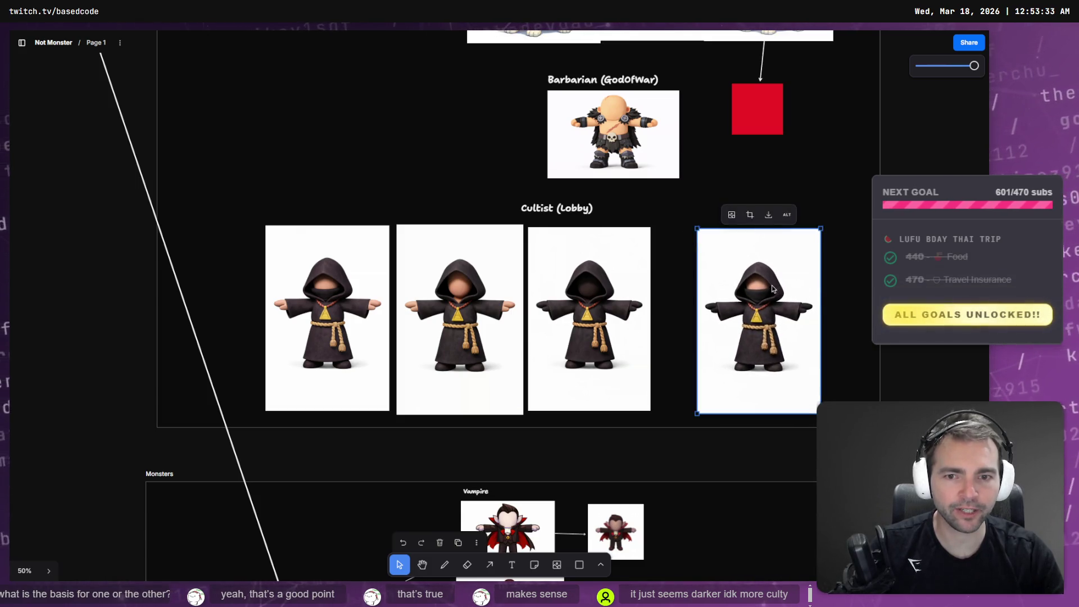
{"action": "left_click_drag", "start_coordinate": [772, 289], "coordinate": [718, 300]}
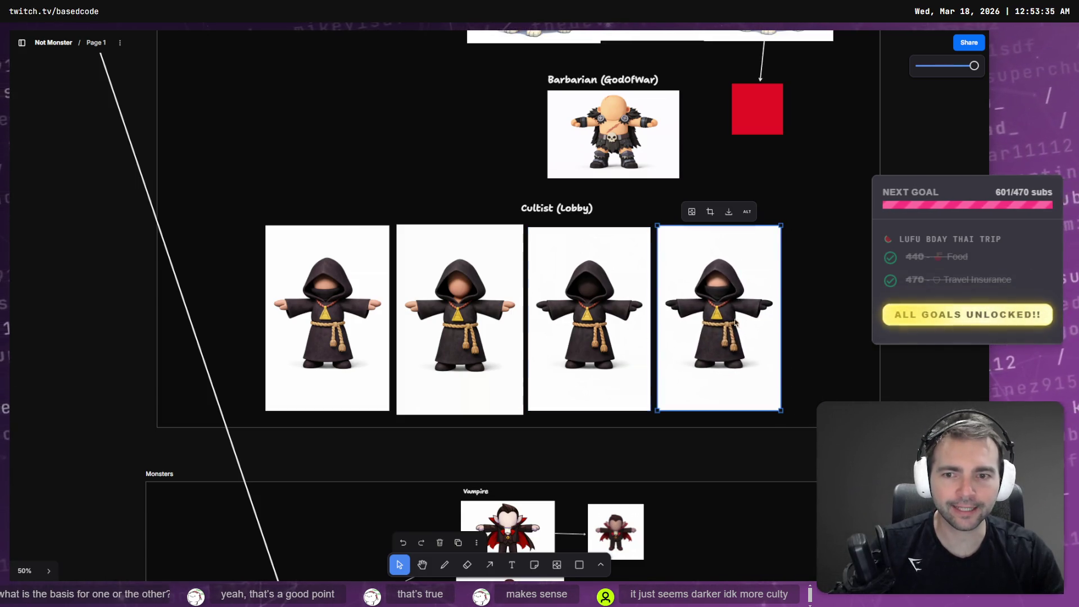
Step: Delete the three older cultist images
{"action": "left_click", "coordinate": [618, 337]}
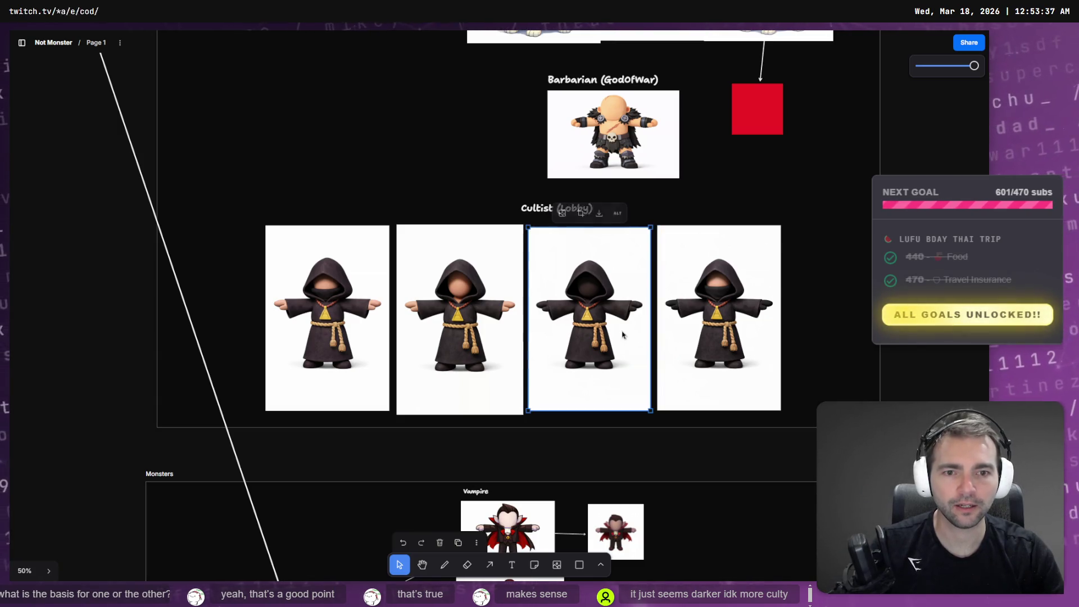
{"action": "left_click", "coordinate": [482, 337], "text": "shift"}
{"action": "left_click", "coordinate": [340, 329], "text": "shift"}
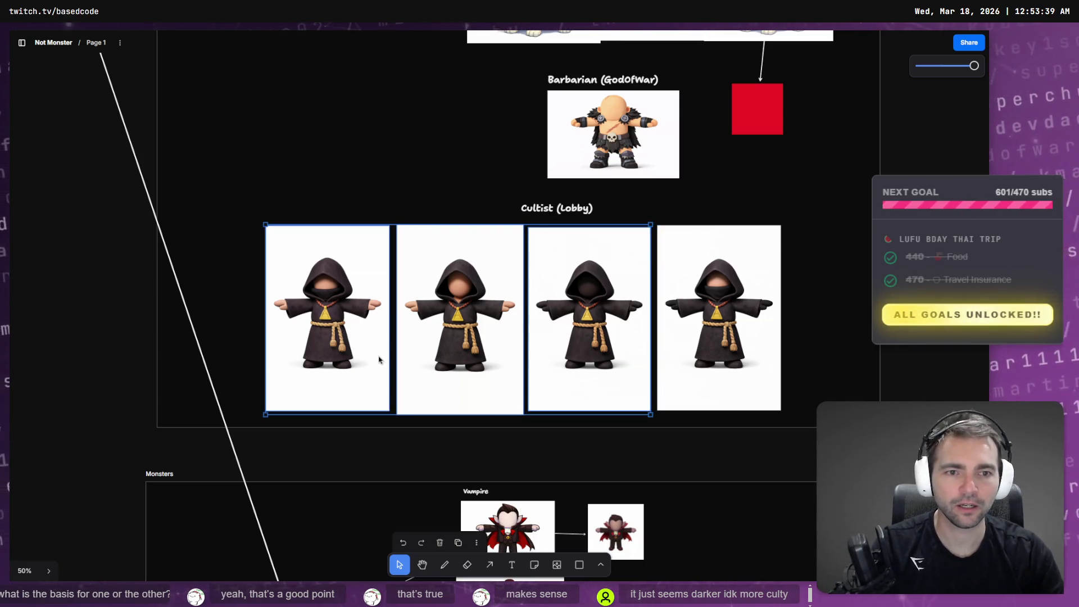
{"action": "key", "text": "Delete"}
Step: Move the remaining gloved cultist left beneath the Cultist (Lobby) title and check it up close
{"action": "mouse_move", "coordinate": [731, 300]}
{"action": "left_mouse_down"}
{"action": "mouse_move", "coordinate": [580, 292]}
{"action": "mouse_move", "coordinate": [625, 294]}
{"action": "mouse_move", "coordinate": [615, 294]}
{"action": "left_mouse_up"}
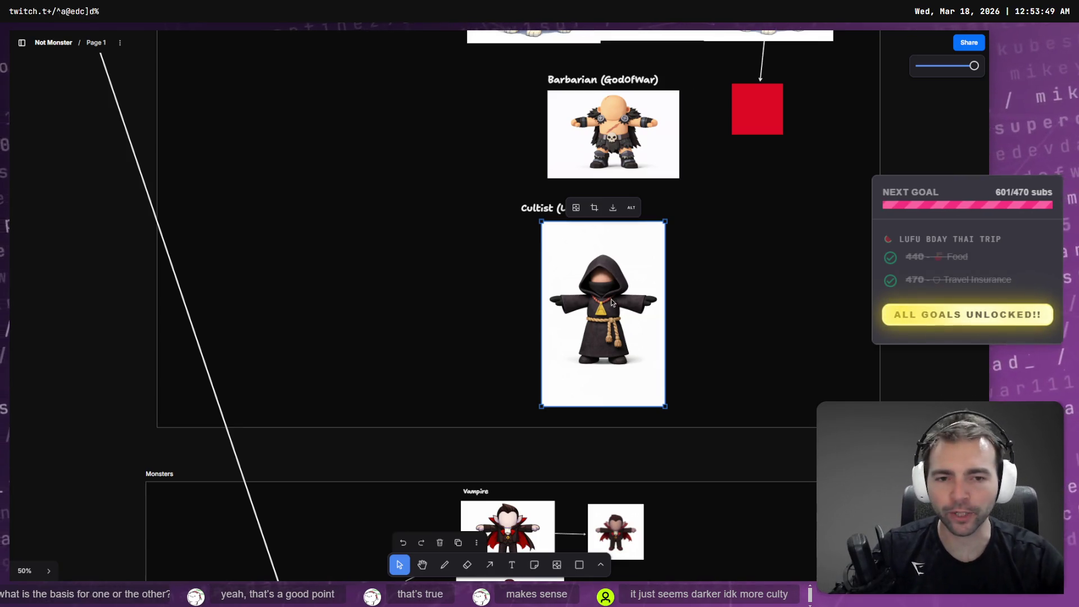
{"action": "scroll", "coordinate": [611, 302], "scroll_direction": "up", "scroll_amount": 5}
{"action": "left_click_drag", "start_coordinate": [616, 305], "coordinate": [481, 303]}
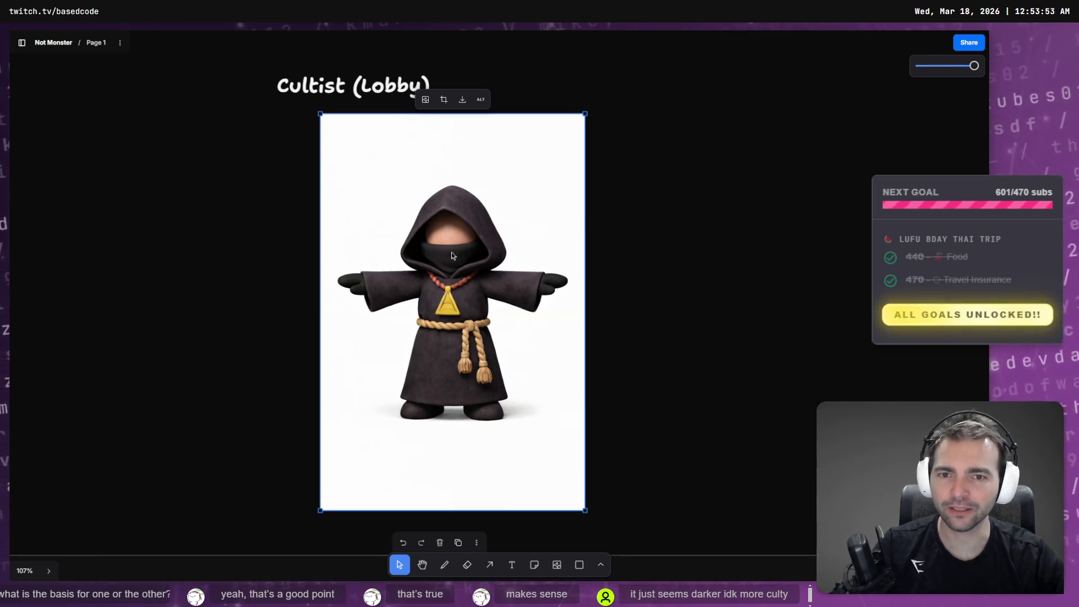
{"action": "scroll", "coordinate": [462, 232], "scroll_direction": "down", "scroll_amount": 5}
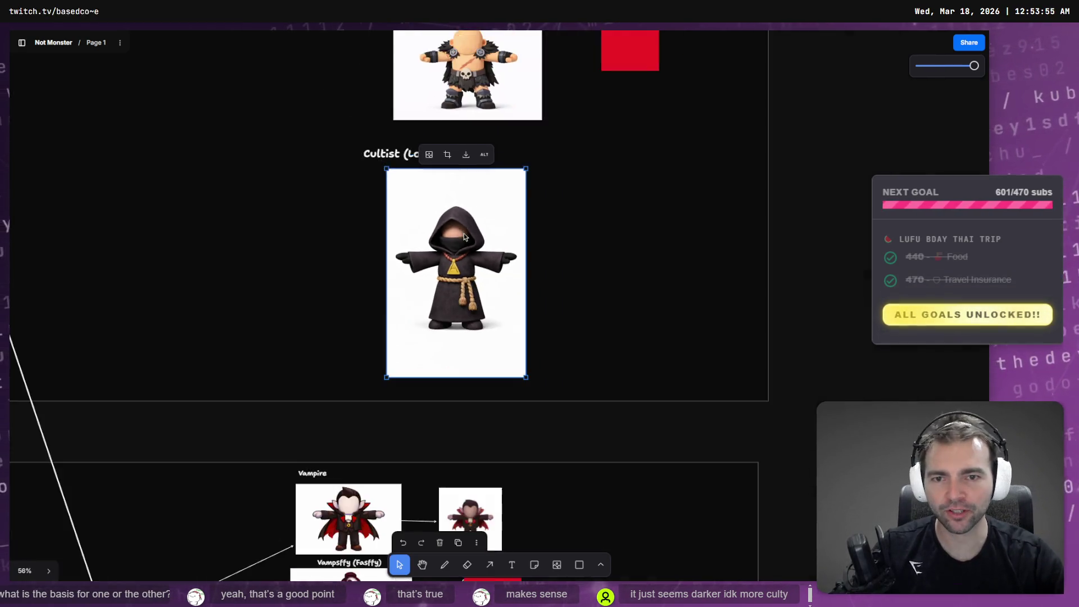
{"action": "scroll", "coordinate": [379, 238], "scroll_direction": "up", "scroll_amount": 5}
{"action": "scroll", "coordinate": [378, 238], "scroll_direction": "up", "scroll_amount": 5}
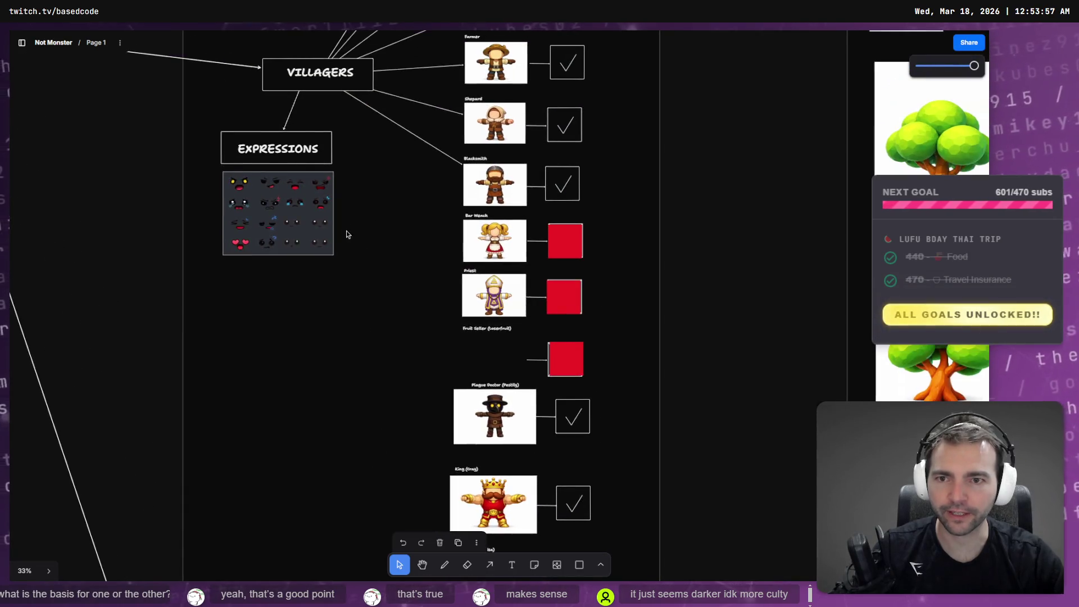
{"action": "left_click", "coordinate": [300, 236]}
{"action": "scroll", "coordinate": [307, 245], "scroll_direction": "up", "scroll_amount": 3}
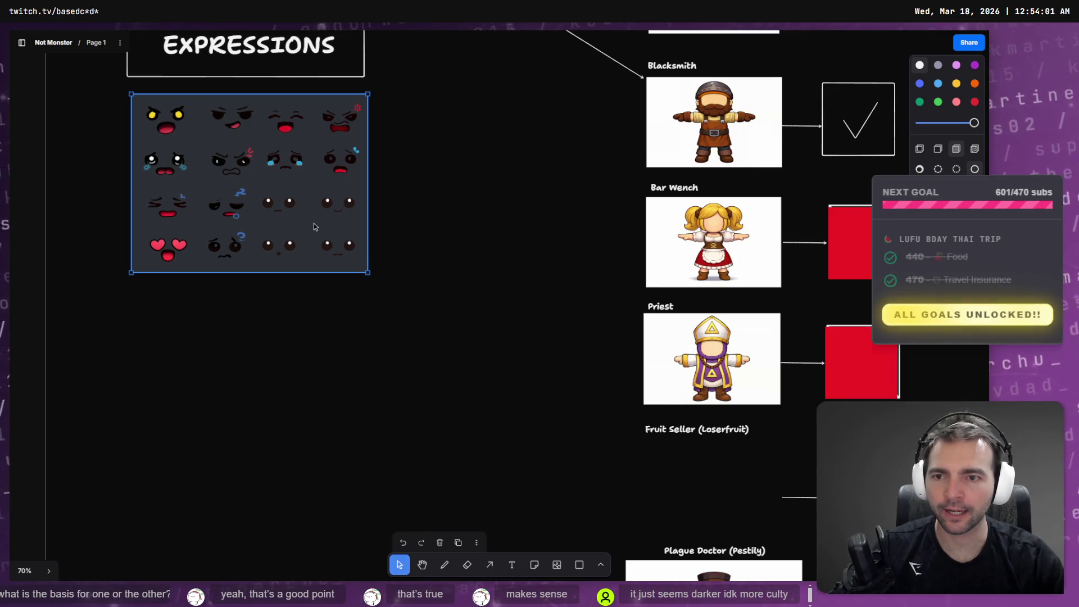
{"action": "scroll", "coordinate": [337, 281], "scroll_direction": "down", "scroll_amount": 15}
{"action": "scroll", "coordinate": [375, 323], "scroll_direction": "down", "scroll_amount": 5}
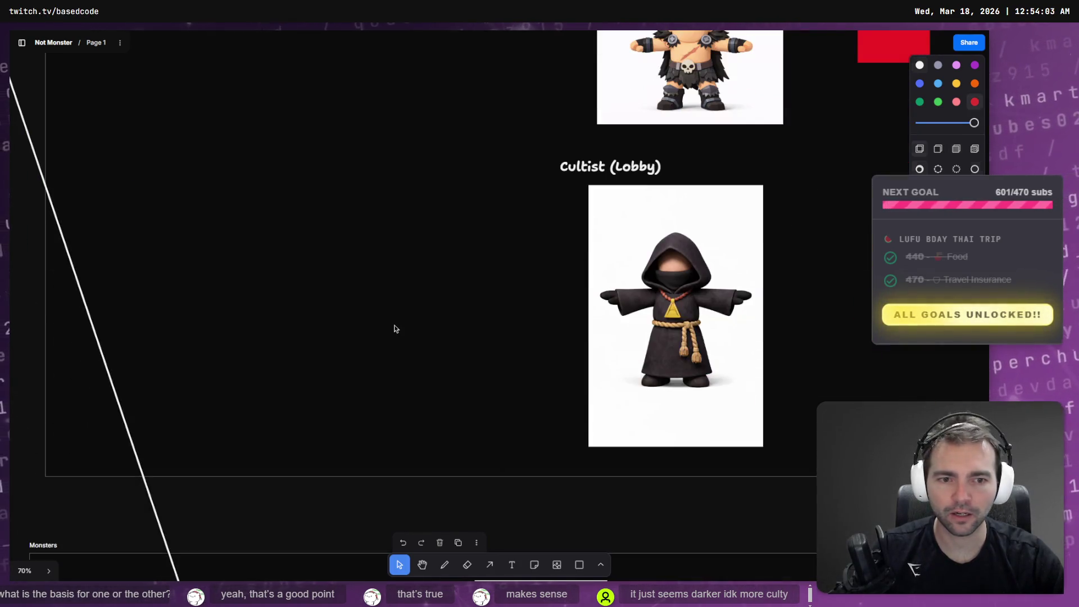
{"action": "key", "text": "ctrl+v"}
{"action": "mouse_move", "coordinate": [512, 281]}
{"action": "left_mouse_down"}
{"action": "mouse_move", "coordinate": [368, 229]}
{"action": "mouse_move", "coordinate": [393, 248]}
{"action": "left_mouse_up"}
{"action": "key", "text": "Delete"}
{"action": "scroll", "coordinate": [400, 237], "scroll_direction": "down", "scroll_amount": 5}
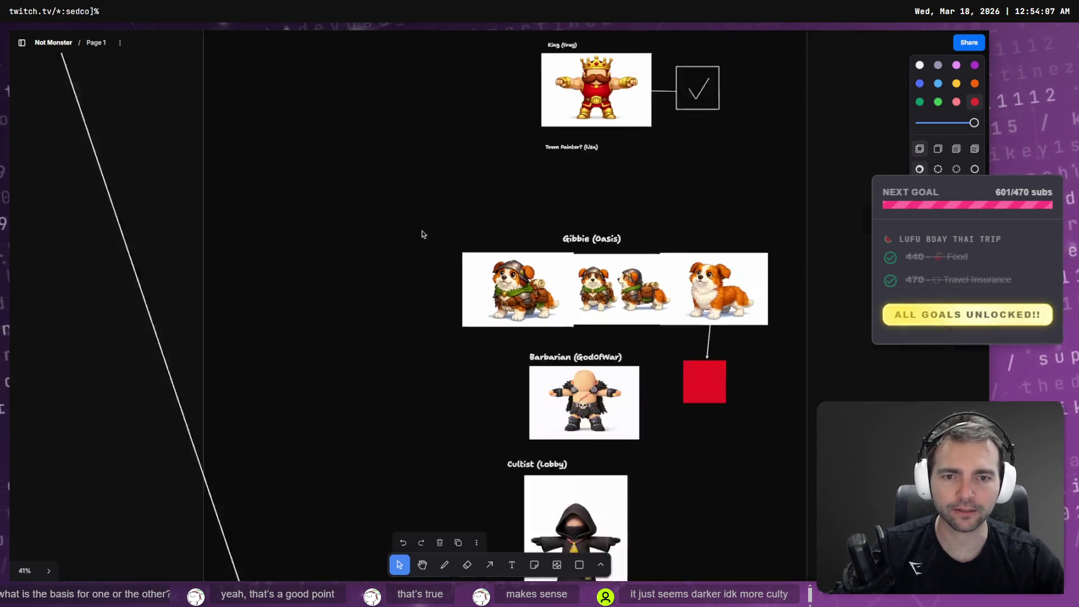
{"action": "scroll", "coordinate": [421, 234], "scroll_direction": "up", "scroll_amount": 5}
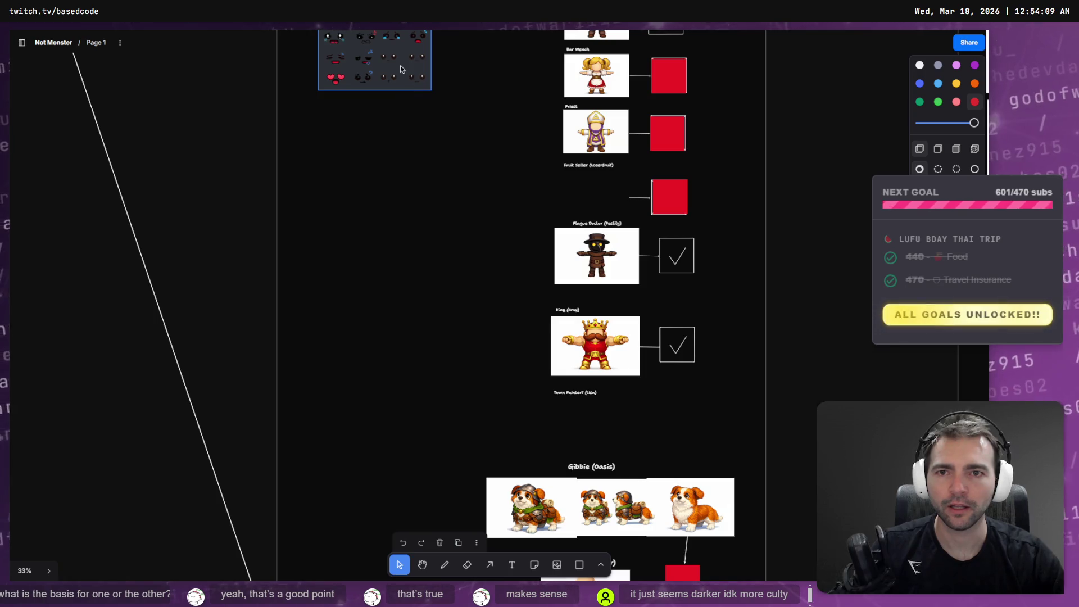
{"action": "left_click", "coordinate": [387, 78]}
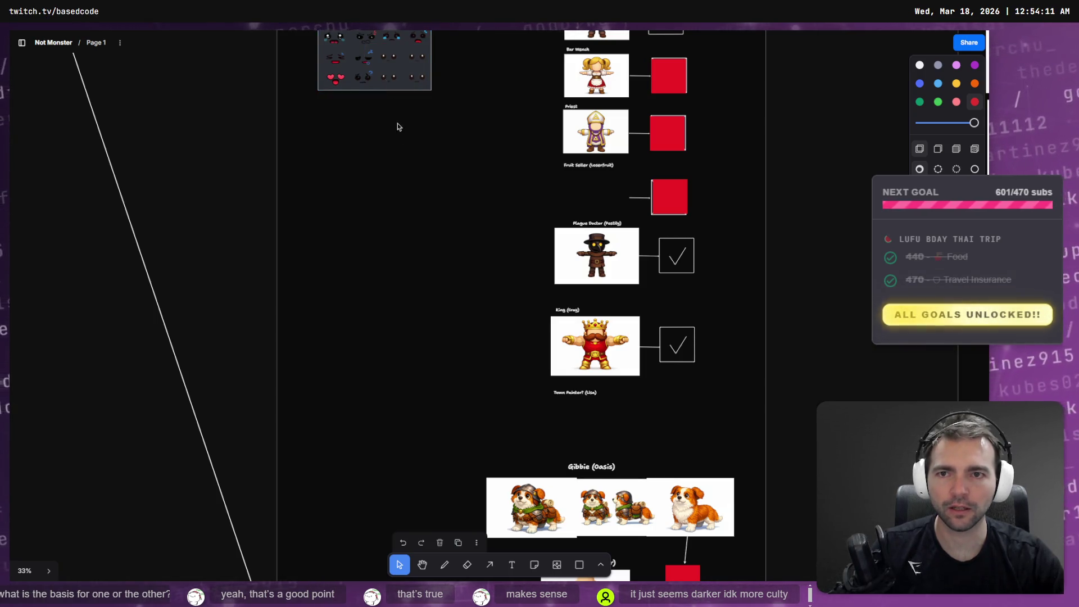
{"action": "scroll", "coordinate": [360, 128], "scroll_direction": "up", "scroll_amount": 3}
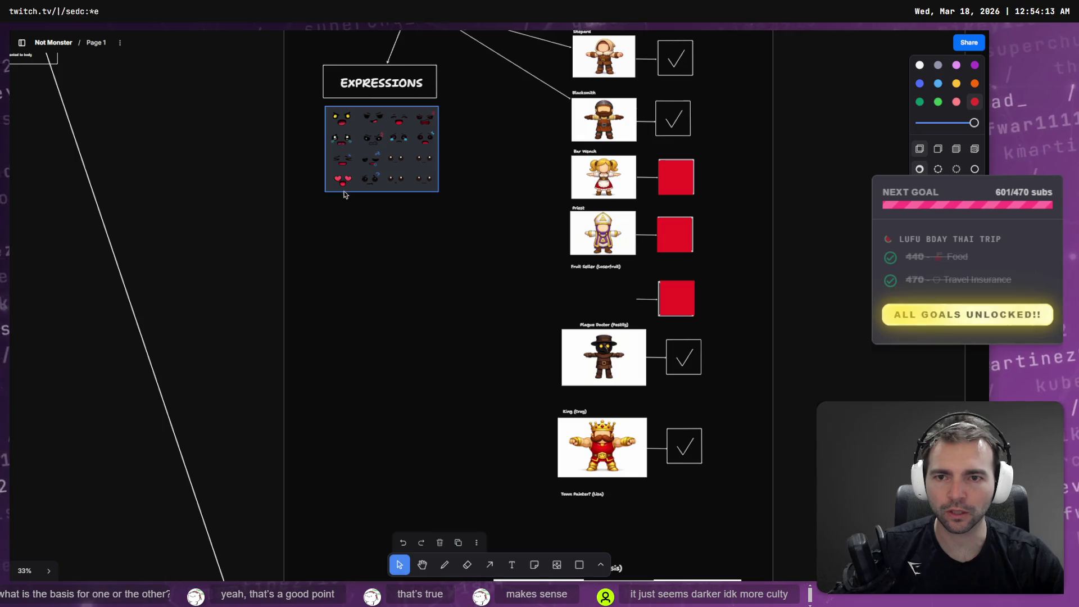
{"action": "left_click", "coordinate": [396, 168]}
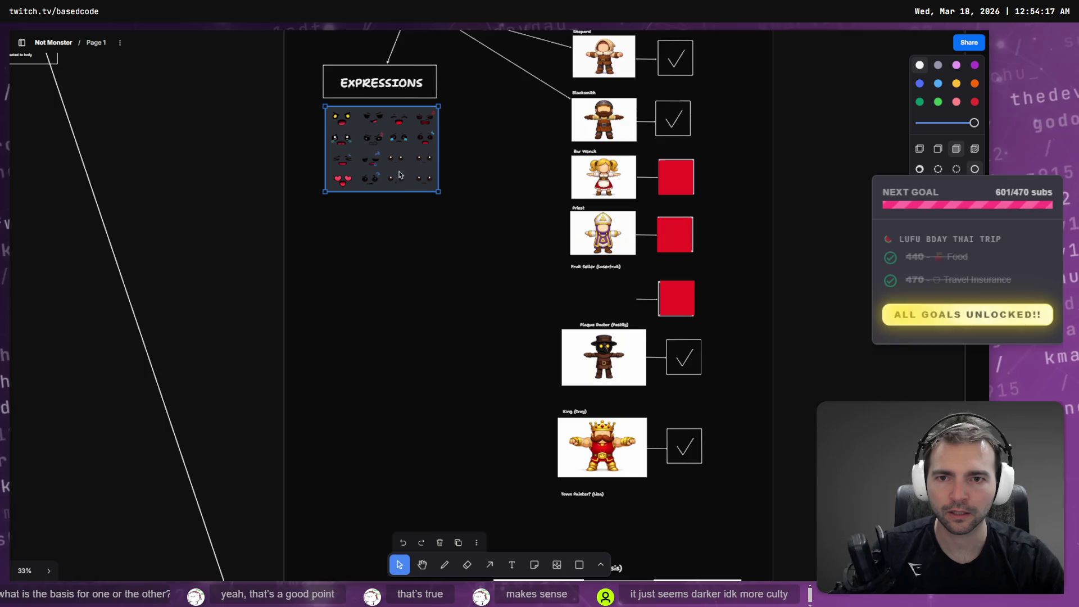
{"action": "left_click_drag", "start_coordinate": [447, 196], "coordinate": [372, 146]}
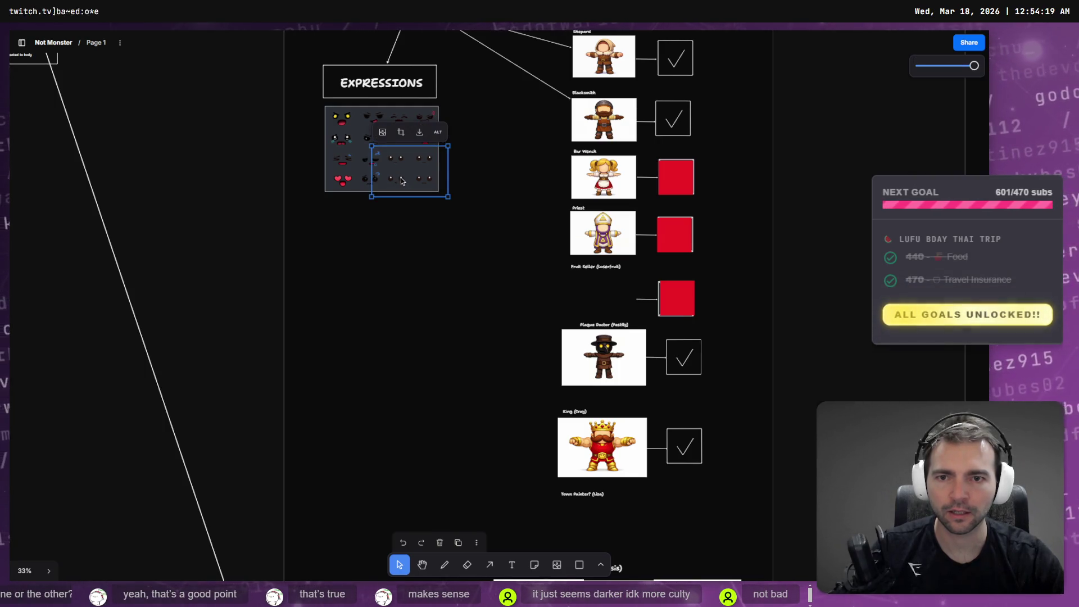
{"action": "left_click_drag", "start_coordinate": [402, 179], "coordinate": [410, 301]}
{"action": "scroll", "coordinate": [410, 300], "scroll_direction": "down", "scroll_amount": 10}
Step: Select the eye-dot shapes left of the Cultist and bring them to the front
{"action": "left_click", "coordinate": [557, 314]}
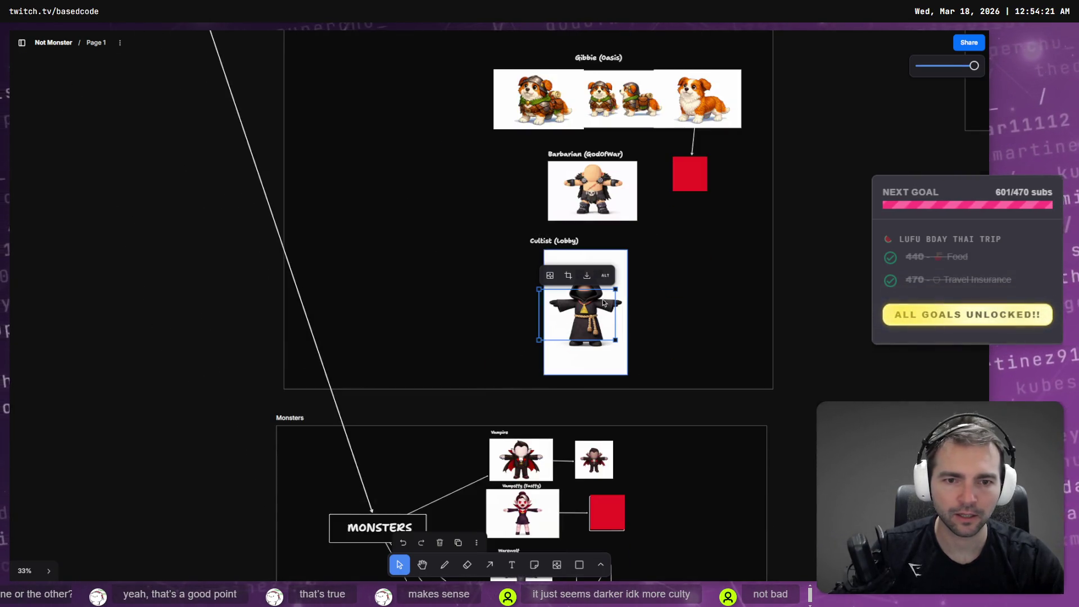
{"action": "scroll", "coordinate": [555, 313], "scroll_direction": "up", "scroll_amount": 1}
{"action": "scroll", "coordinate": [555, 313], "scroll_direction": "up", "scroll_amount": 5}
{"action": "right_click", "coordinate": [530, 305]}
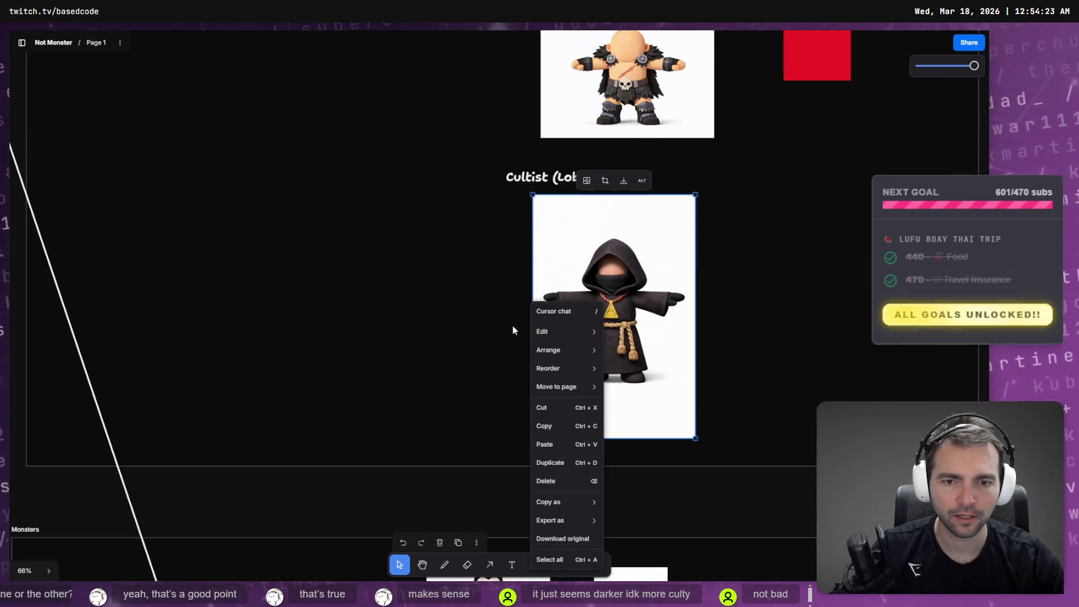
{"action": "left_click", "coordinate": [515, 309]}
{"action": "left_click_drag", "start_coordinate": [514, 312], "coordinate": [388, 261]}
{"action": "right_click", "coordinate": [464, 300]}
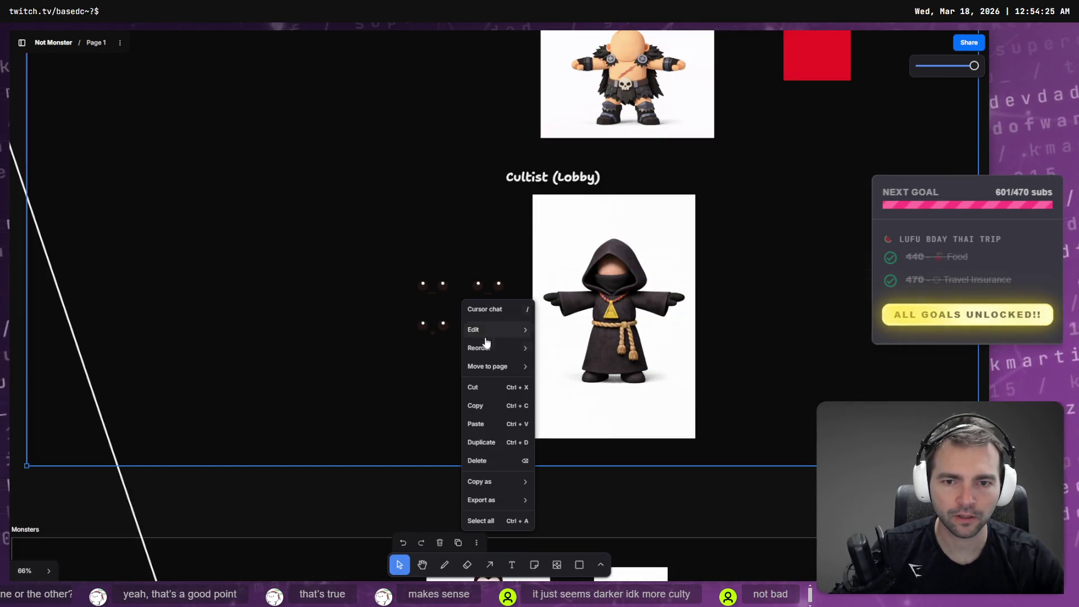
{"action": "mouse_move", "coordinate": [498, 349]}
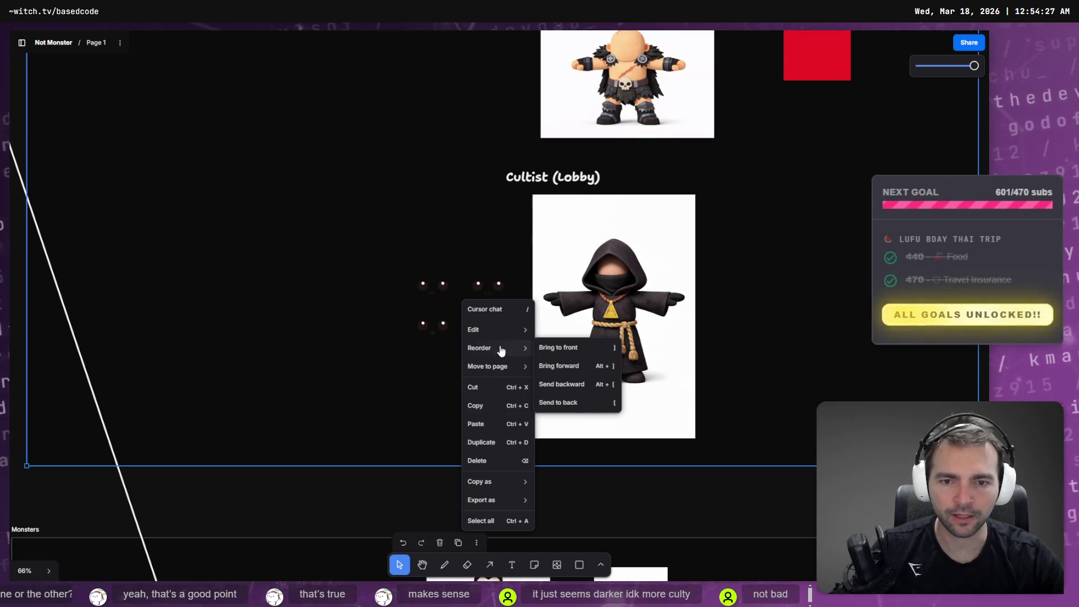
{"action": "left_click", "coordinate": [561, 351]}
Step: Bring the eye-dot group forward again and drag it onto the Cultist's face
{"action": "left_click", "coordinate": [478, 286]}
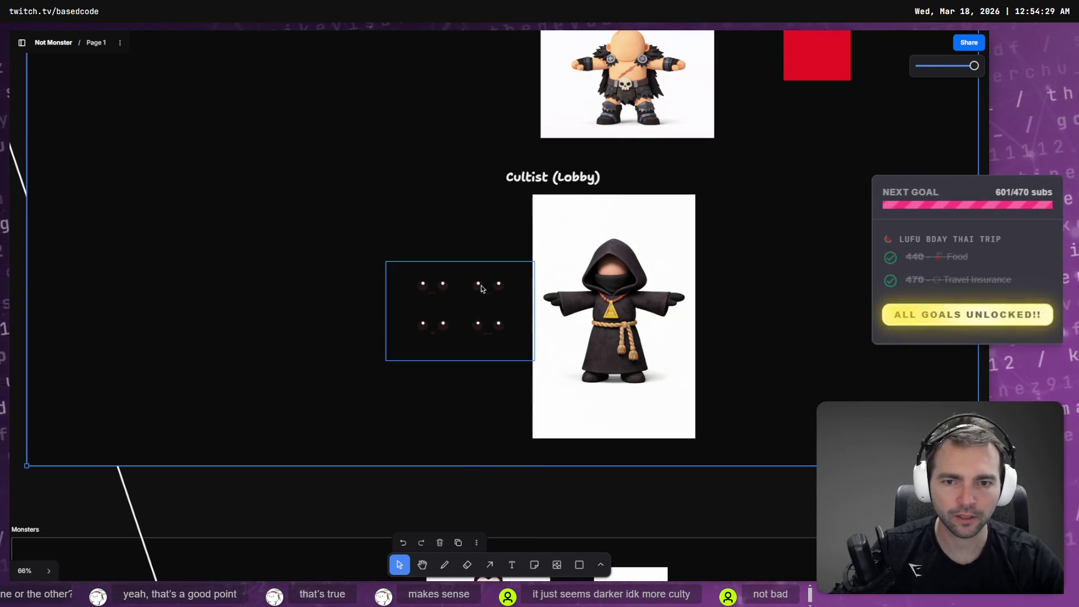
{"action": "key", "text": "Delete"}
{"action": "key", "text": "ctrl+z"}
{"action": "key", "text": "ctrl+z"}
{"action": "key", "text": "ctrl+z"}
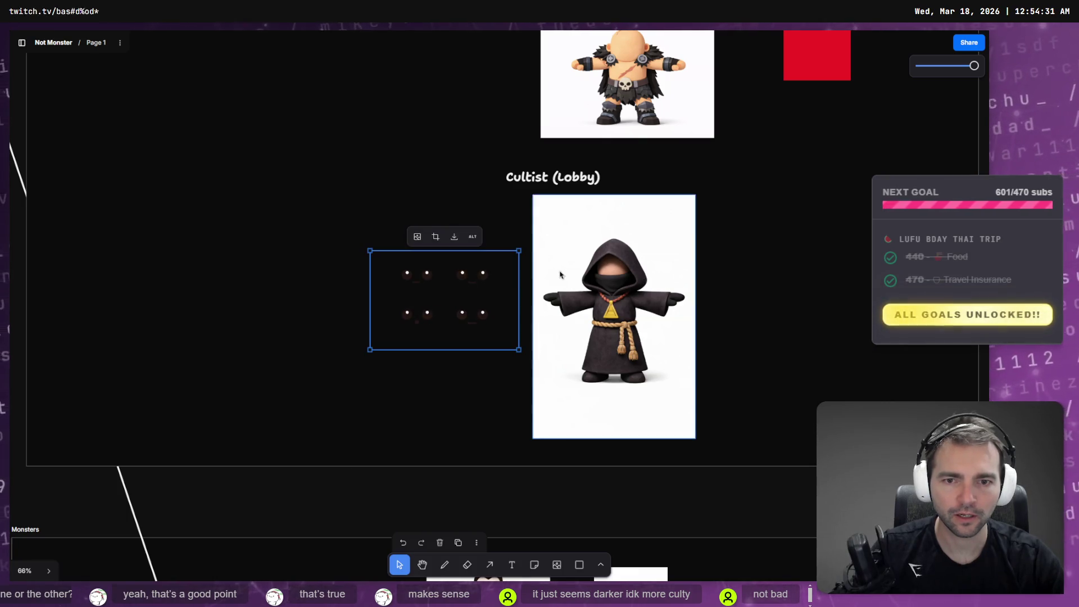
{"action": "left_click", "coordinate": [482, 275]}
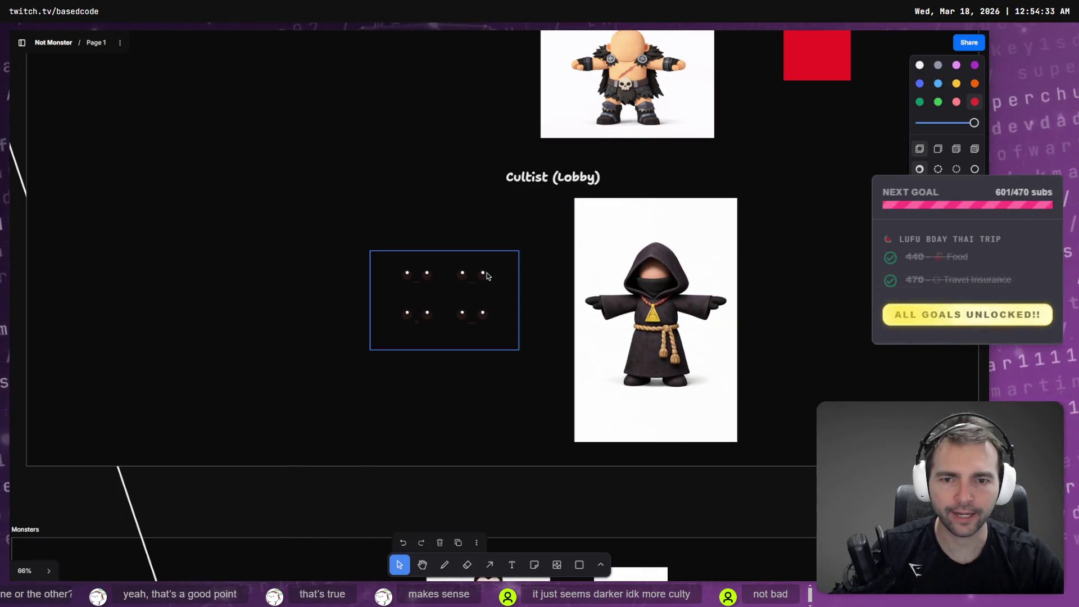
{"action": "right_click", "coordinate": [488, 277]}
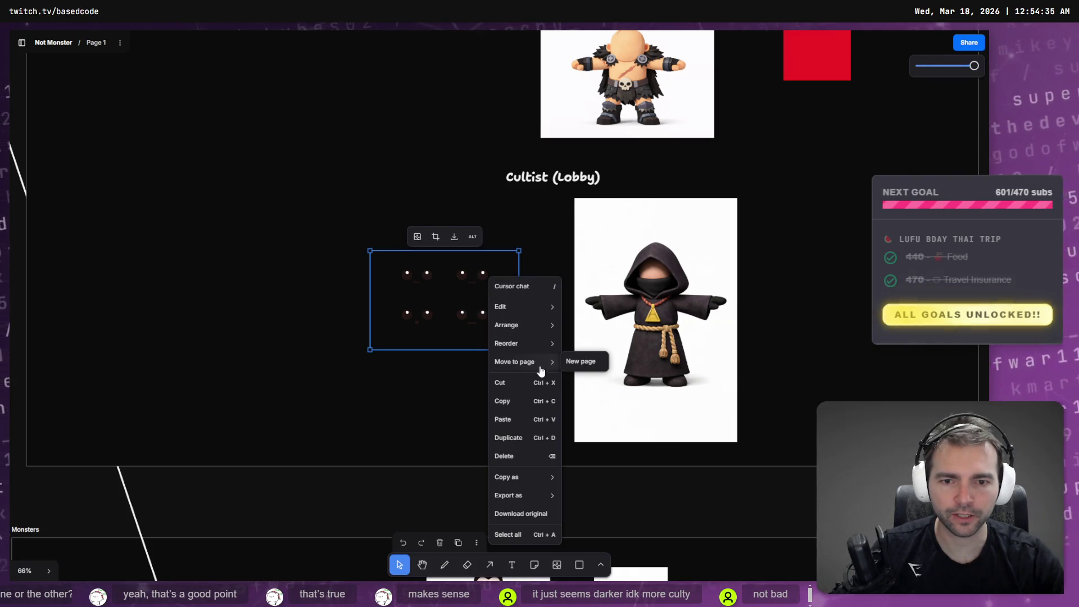
{"action": "mouse_move", "coordinate": [537, 344]}
{"action": "left_click", "coordinate": [592, 344]}
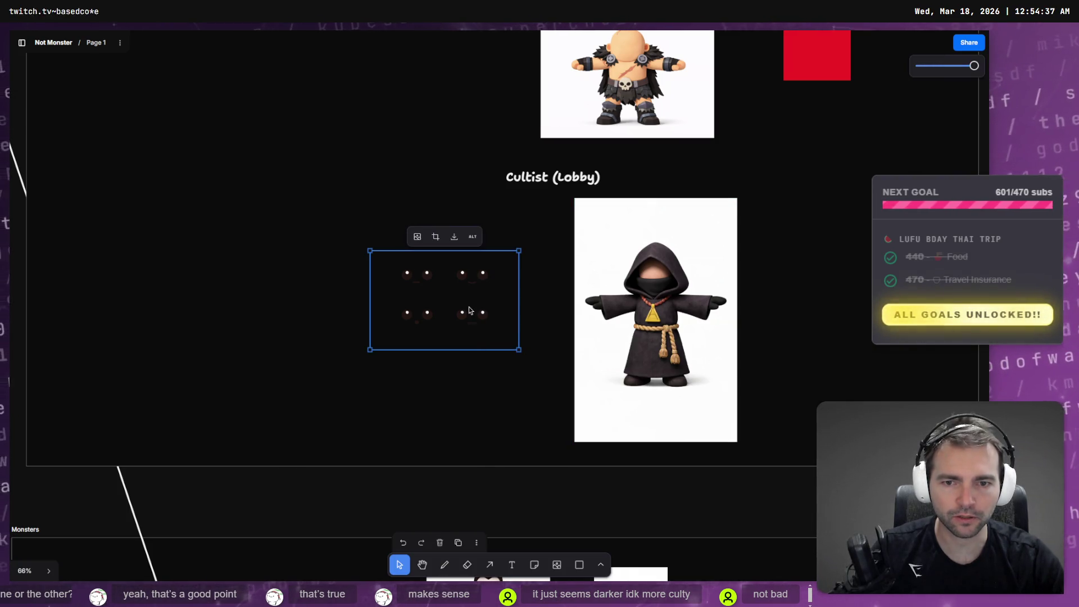
{"action": "mouse_move", "coordinate": [484, 319]}
{"action": "left_mouse_down"}
{"action": "mouse_move", "coordinate": [710, 317]}
{"action": "mouse_move", "coordinate": [690, 286]}
{"action": "left_mouse_up"}
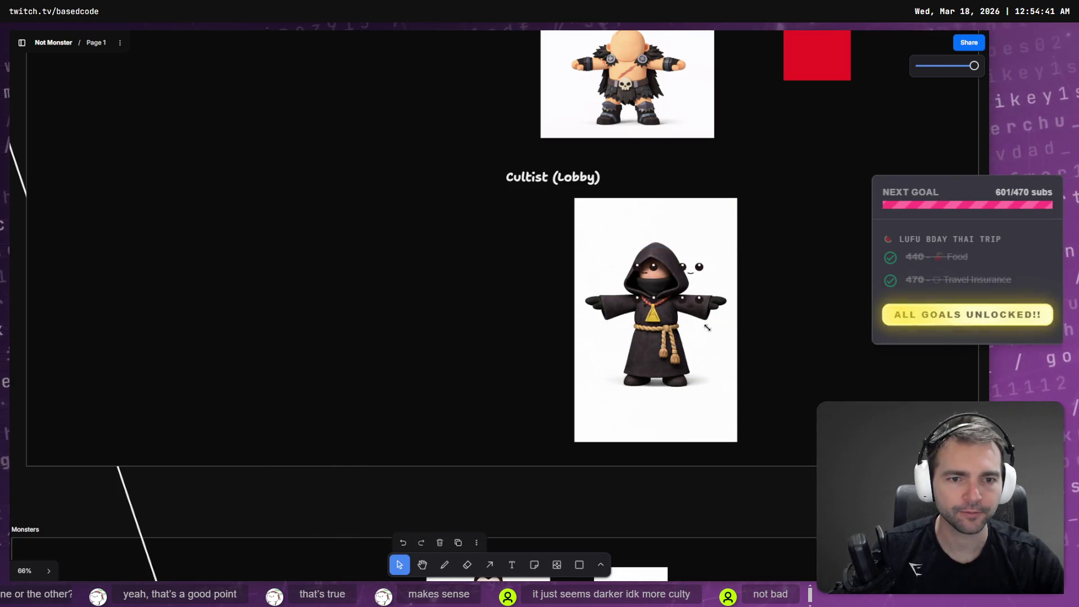
Step: Shrink the eye-dot group and nudge it so one eye pair sits on the masked face
{"action": "scroll", "coordinate": [697, 289], "scroll_direction": "up", "scroll_amount": 5}
{"action": "left_click", "coordinate": [601, 262]}
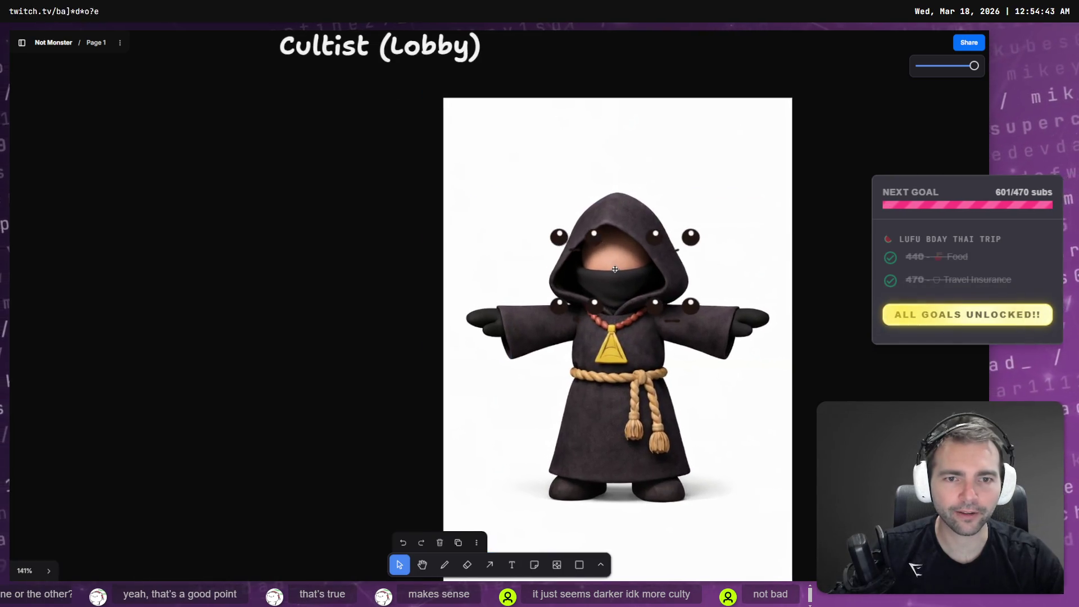
{"action": "left_click", "coordinate": [602, 242]}
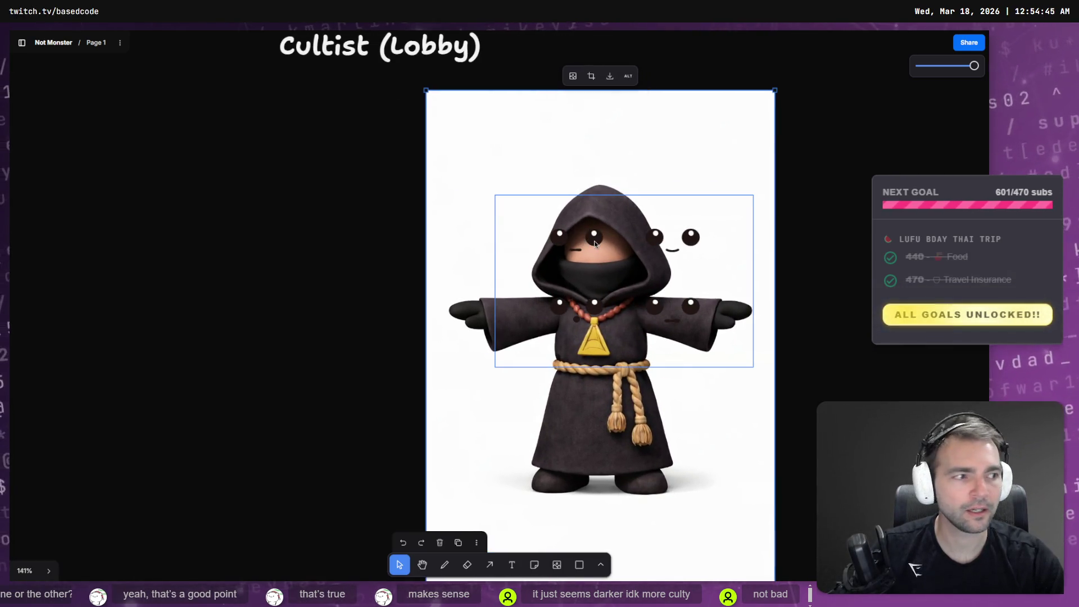
{"action": "left_click_drag", "start_coordinate": [595, 240], "coordinate": [617, 255]}
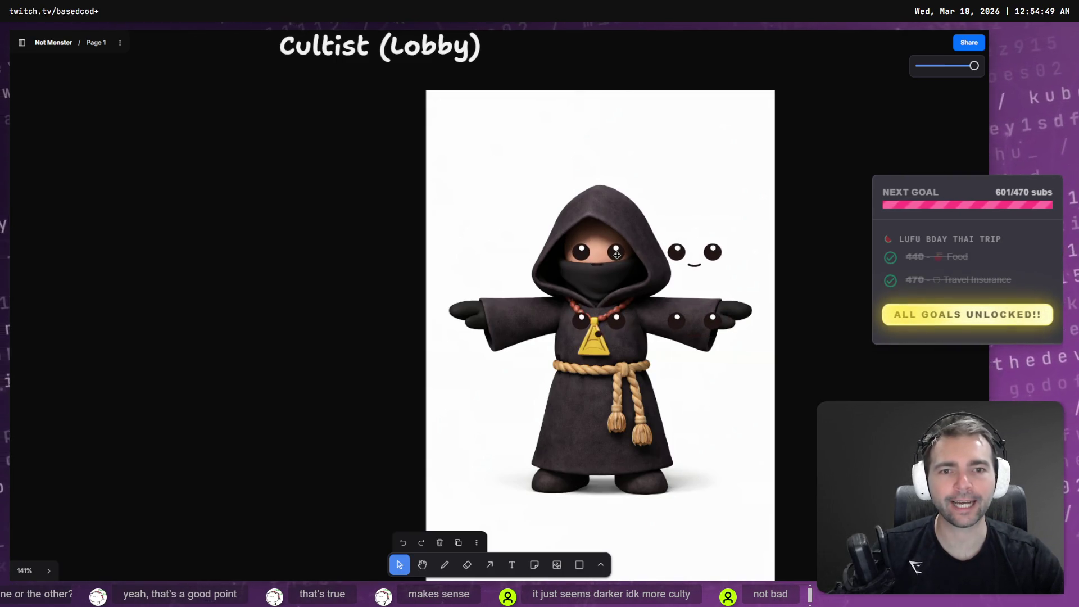
{"action": "left_click_drag", "start_coordinate": [776, 383], "coordinate": [736, 358]}
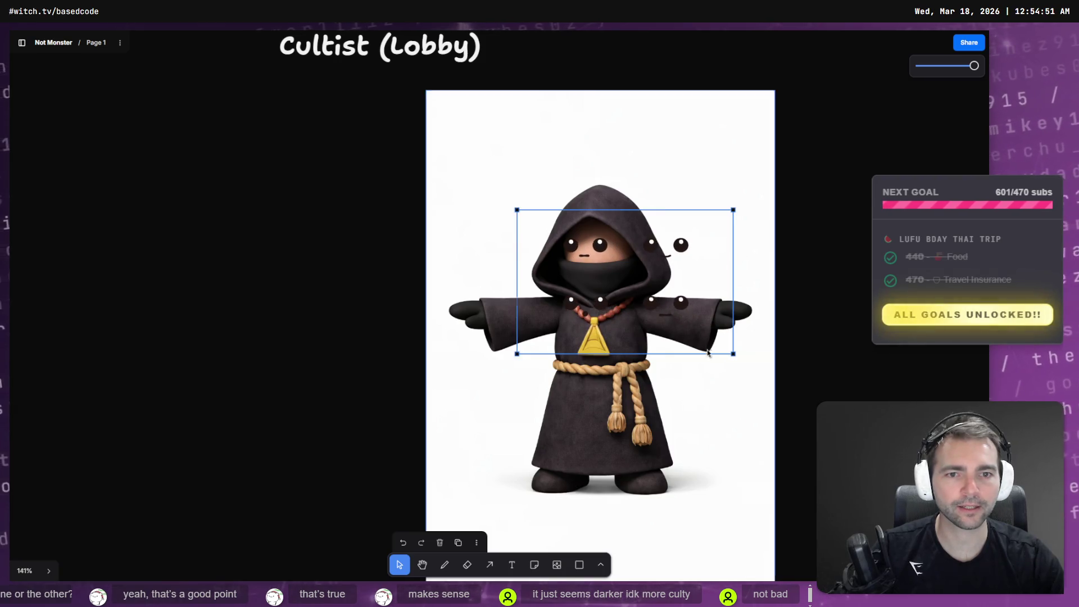
{"action": "mouse_move", "coordinate": [613, 283]}
{"action": "left_mouse_down"}
{"action": "mouse_move", "coordinate": [599, 259]}
{"action": "mouse_move", "coordinate": [609, 262]}
{"action": "mouse_move", "coordinate": [528, 261]}
{"action": "mouse_move", "coordinate": [534, 200]}
{"action": "mouse_move", "coordinate": [610, 205]}
{"action": "mouse_move", "coordinate": [608, 268]}
{"action": "mouse_move", "coordinate": [528, 269]}
{"action": "mouse_move", "coordinate": [529, 261]}
{"action": "mouse_move", "coordinate": [609, 264]}
{"action": "left_mouse_up"}
{"action": "scroll", "coordinate": [611, 264], "scroll_direction": "down", "scroll_amount": 5}
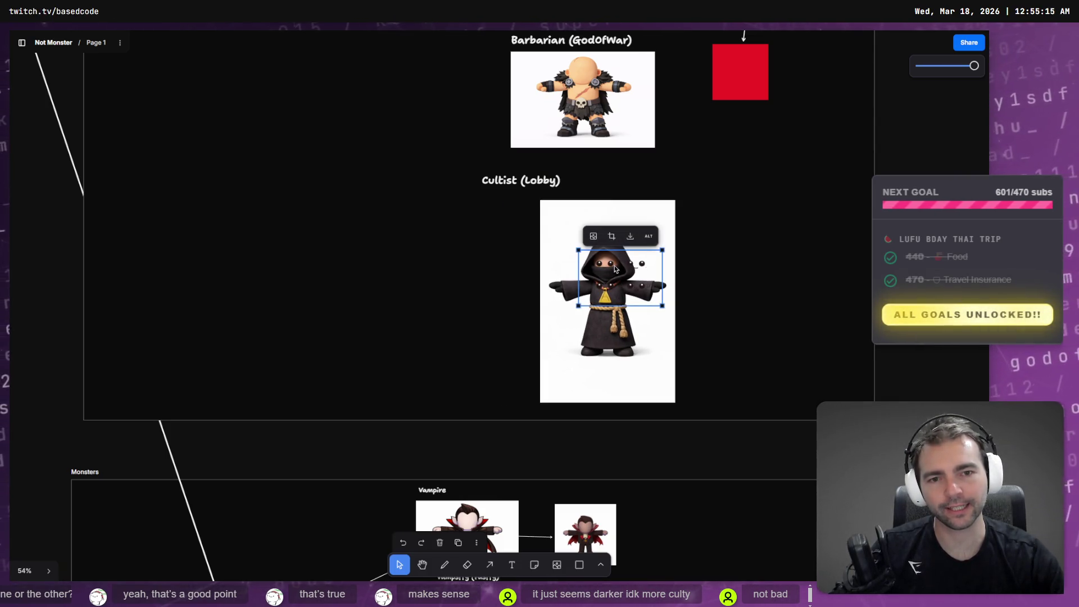
Step: Nudge the eye dots to the Cultist's left, then back up and right
{"action": "left_click_drag", "start_coordinate": [615, 268], "coordinate": [582, 263]}
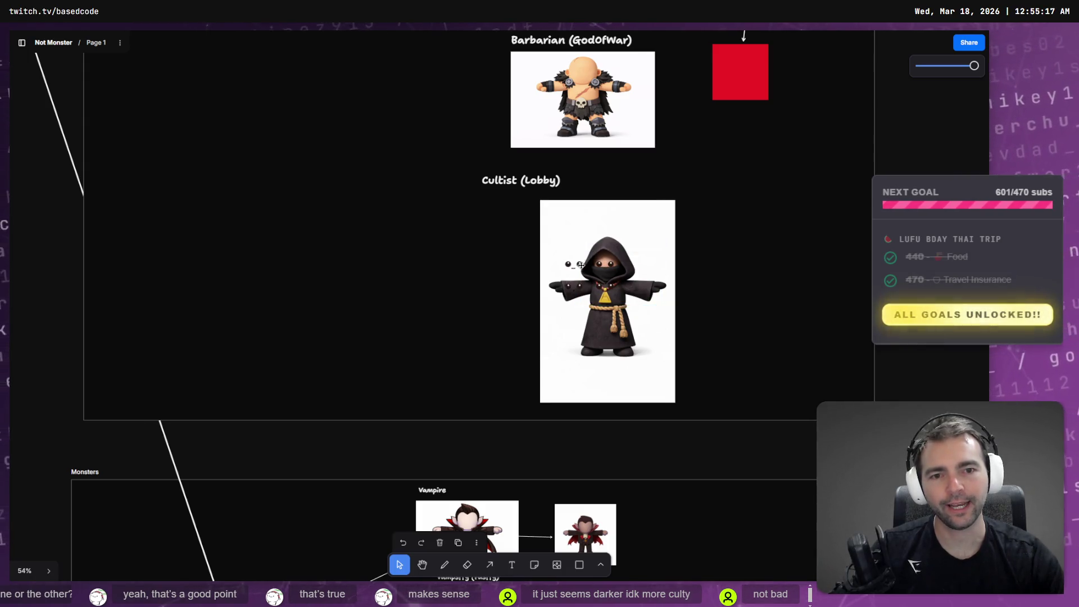
{"action": "left_click", "coordinate": [583, 269]}
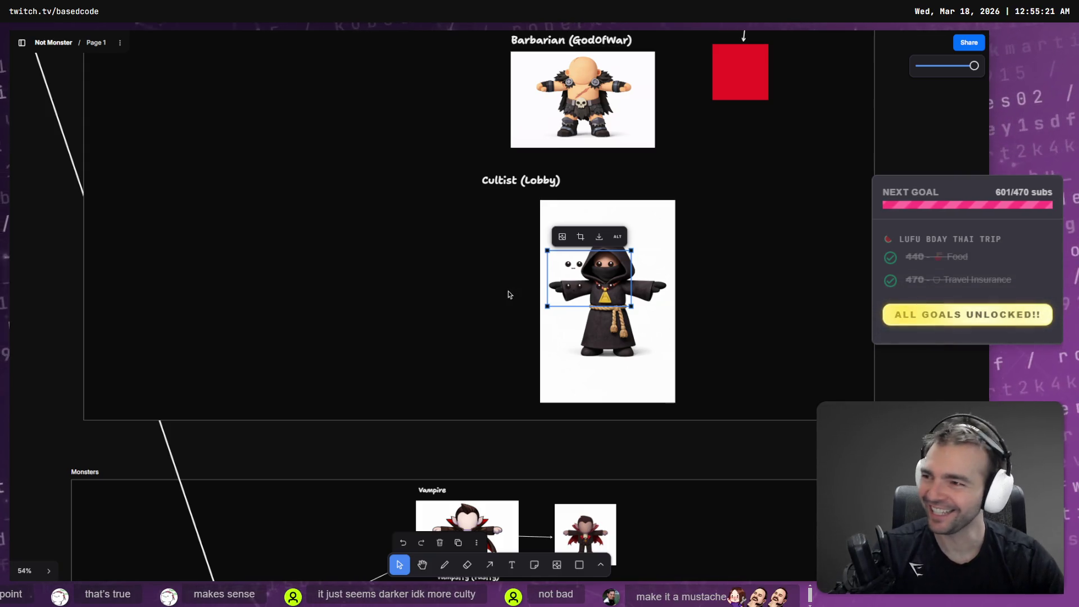
{"action": "left_click", "coordinate": [564, 282]}
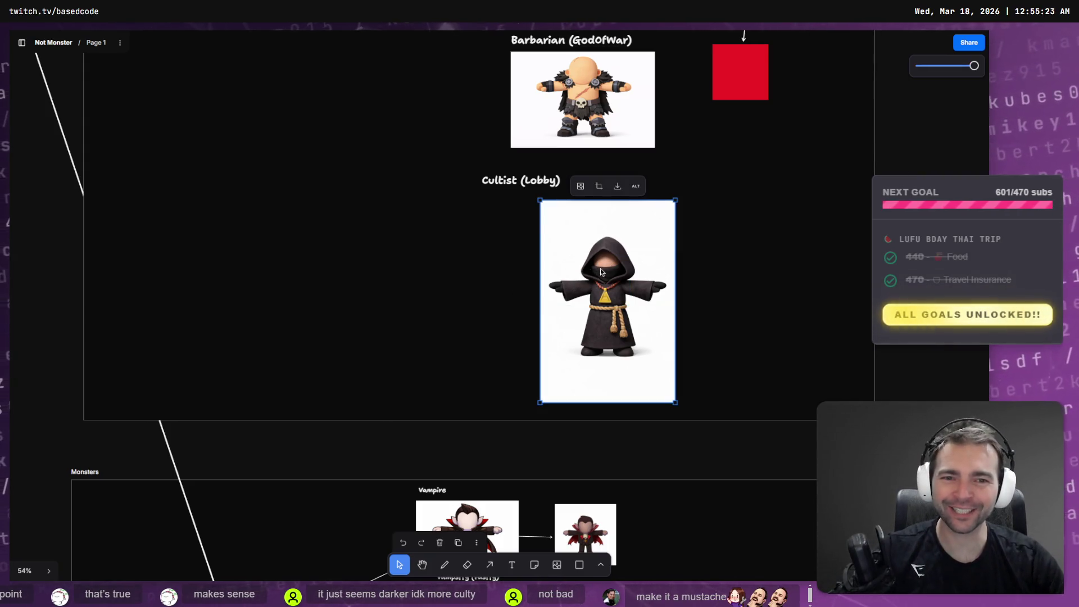
{"action": "left_click", "coordinate": [586, 269]}
{"action": "left_click_drag", "start_coordinate": [587, 270], "coordinate": [613, 263]}
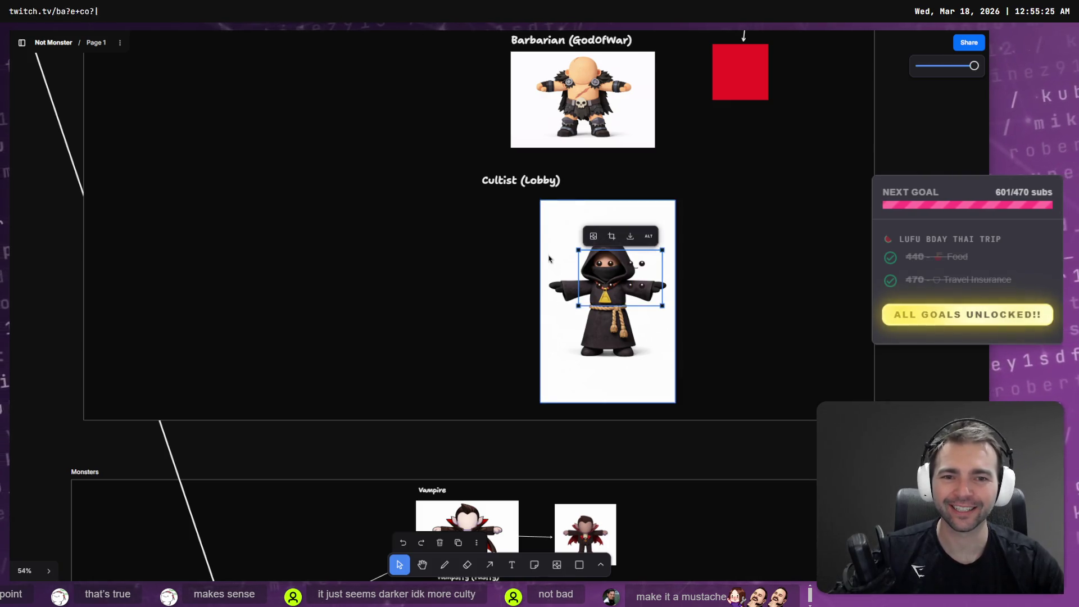
Step: Undo the eye-dot edits four times until the Cultist image is plain again
{"action": "key", "text": "ctrl+z"}
{"action": "key", "text": "ctrl+z"}
{"action": "key", "text": "ctrl+z"}
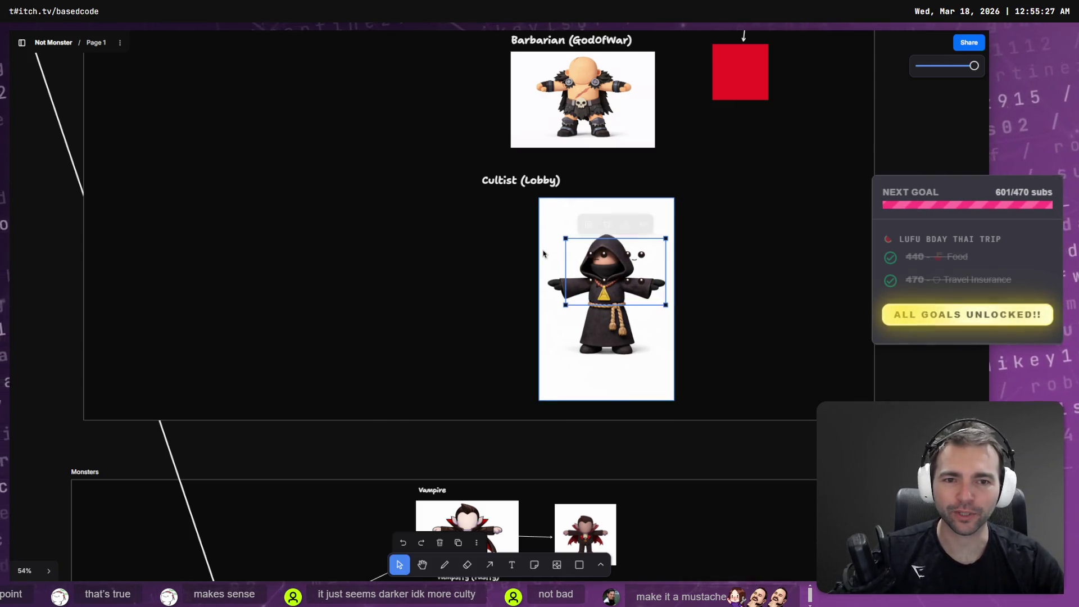
{"action": "key", "text": "ctrl+z"}
{"action": "key", "text": "ctrl+z"}
{"action": "key", "text": "ctrl+z"}
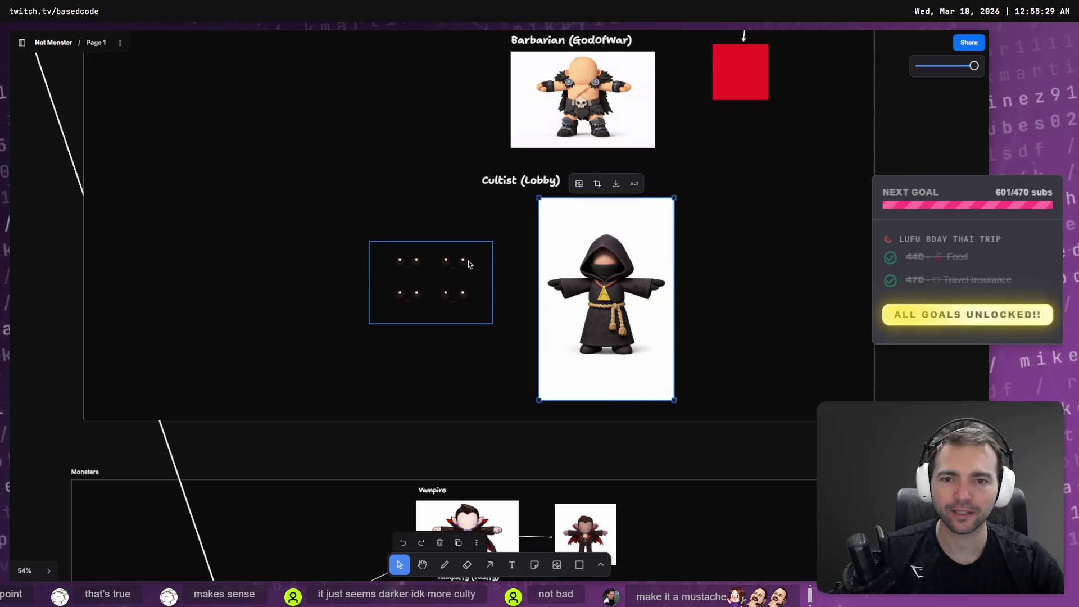
{"action": "key", "text": "ctrl+z"}
{"action": "key", "text": "ctrl+z"}
{"action": "key", "text": "ctrl+z"}
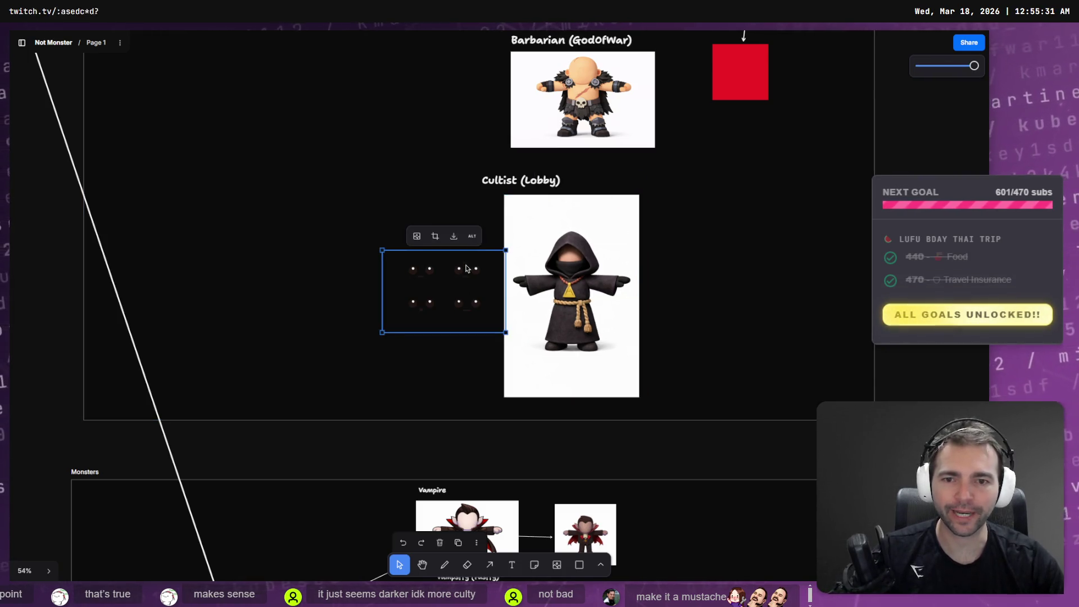
{"action": "scroll", "coordinate": [467, 240], "scroll_direction": "up", "scroll_amount": 15}
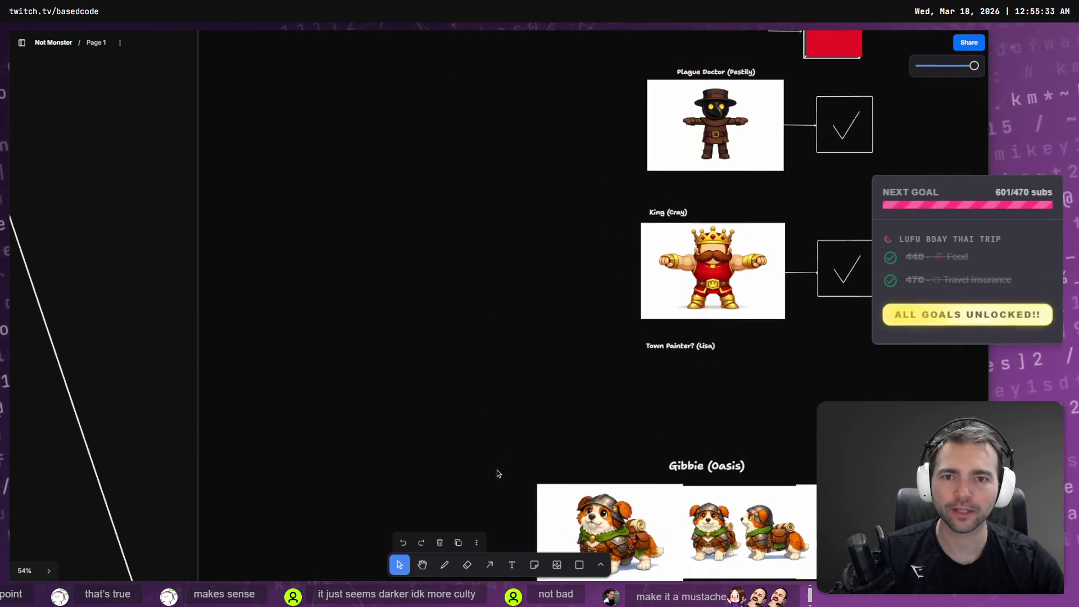
{"action": "key", "text": "ctrl+z"}
{"action": "scroll", "coordinate": [526, 394], "scroll_direction": "down", "scroll_amount": 15}
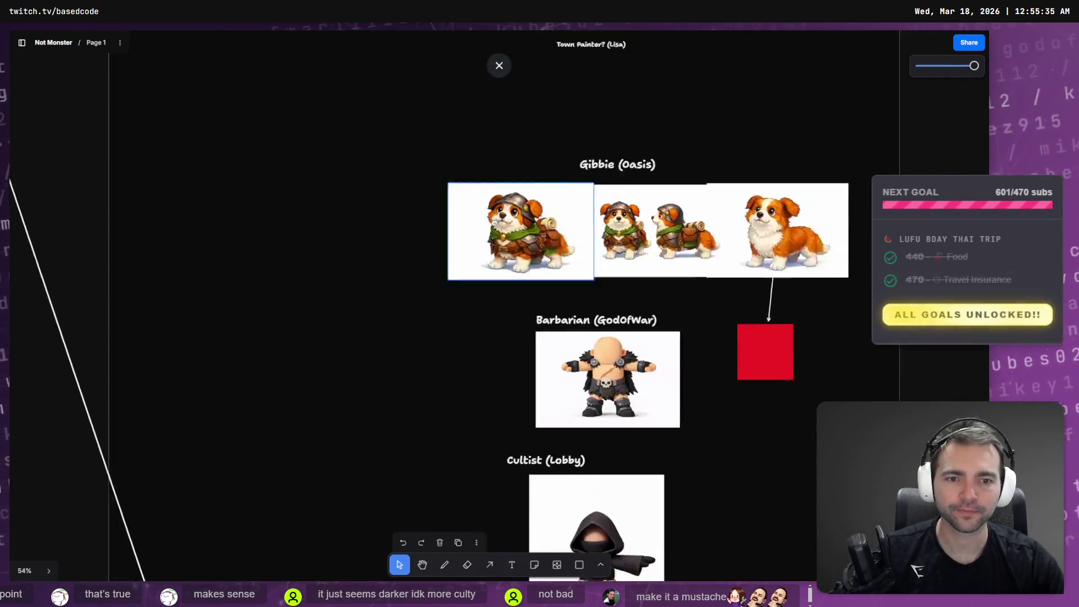
{"action": "left_click", "coordinate": [618, 372]}
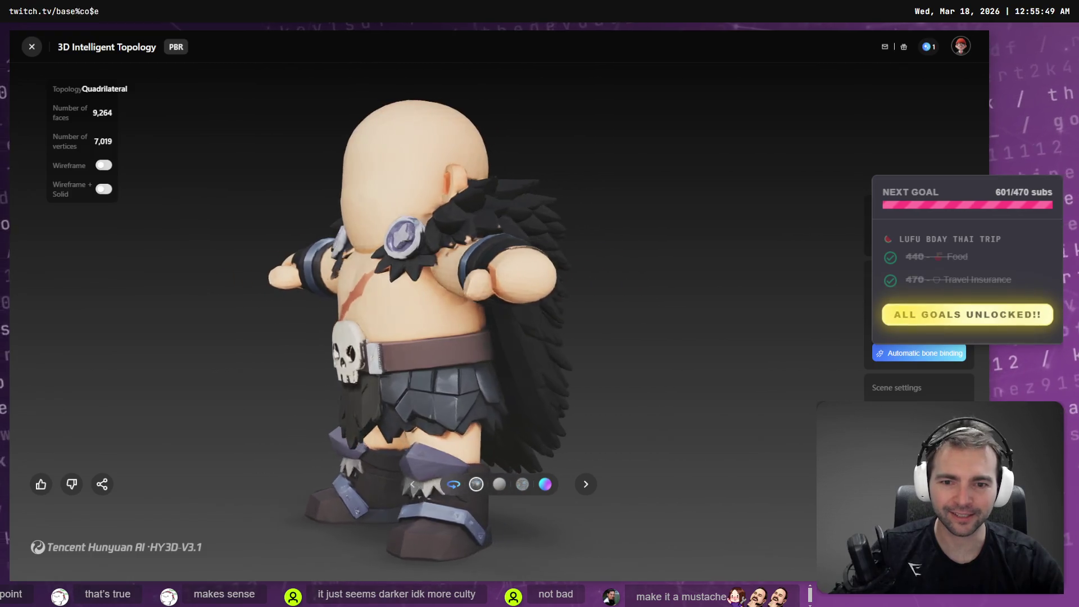
Step: Orbit the Barbarian model to view its back, then return to the tldraw board
{"action": "left_click_drag", "start_coordinate": [630, 414], "coordinate": [636, 337]}
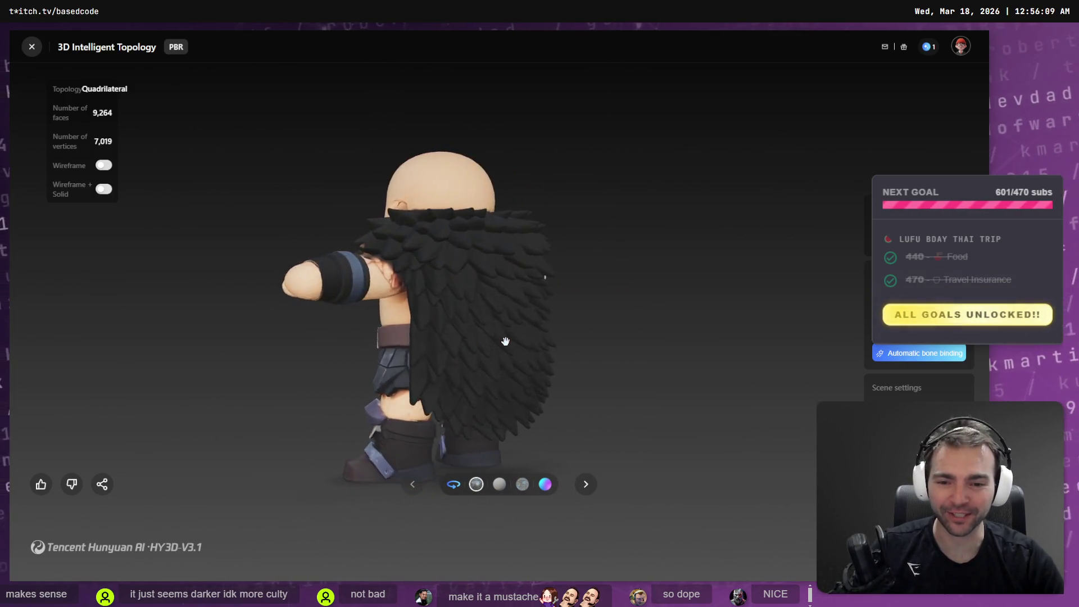
{"action": "key", "text": "alt+Tab"}
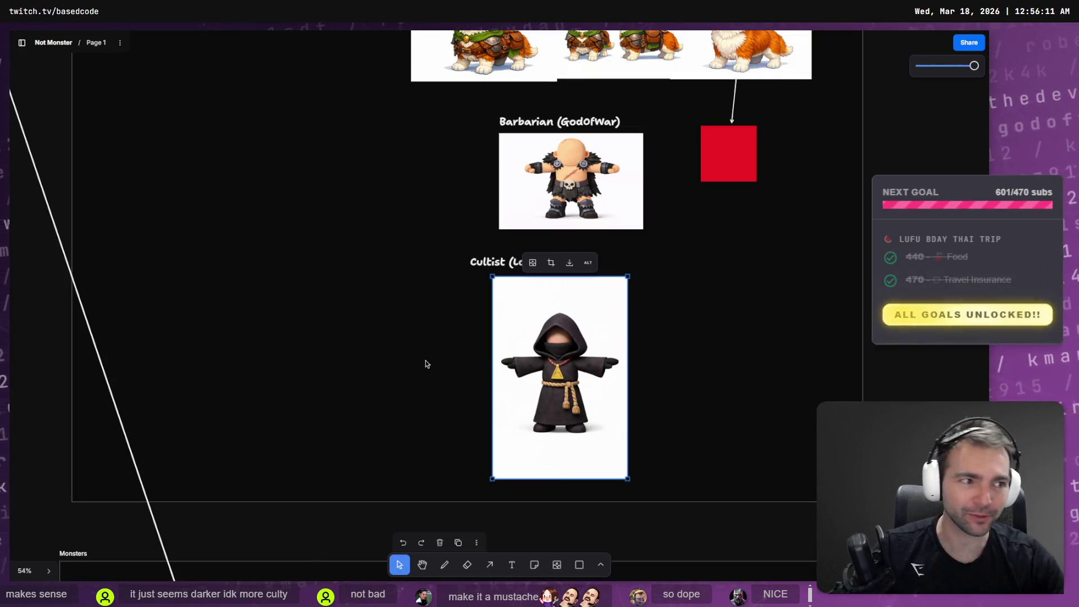
Step: Deselect the Cultist image and switch to the Godot editor's Environment scene
{"action": "left_click", "coordinate": [828, 271]}
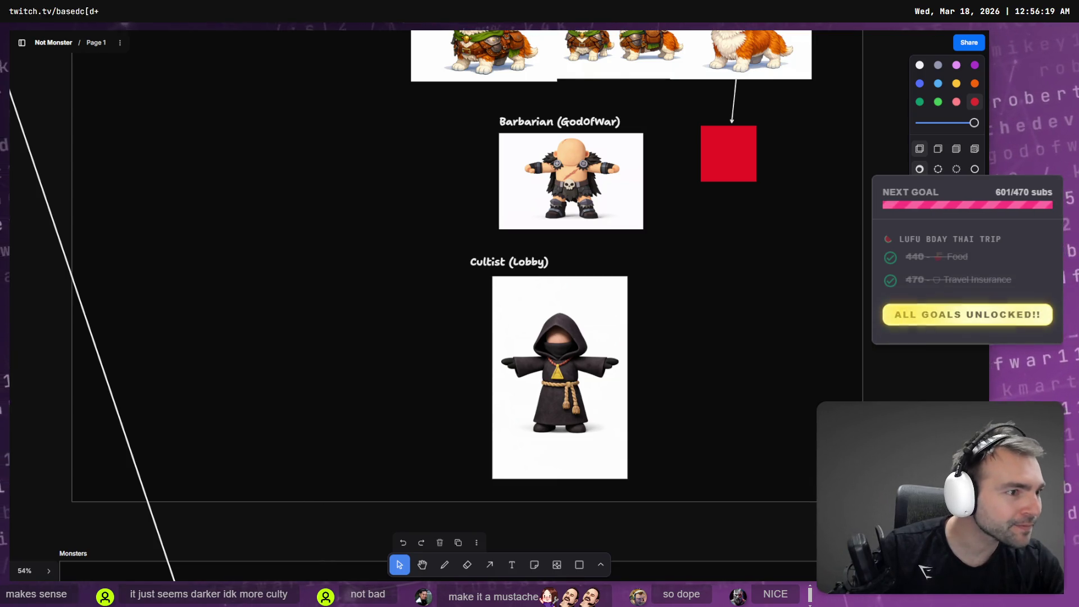
{"action": "key", "text": "alt+Tab"}
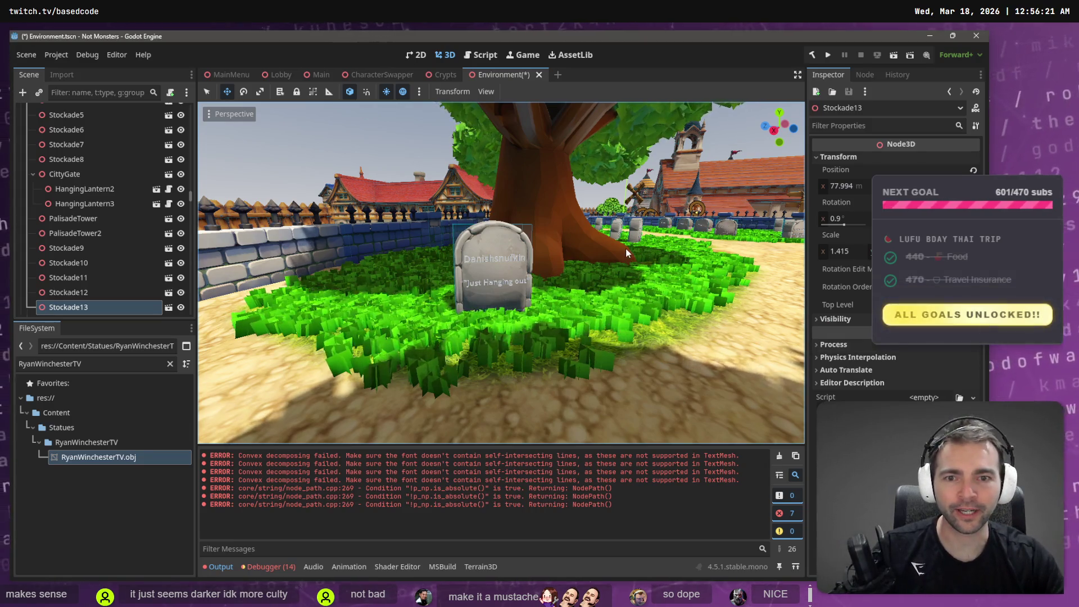
Step: Save the Environment scene and pull the camera back for an overview of wall and graveyard
{"action": "key", "text": "ctrl+s"}
{"action": "key", "text": "w"}
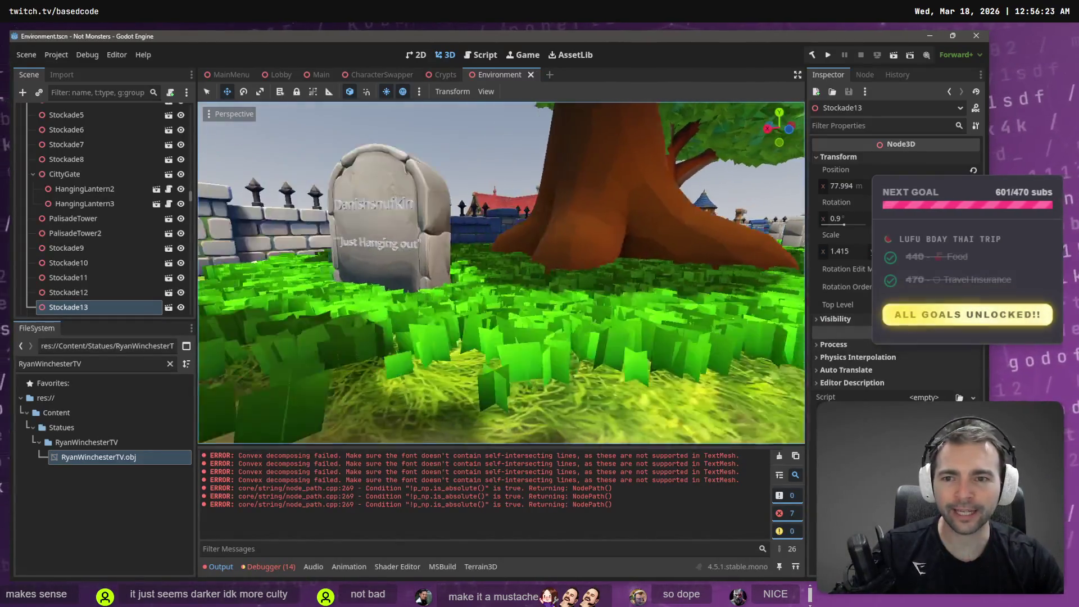
{"action": "key", "text": "s"}
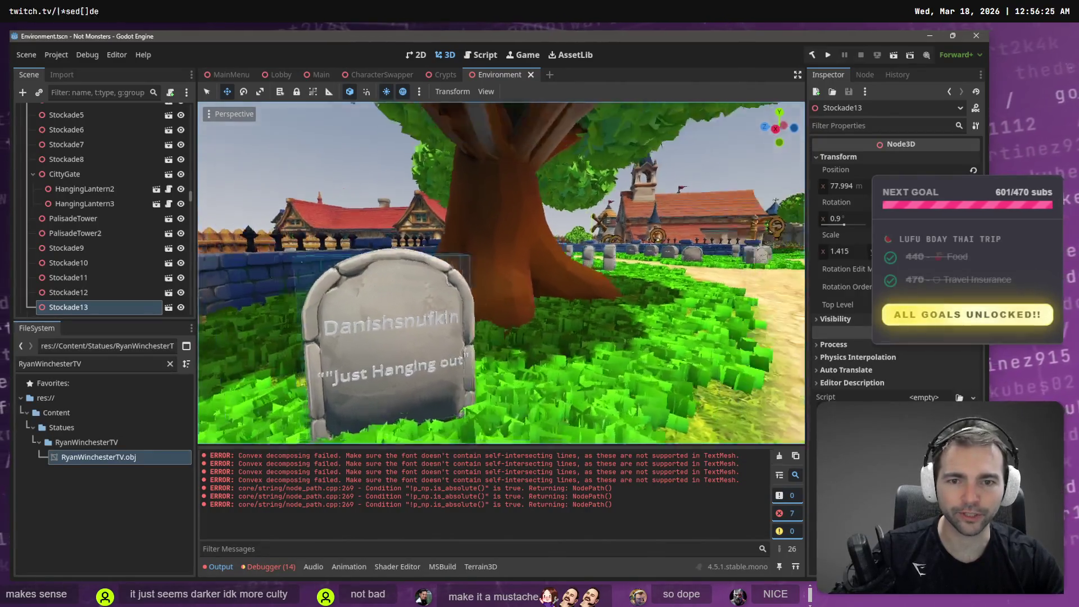
{"action": "key", "text": "s"}
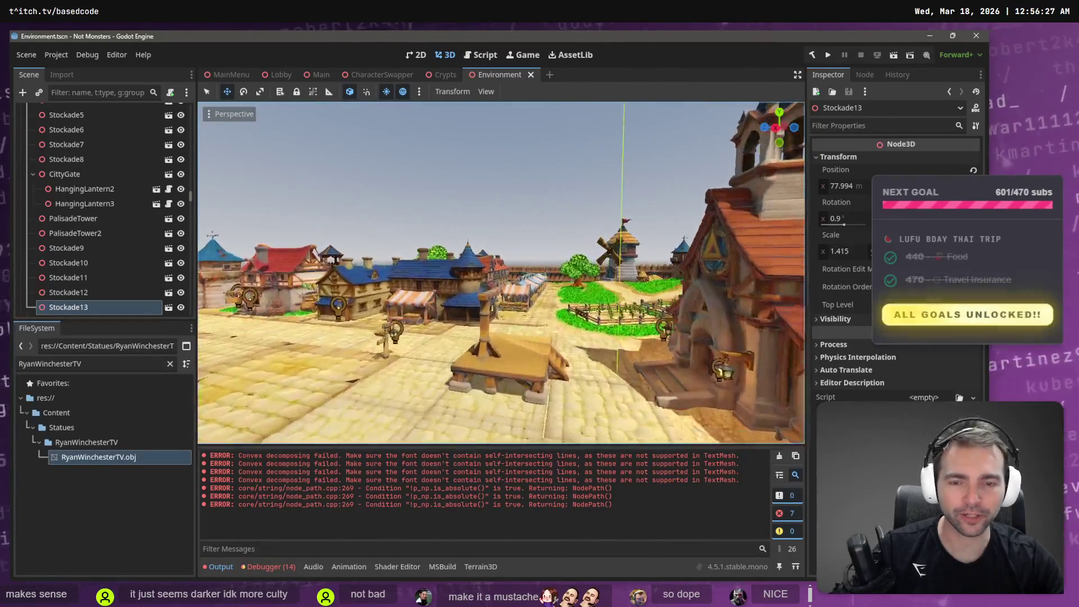
Step: Fly through the graveyard past the chapel and over the wall to the gallows
{"action": "key", "text": "w"}
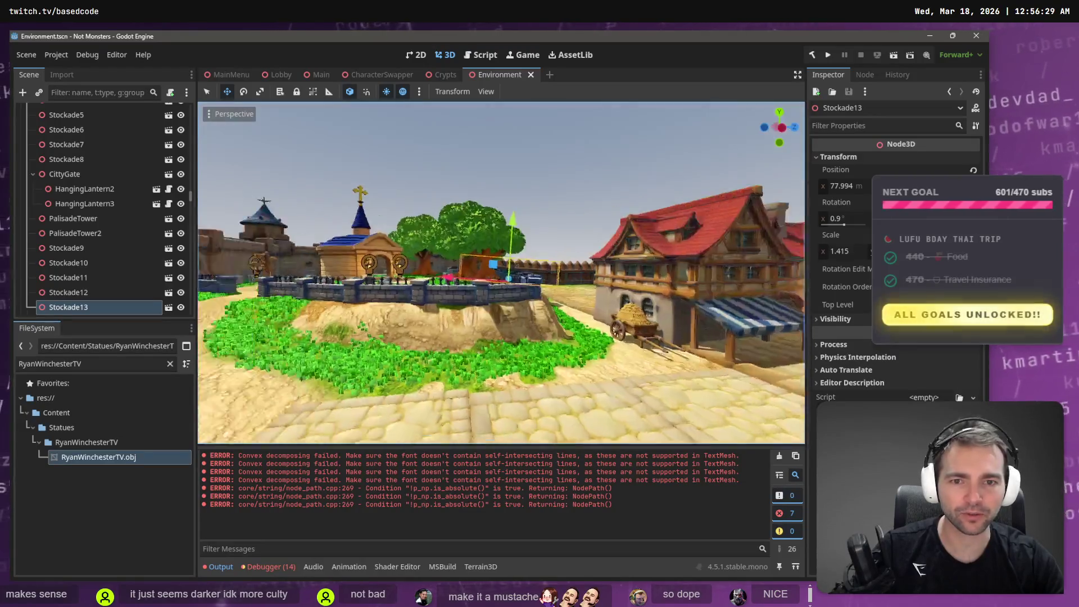
{"action": "key", "text": "w"}
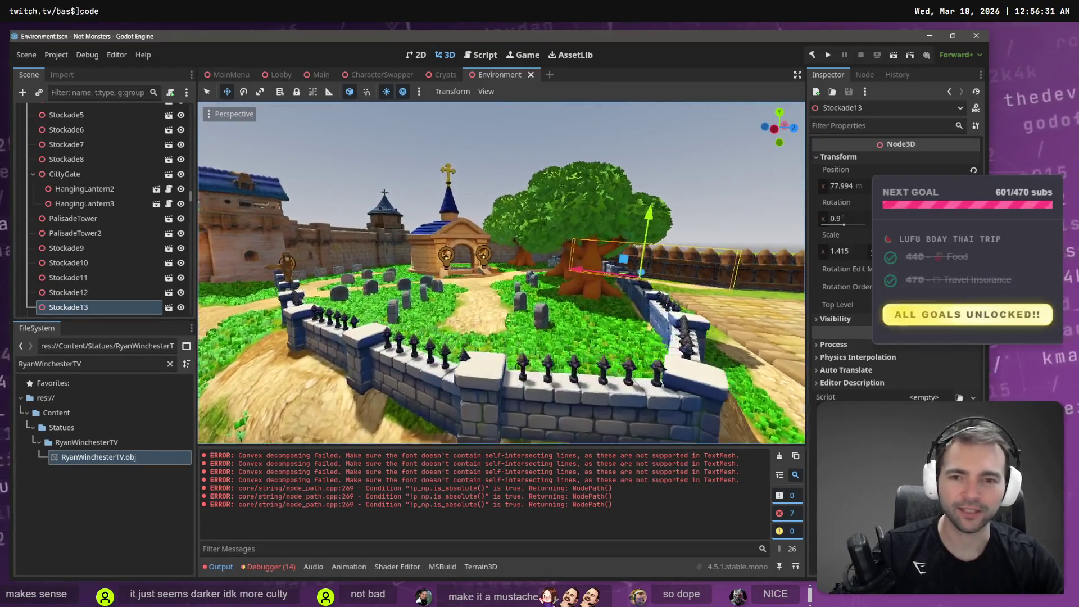
{"action": "key", "text": "w"}
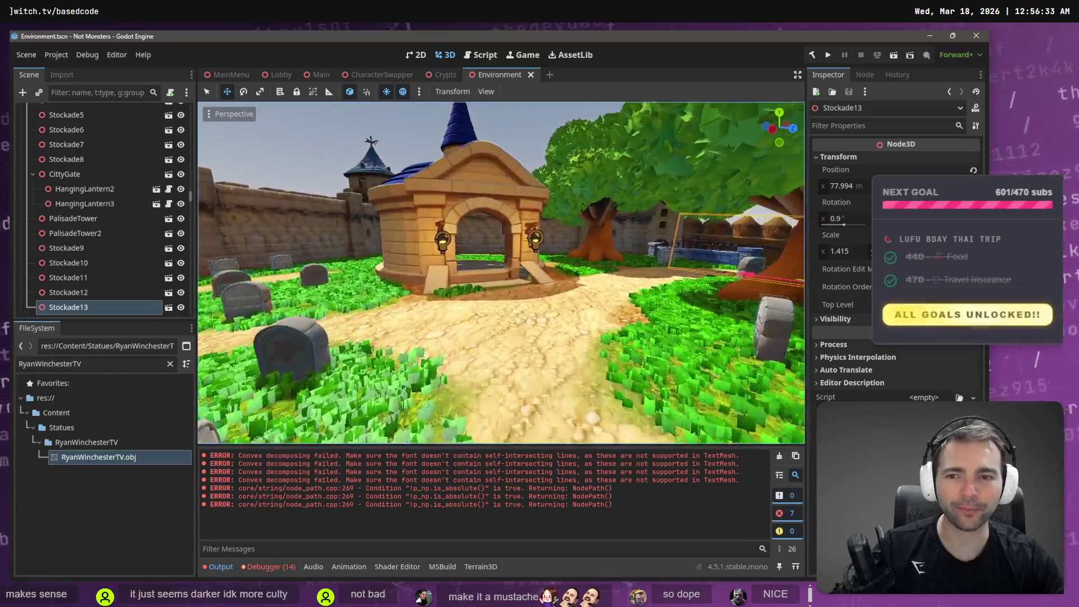
{"action": "key", "text": "w"}
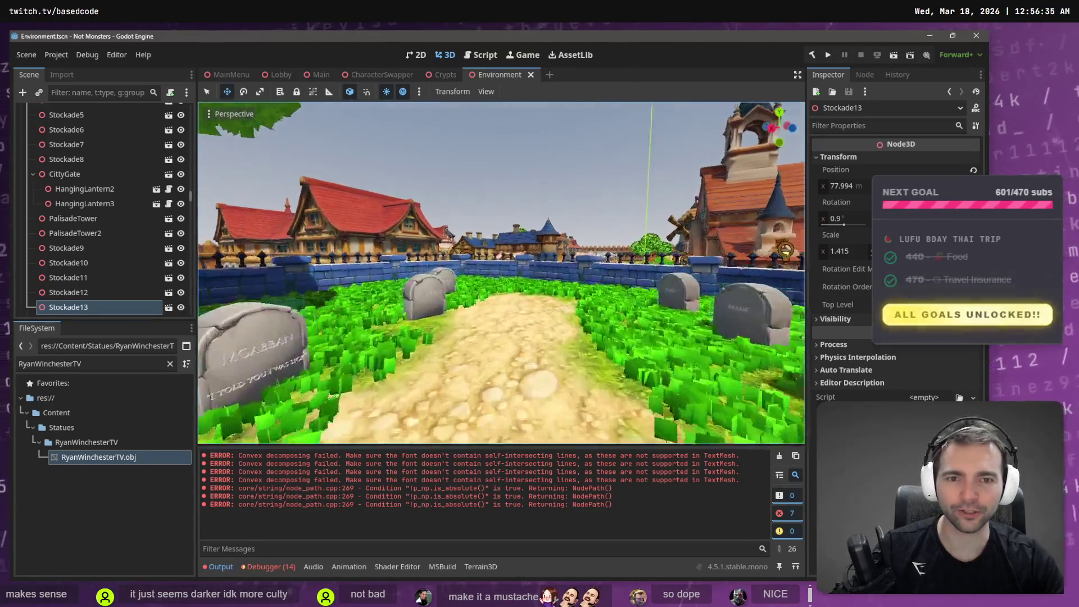
{"action": "key", "text": "w"}
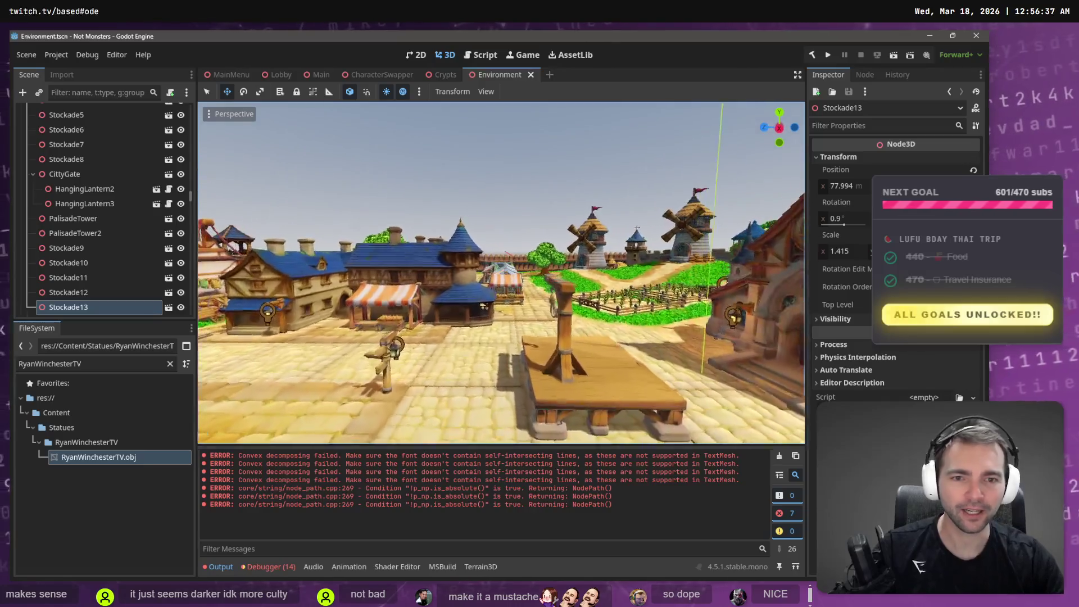
{"action": "key", "text": "w"}
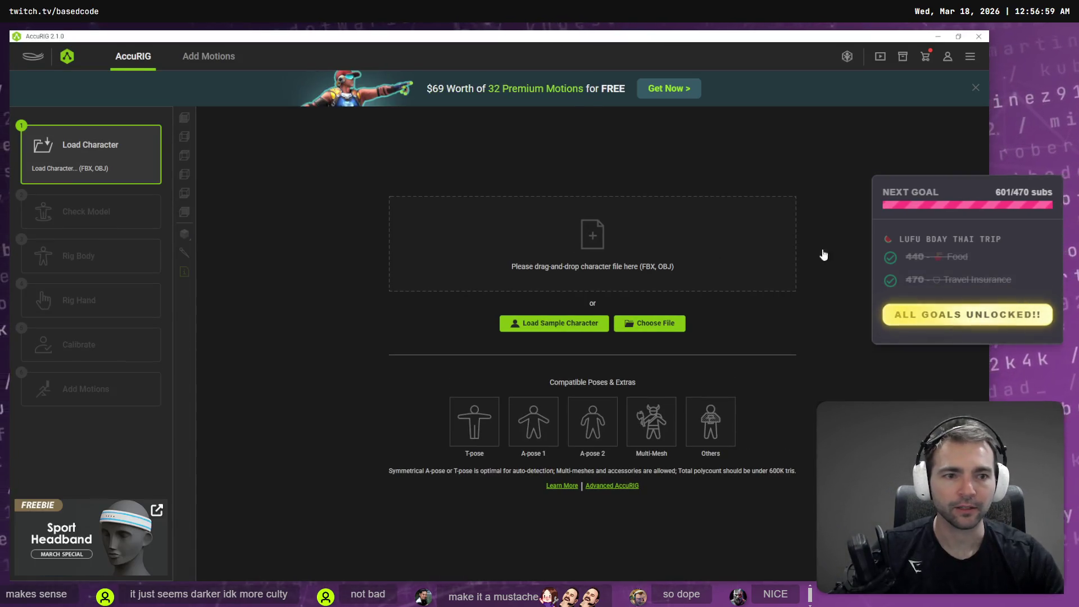
Step: Copy the downloaded FBX into _To Process, rename it Barbarian.fbx, and drop it into AccuRIG
{"action": "left_click", "coordinate": [627, 249]}
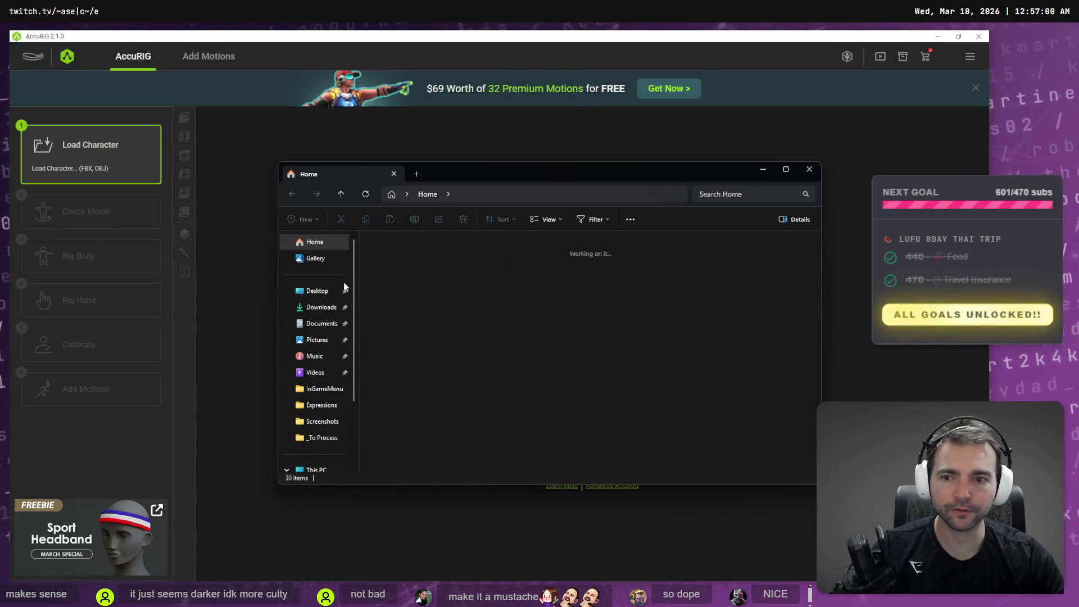
{"action": "left_click", "coordinate": [314, 307]}
{"action": "left_click", "coordinate": [428, 269]}
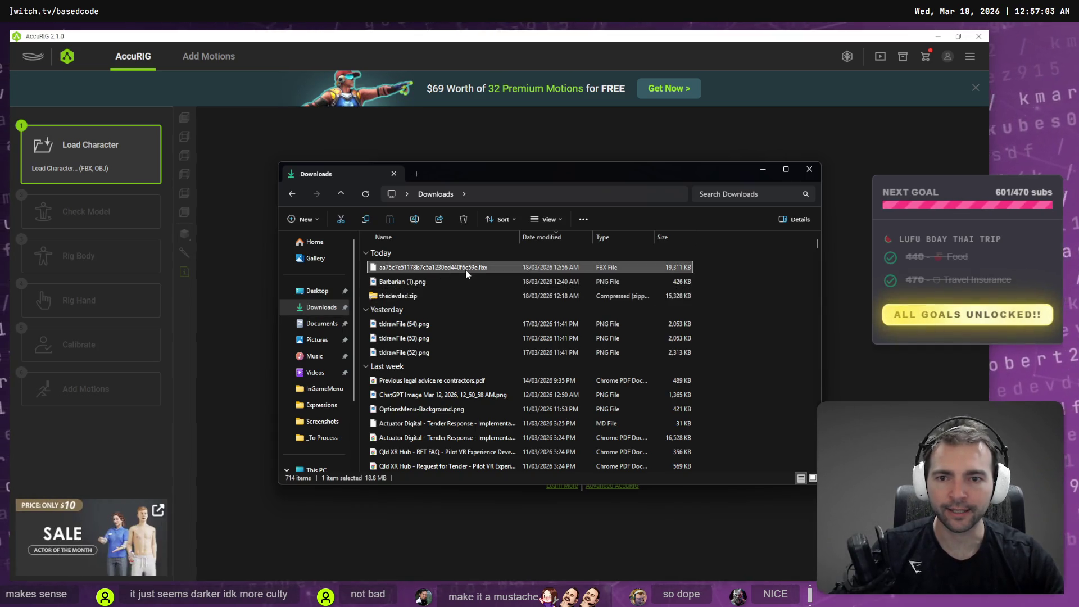
{"action": "left_click", "coordinate": [320, 444]}
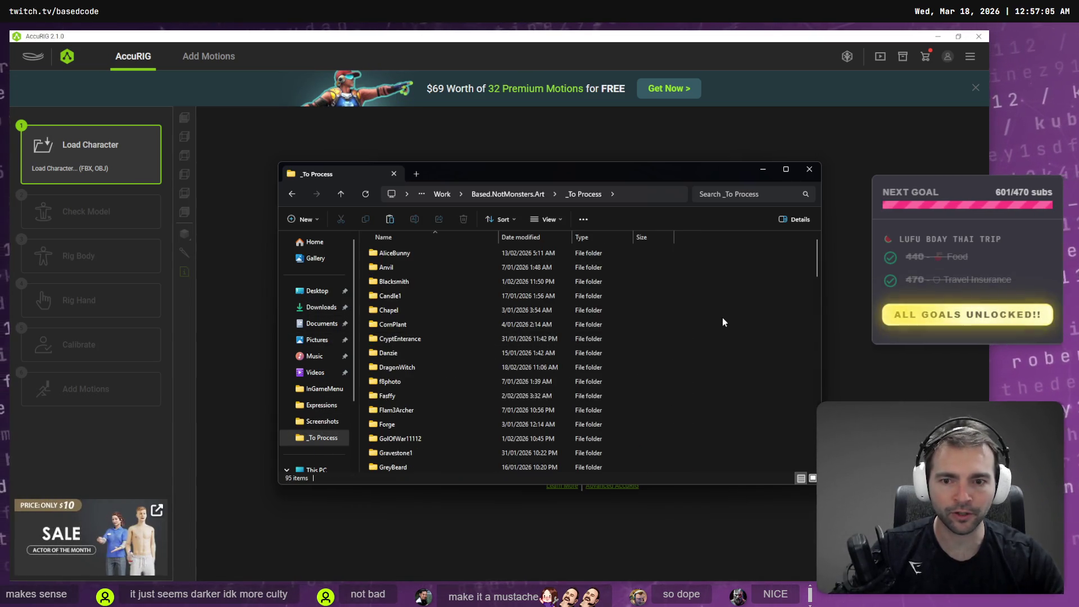
{"action": "key", "text": "ctrl+v"}
{"action": "key", "text": "F2"}
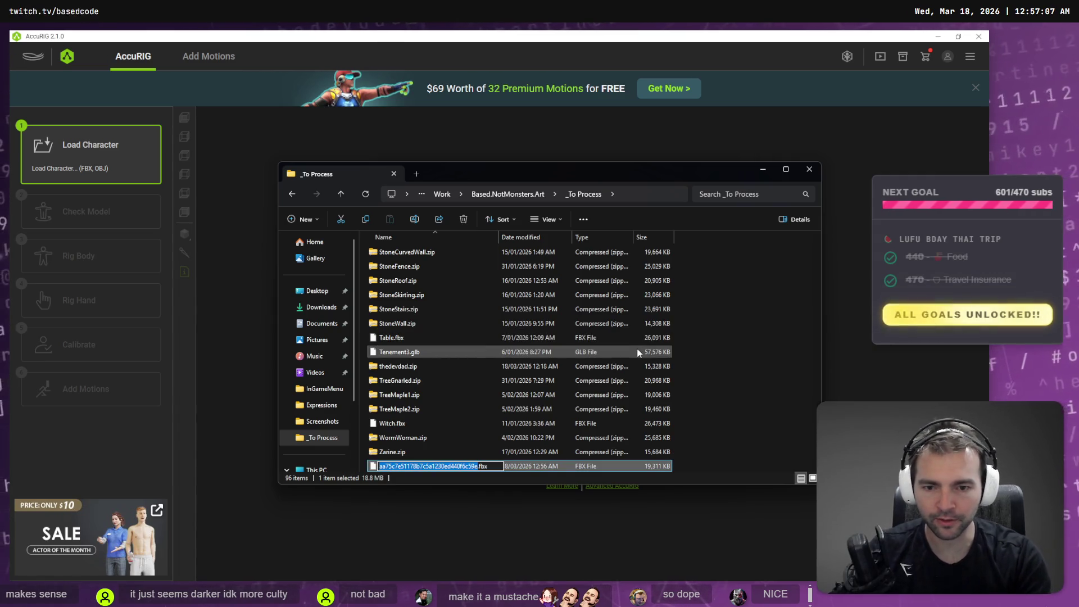
{"action": "type", "text": "Barbarian"}
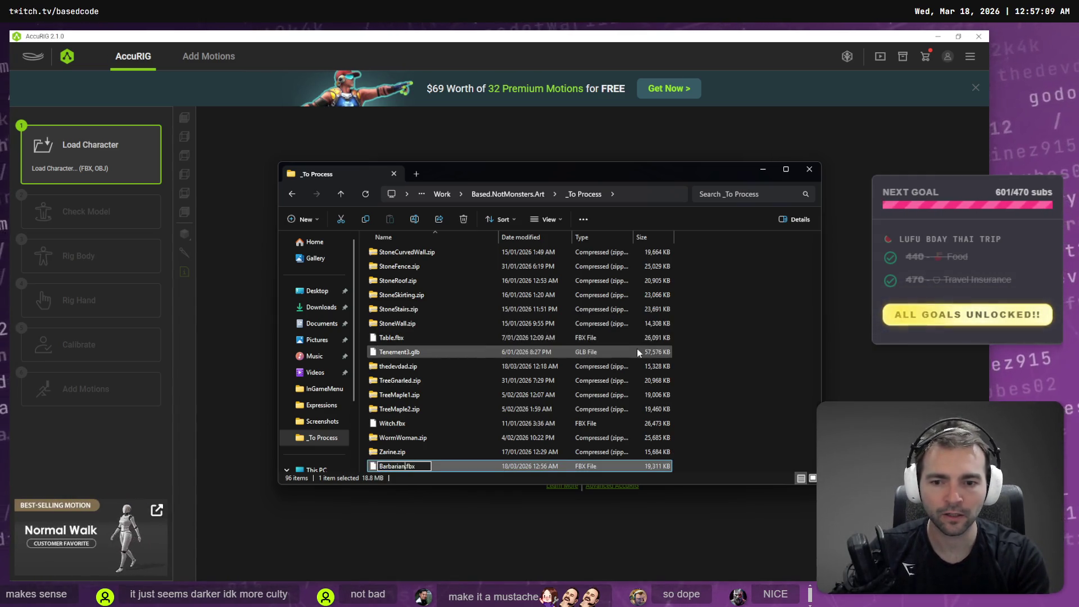
{"action": "key", "text": "Return"}
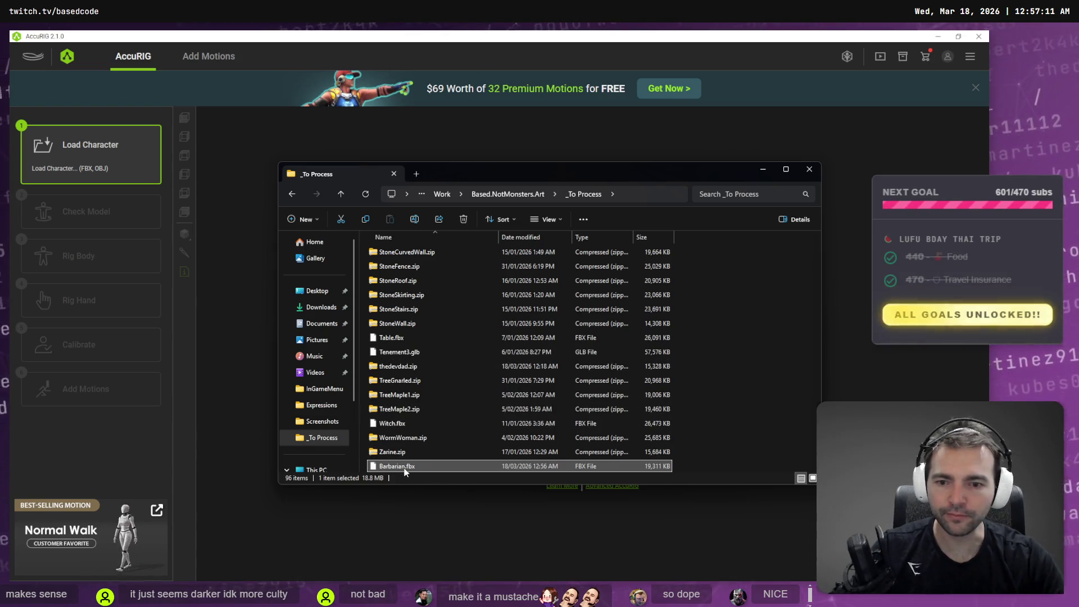
{"action": "mouse_move", "coordinate": [406, 468]}
{"action": "left_mouse_down"}
{"action": "mouse_move", "coordinate": [618, 433]}
{"action": "mouse_move", "coordinate": [536, 262]}
{"action": "left_mouse_up"}
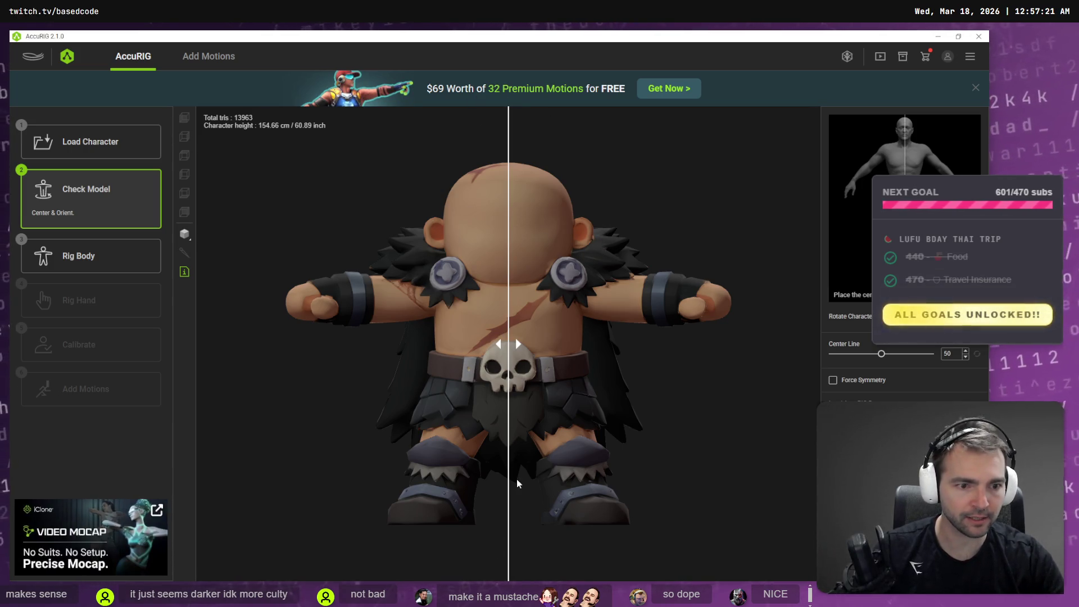
Step: Enable Force Symmetry in Check Model, then advance to the Rig Body joint placement step
{"action": "left_click", "coordinate": [832, 381]}
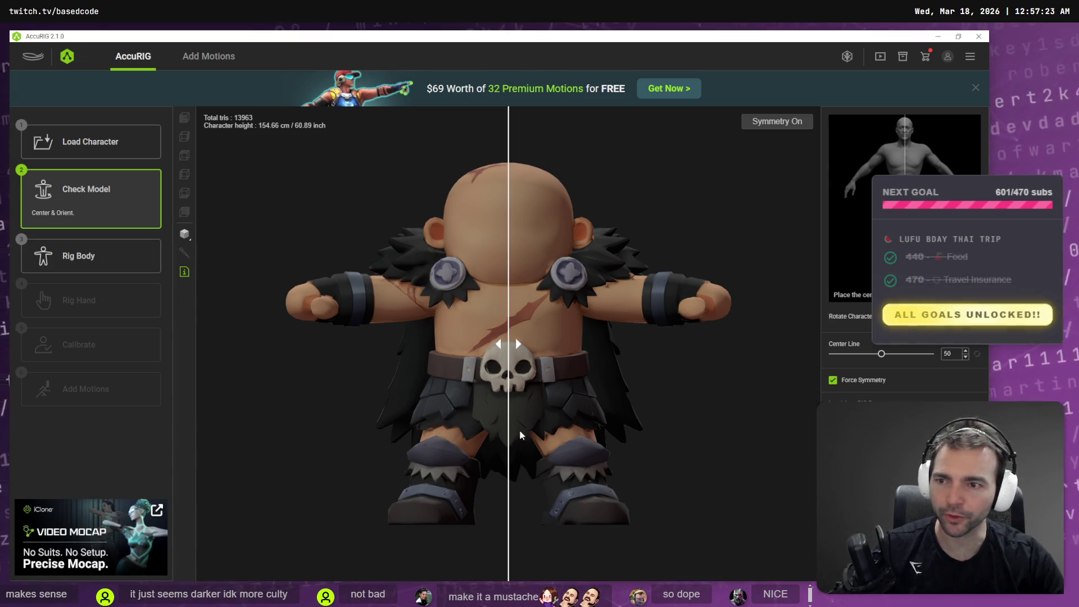
{"action": "left_click", "coordinate": [91, 256]}
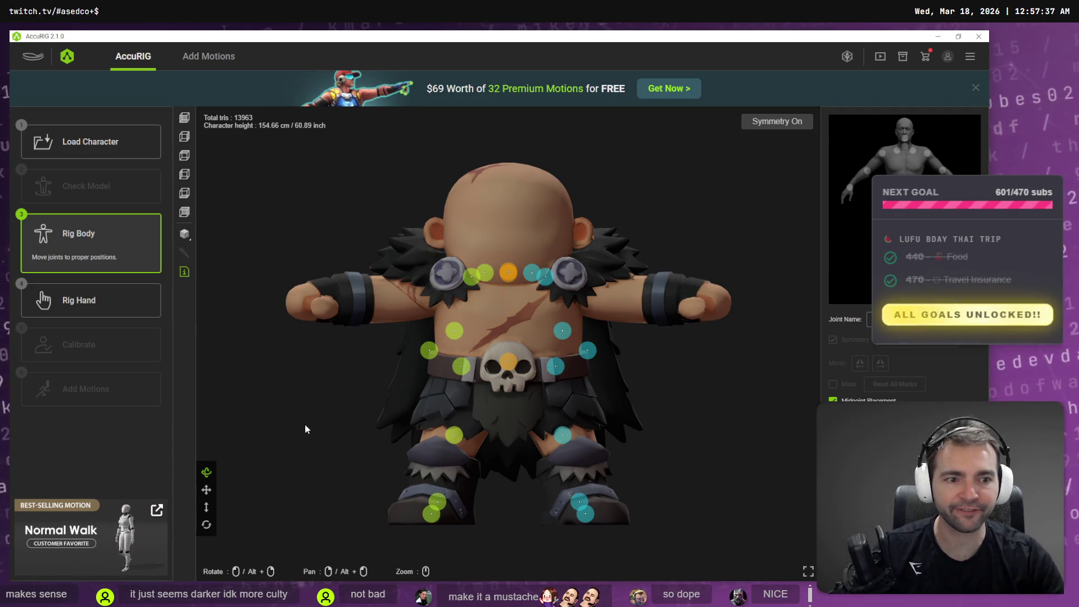
Step: Move the wrist and shoulder joints onto the right arm, lowering the clavicle and adjusting the neck
{"action": "left_click", "coordinate": [587, 352]}
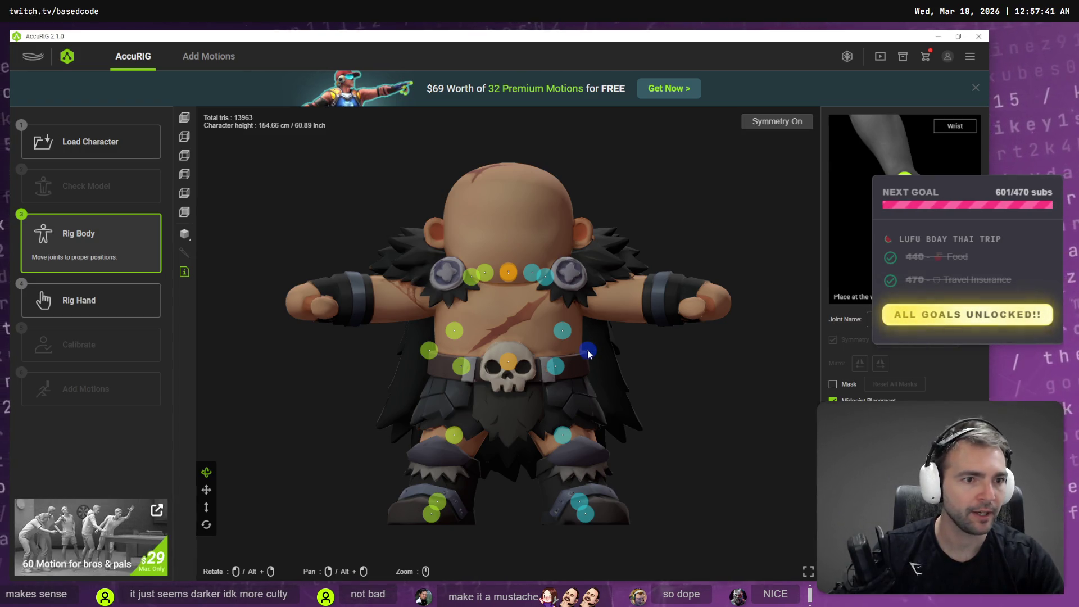
{"action": "mouse_move", "coordinate": [587, 352]}
{"action": "left_mouse_down"}
{"action": "mouse_move", "coordinate": [654, 326]}
{"action": "mouse_move", "coordinate": [688, 291]}
{"action": "left_mouse_up"}
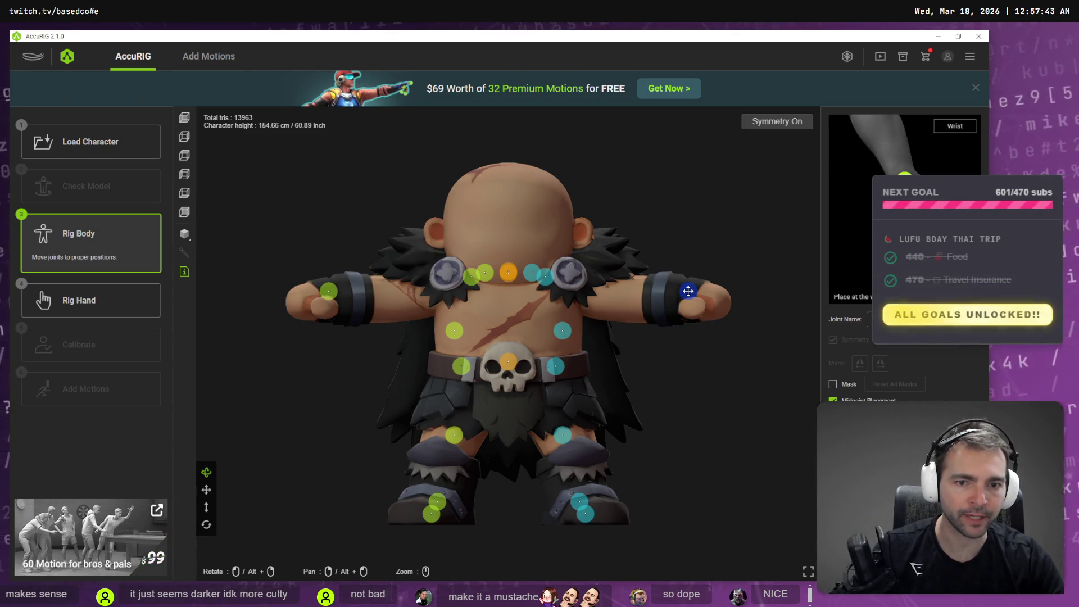
{"action": "left_click", "coordinate": [547, 275]}
{"action": "mouse_move", "coordinate": [546, 276]}
{"action": "left_mouse_down"}
{"action": "mouse_move", "coordinate": [599, 295]}
{"action": "mouse_move", "coordinate": [577, 293]}
{"action": "mouse_move", "coordinate": [582, 278]}
{"action": "left_mouse_up"}
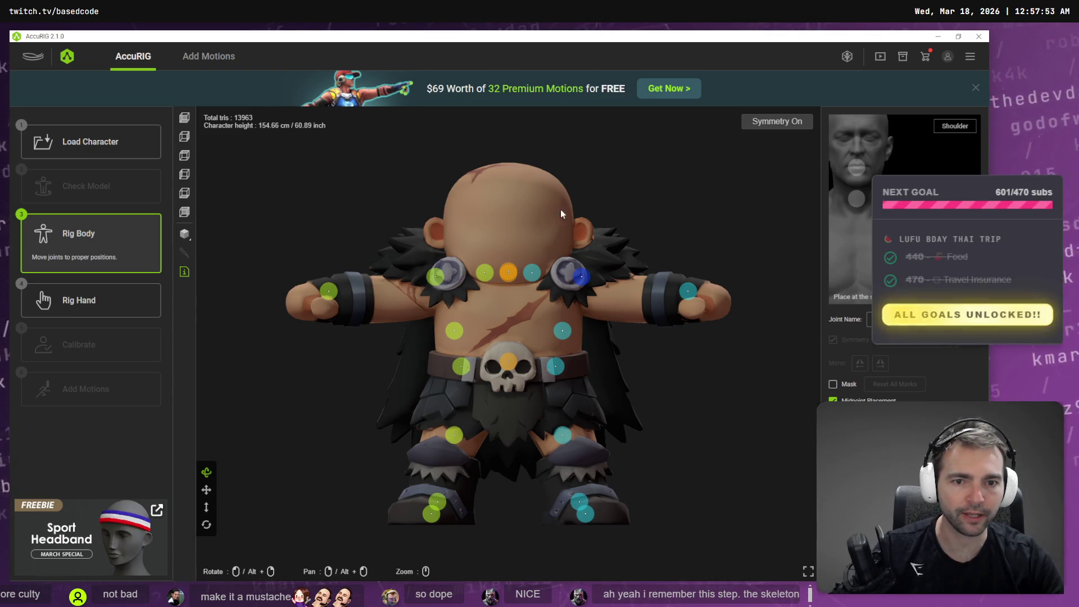
{"action": "left_click_drag", "start_coordinate": [581, 283], "coordinate": [580, 288]}
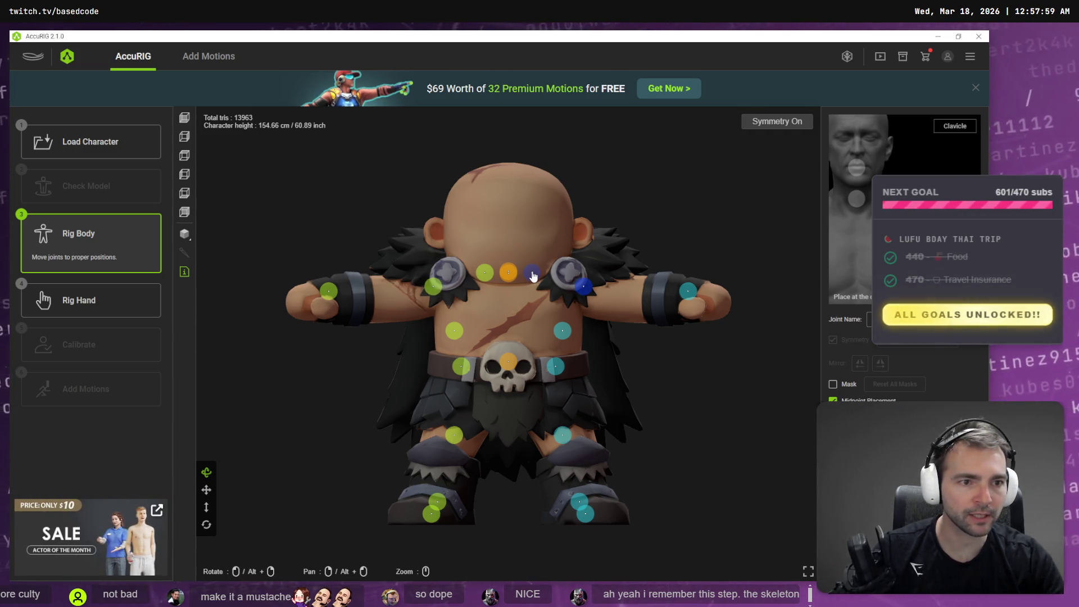
{"action": "left_click_drag", "start_coordinate": [533, 275], "coordinate": [536, 283]}
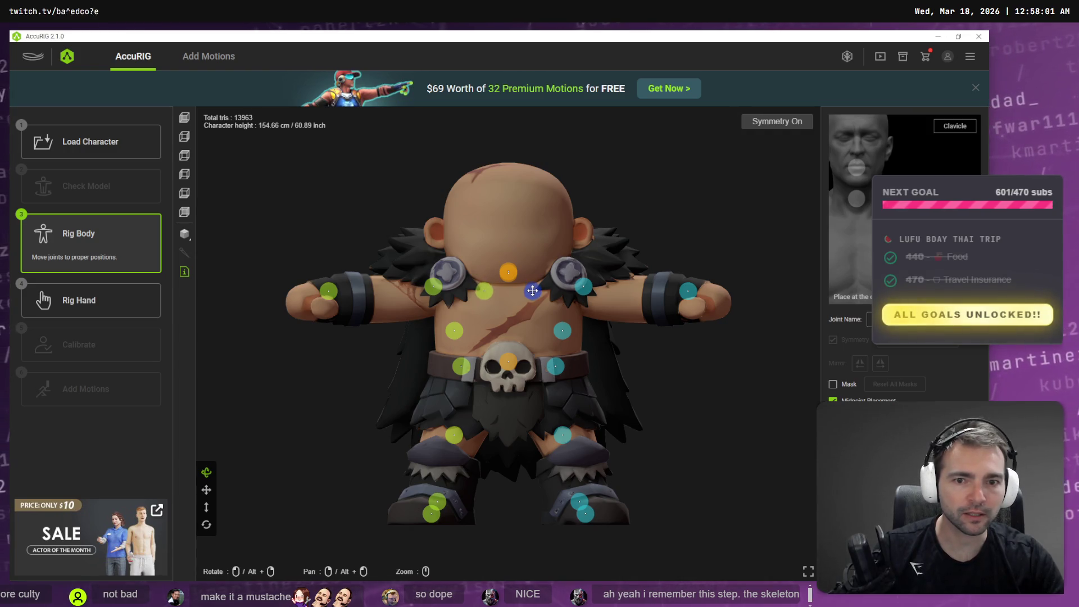
{"action": "left_click_drag", "start_coordinate": [532, 291], "coordinate": [535, 293]}
{"action": "left_click", "coordinate": [508, 273]}
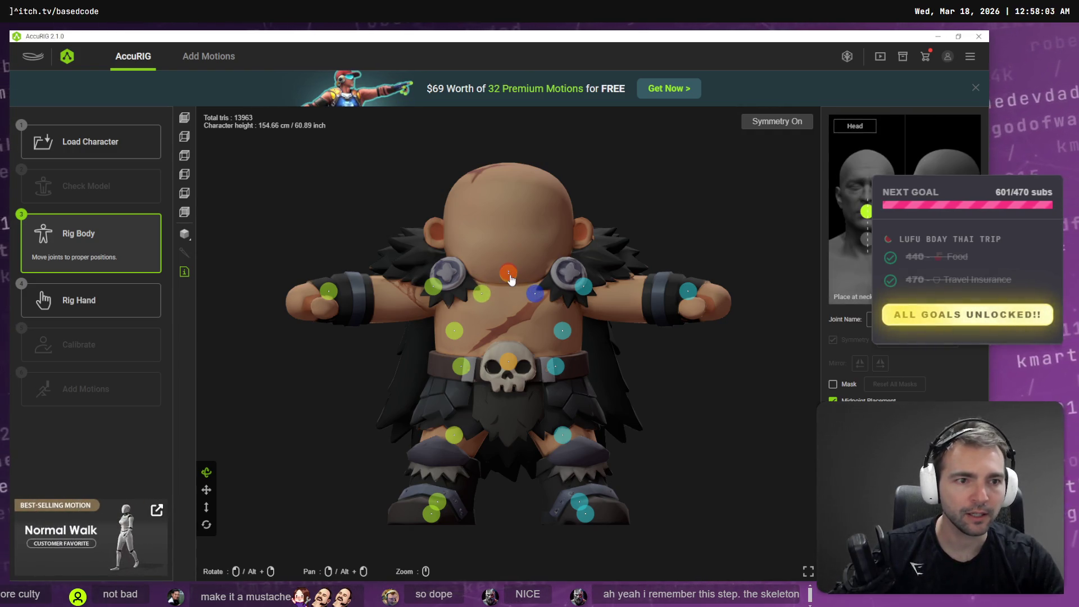
{"action": "left_click", "coordinate": [510, 278]}
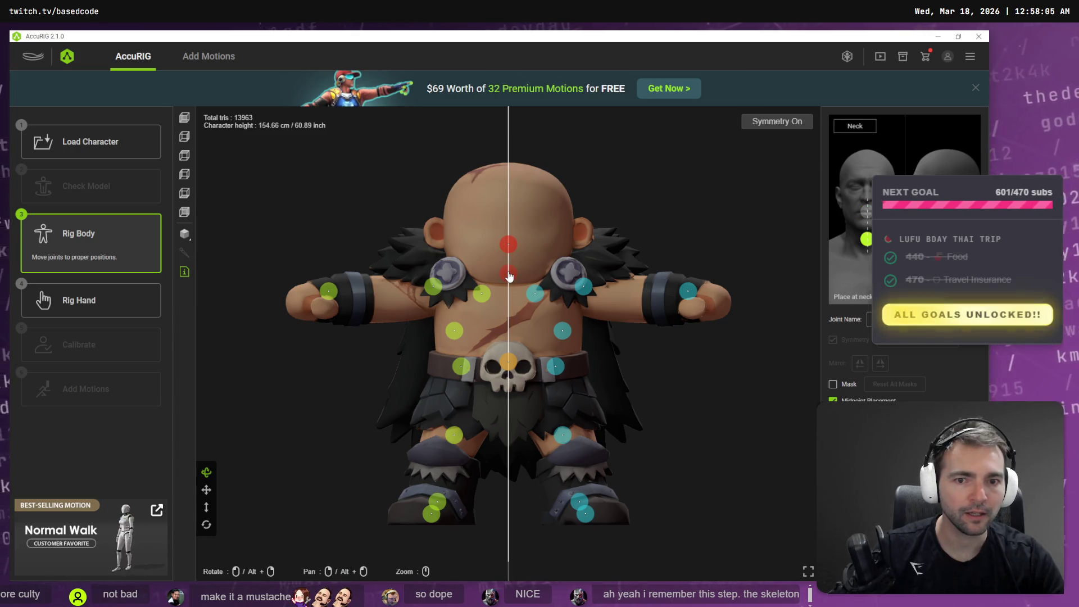
{"action": "left_click", "coordinate": [509, 277]}
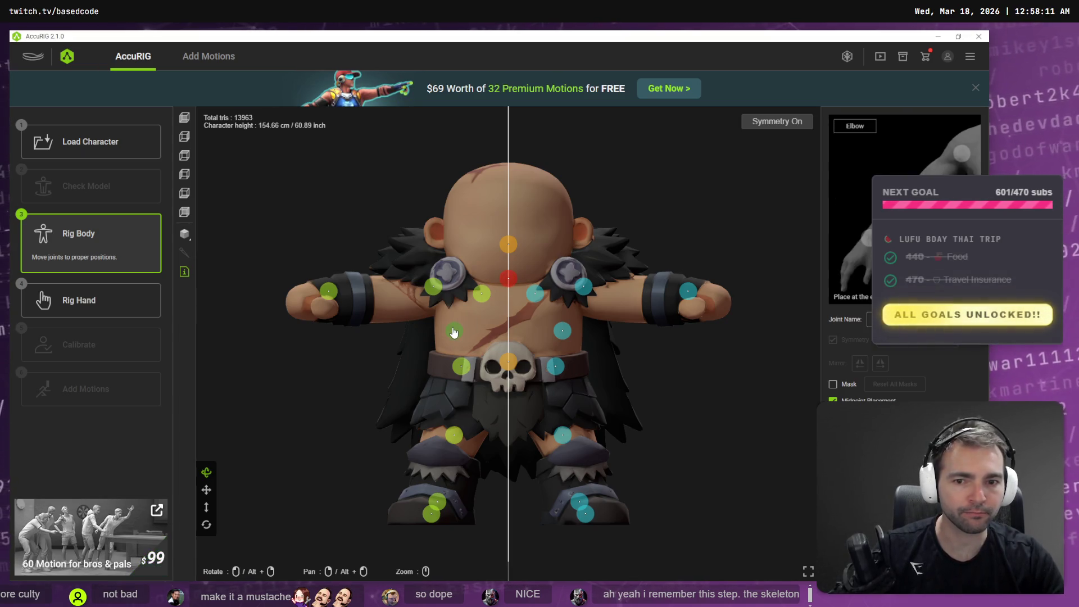
Step: Realign the elbow, shoulder and wrist joints along the arm and lower the hip joint onto the leg
{"action": "mouse_move", "coordinate": [454, 331]}
{"action": "left_mouse_down"}
{"action": "mouse_move", "coordinate": [380, 292]}
{"action": "mouse_move", "coordinate": [389, 294]}
{"action": "left_mouse_up"}
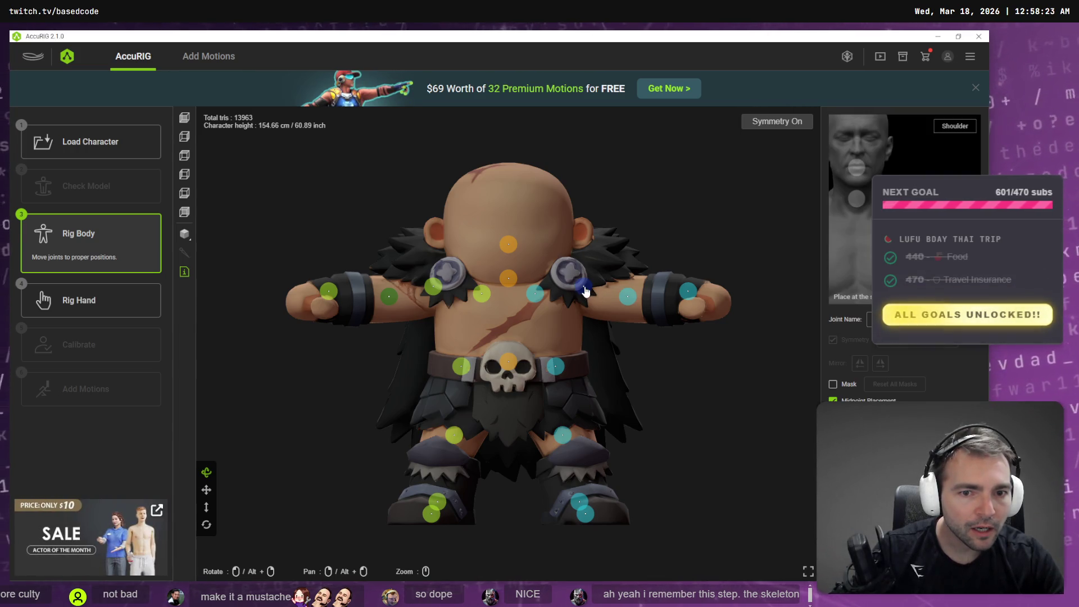
{"action": "left_click_drag", "start_coordinate": [585, 291], "coordinate": [576, 295]}
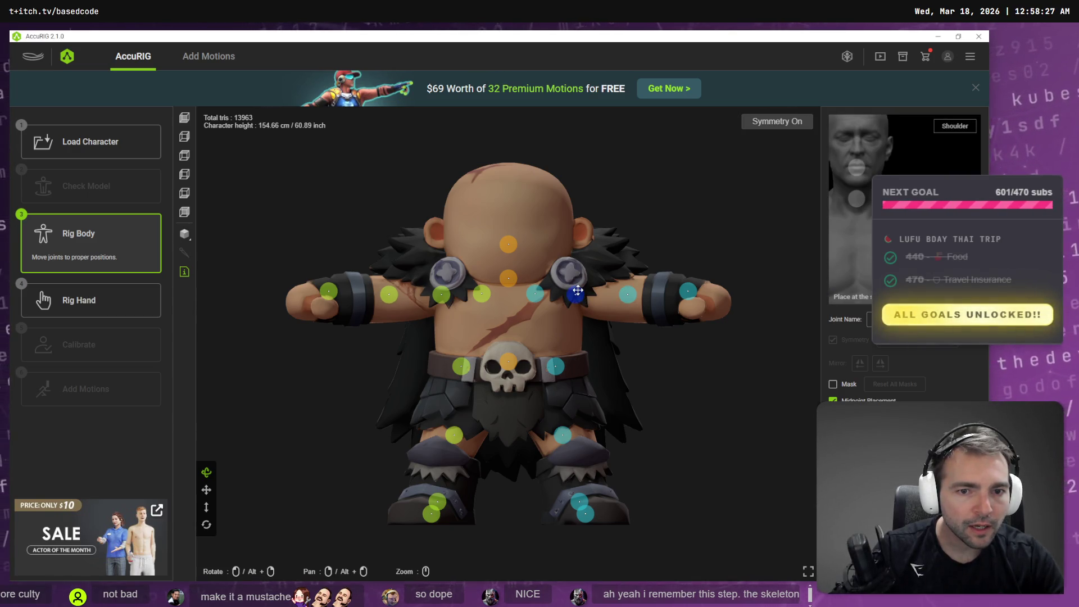
{"action": "left_click_drag", "start_coordinate": [577, 293], "coordinate": [575, 289]}
{"action": "left_click_drag", "start_coordinate": [689, 292], "coordinate": [680, 299]}
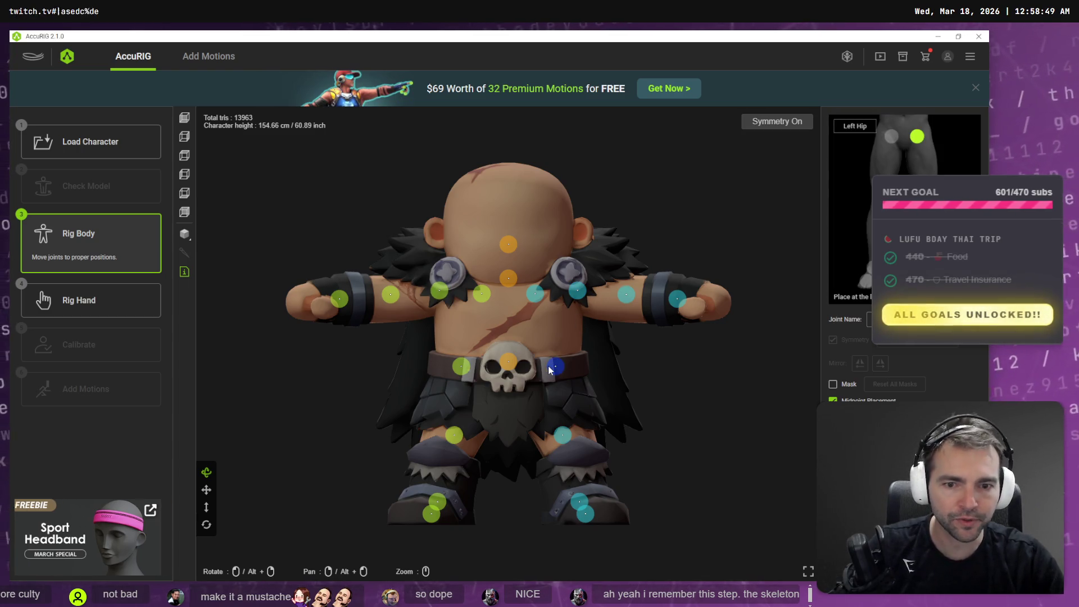
{"action": "left_click_drag", "start_coordinate": [550, 368], "coordinate": [550, 393]}
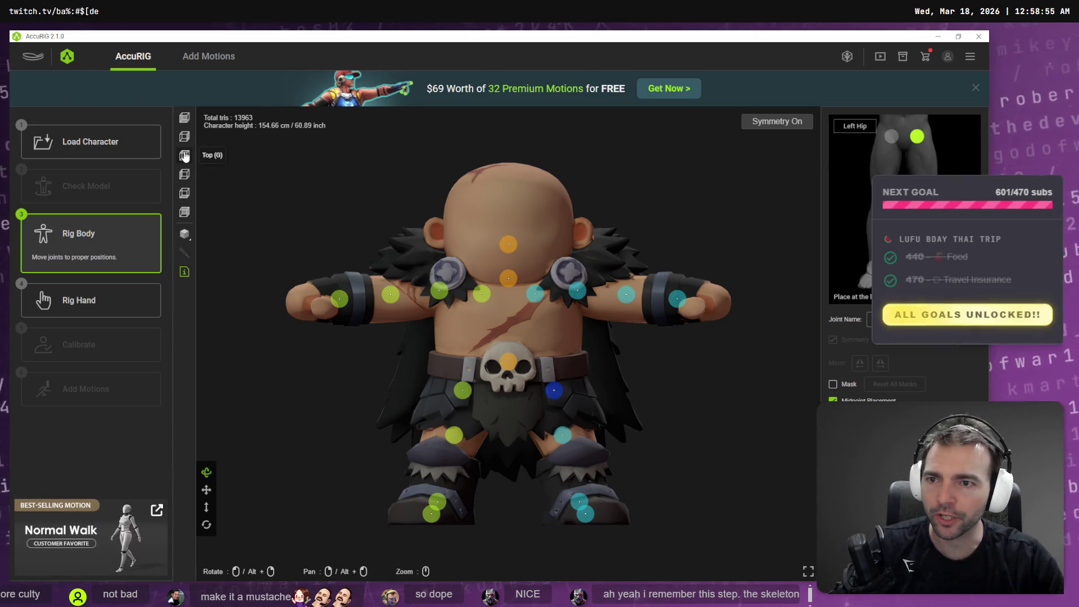
Step: In the Left view, move the hip joint back inside the hip and nudge the toe joint forward
{"action": "left_click", "coordinate": [184, 175]}
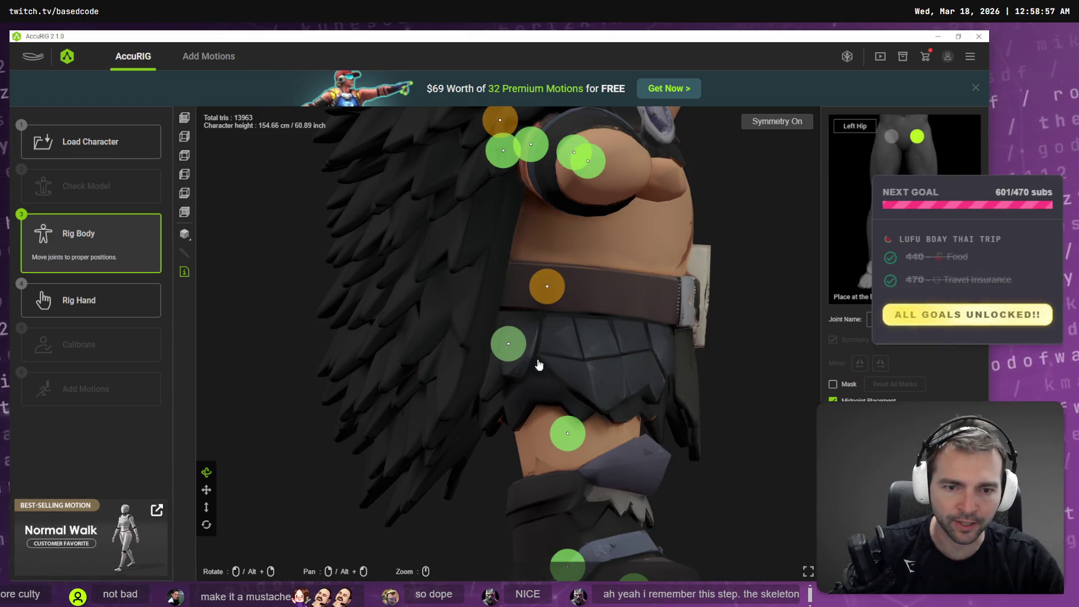
{"action": "mouse_move", "coordinate": [512, 351]}
{"action": "left_mouse_down"}
{"action": "mouse_move", "coordinate": [570, 349]}
{"action": "mouse_move", "coordinate": [581, 377]}
{"action": "mouse_move", "coordinate": [581, 367]}
{"action": "left_mouse_up"}
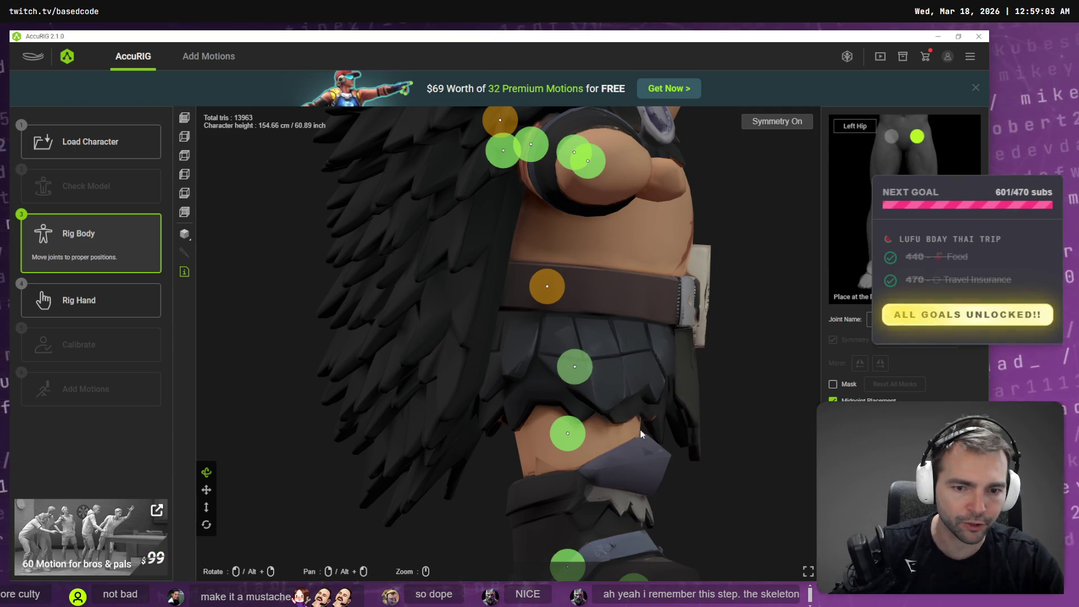
{"action": "mouse_move", "coordinate": [639, 437]}
{"action": "left_mouse_down"}
{"action": "mouse_move", "coordinate": [641, 461]}
{"action": "mouse_move", "coordinate": [538, 383]}
{"action": "mouse_move", "coordinate": [540, 392]}
{"action": "left_mouse_up"}
{"action": "left_click", "coordinate": [529, 489]}
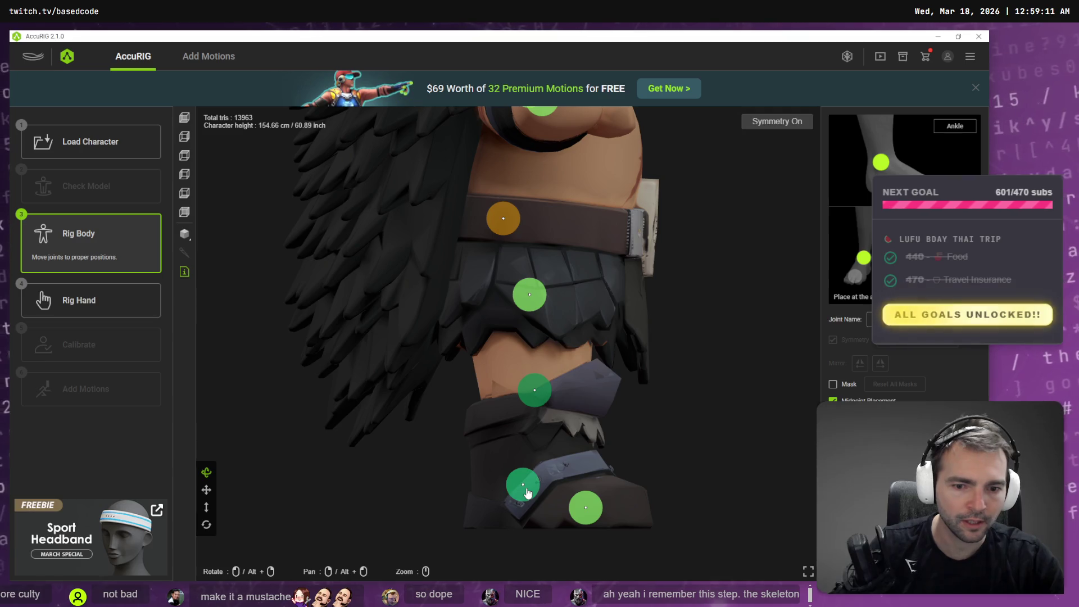
{"action": "left_click", "coordinate": [586, 511]}
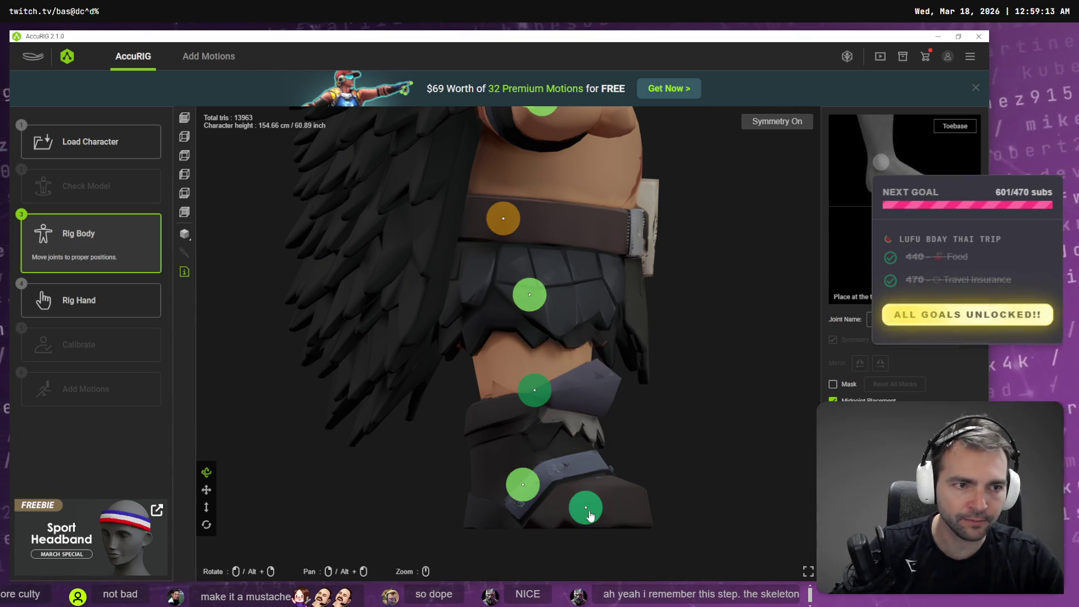
{"action": "left_click_drag", "start_coordinate": [589, 512], "coordinate": [605, 506]}
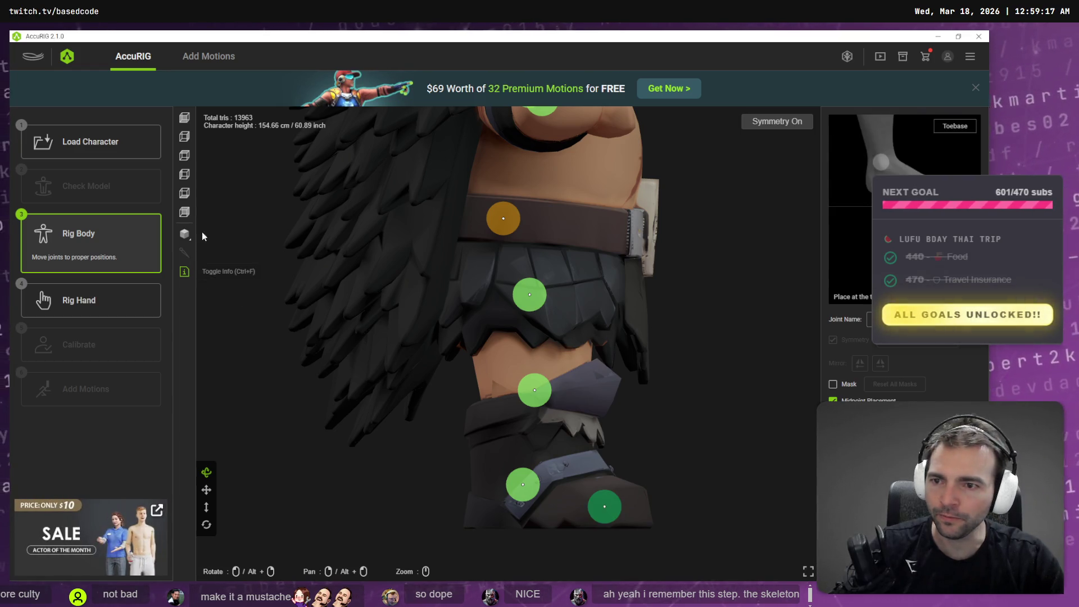
Step: In the Front view, pull the overlapping toe joints apart onto each boot and select the right knee
{"action": "left_click", "coordinate": [186, 120]}
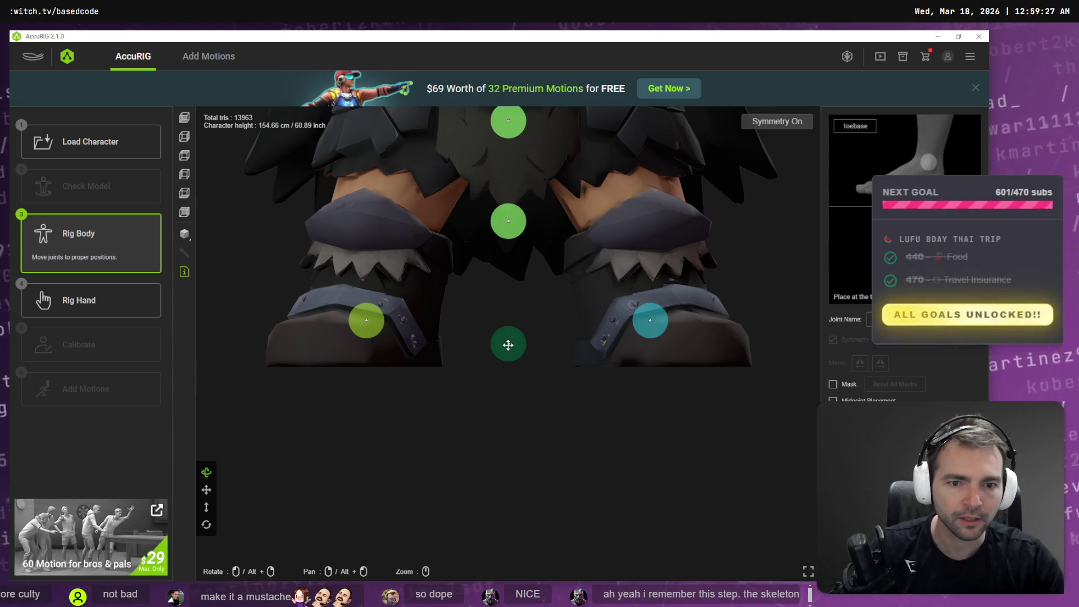
{"action": "left_click_drag", "start_coordinate": [508, 345], "coordinate": [709, 340]}
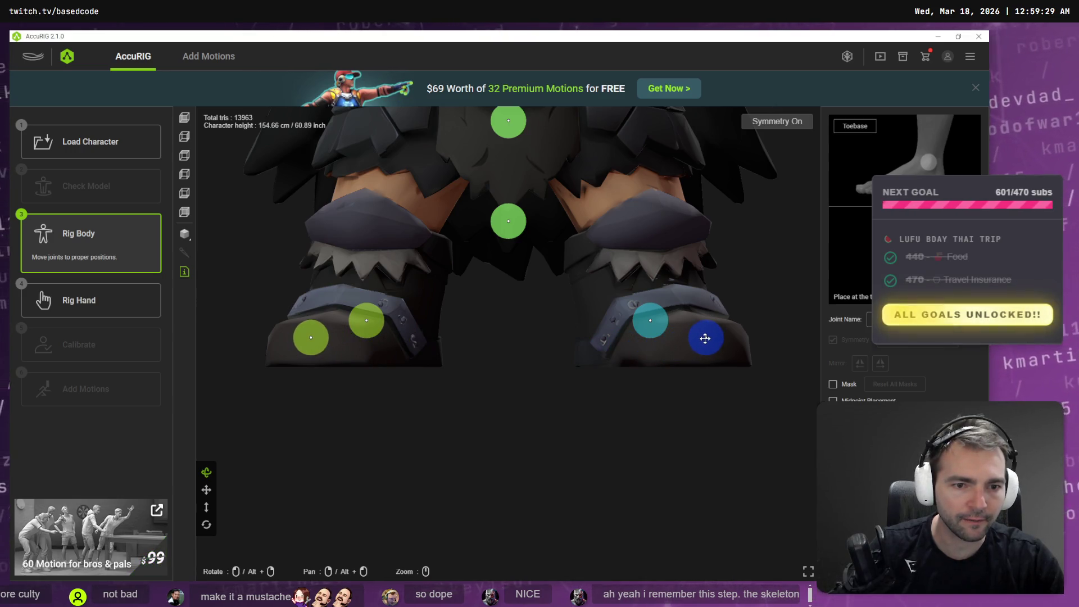
{"action": "scroll", "coordinate": [554, 271], "scroll_direction": "down", "scroll_amount": 3}
{"action": "left_click", "coordinate": [569, 284]}
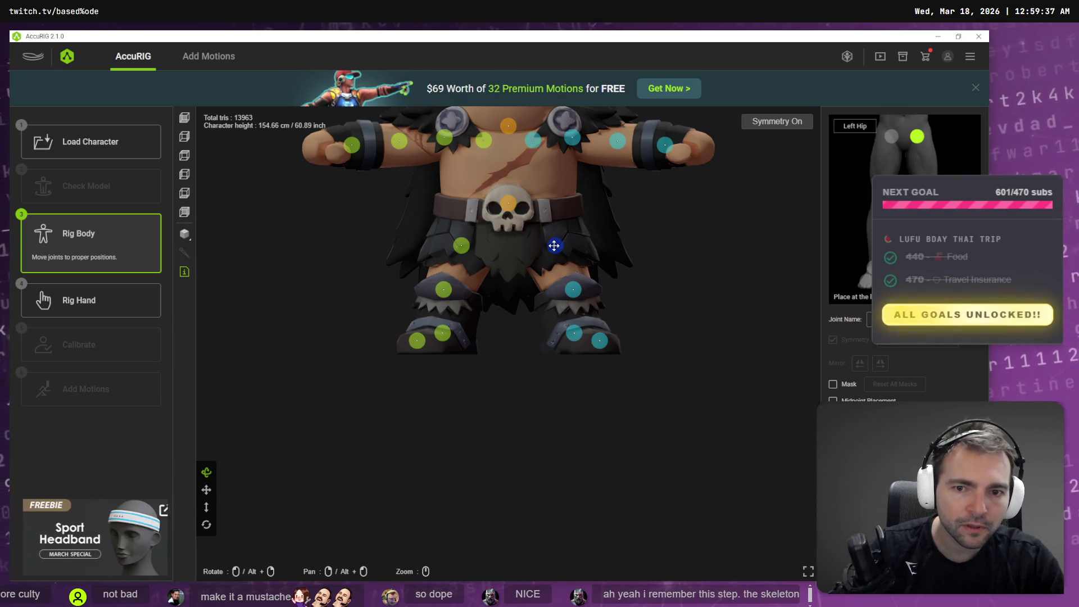
Step: Lower the hip joints and the pelvis joint slightly on the barbarian
{"action": "left_click_drag", "start_coordinate": [555, 245], "coordinate": [552, 249]}
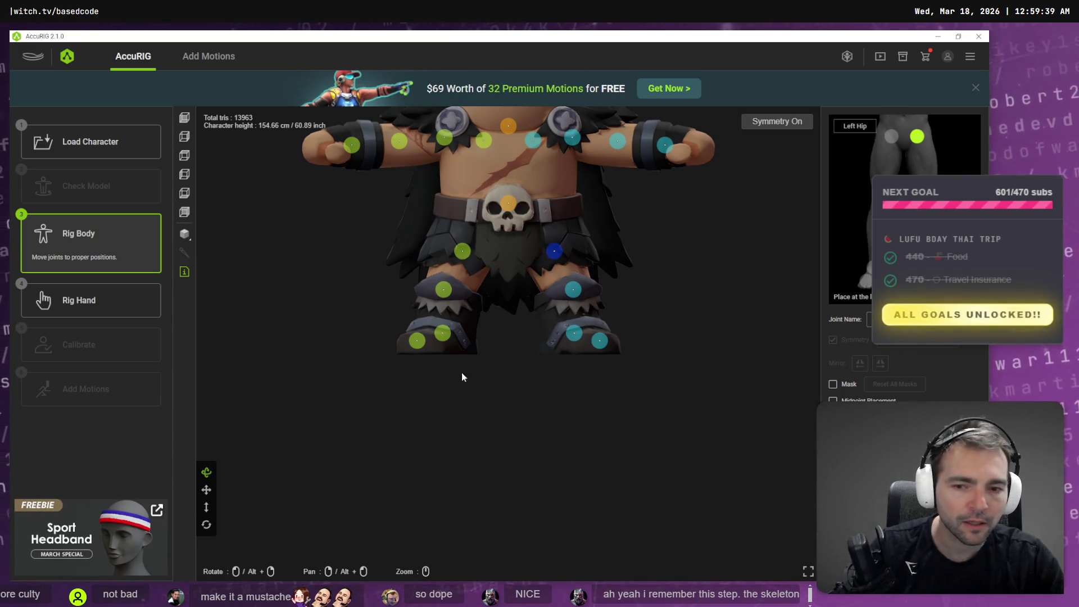
{"action": "mouse_move", "coordinate": [462, 377]}
{"action": "left_mouse_down"}
{"action": "mouse_move", "coordinate": [620, 395]}
{"action": "mouse_move", "coordinate": [699, 390]}
{"action": "mouse_move", "coordinate": [477, 386]}
{"action": "mouse_move", "coordinate": [368, 399]}
{"action": "mouse_move", "coordinate": [380, 385]}
{"action": "mouse_move", "coordinate": [395, 403]}
{"action": "mouse_move", "coordinate": [376, 410]}
{"action": "mouse_move", "coordinate": [507, 326]}
{"action": "left_mouse_up"}
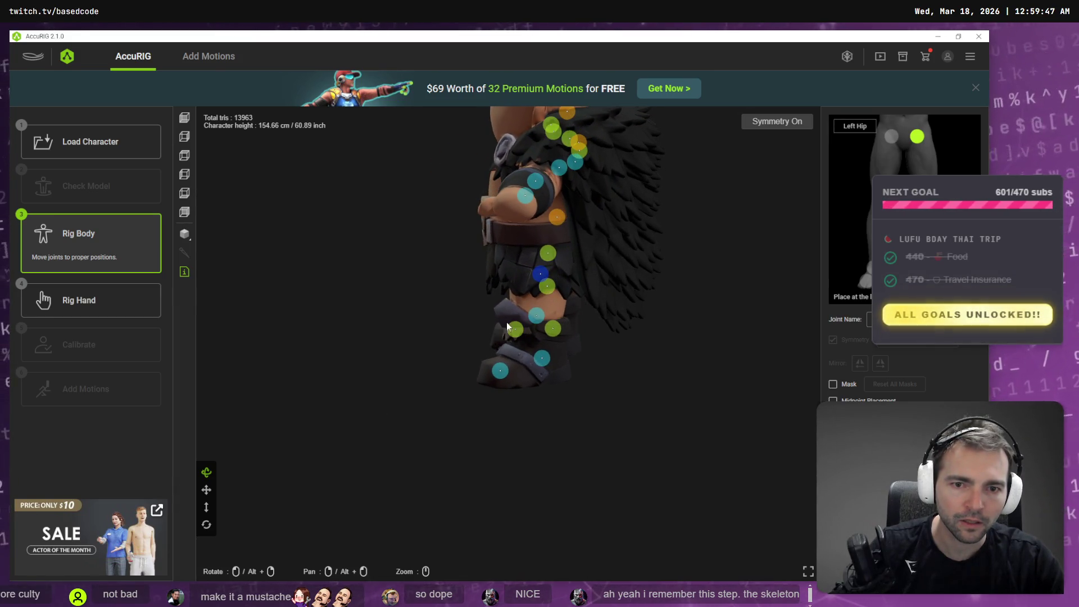
{"action": "mouse_move", "coordinate": [440, 330]}
{"action": "left_mouse_down"}
{"action": "mouse_move", "coordinate": [556, 329]}
{"action": "mouse_move", "coordinate": [585, 315]}
{"action": "mouse_move", "coordinate": [617, 289]}
{"action": "mouse_move", "coordinate": [448, 328]}
{"action": "mouse_move", "coordinate": [417, 323]}
{"action": "mouse_move", "coordinate": [502, 282]}
{"action": "mouse_move", "coordinate": [484, 277]}
{"action": "mouse_move", "coordinate": [578, 268]}
{"action": "mouse_move", "coordinate": [571, 251]}
{"action": "mouse_move", "coordinate": [576, 264]}
{"action": "mouse_move", "coordinate": [708, 263]}
{"action": "mouse_move", "coordinate": [559, 270]}
{"action": "mouse_move", "coordinate": [514, 219]}
{"action": "left_mouse_up"}
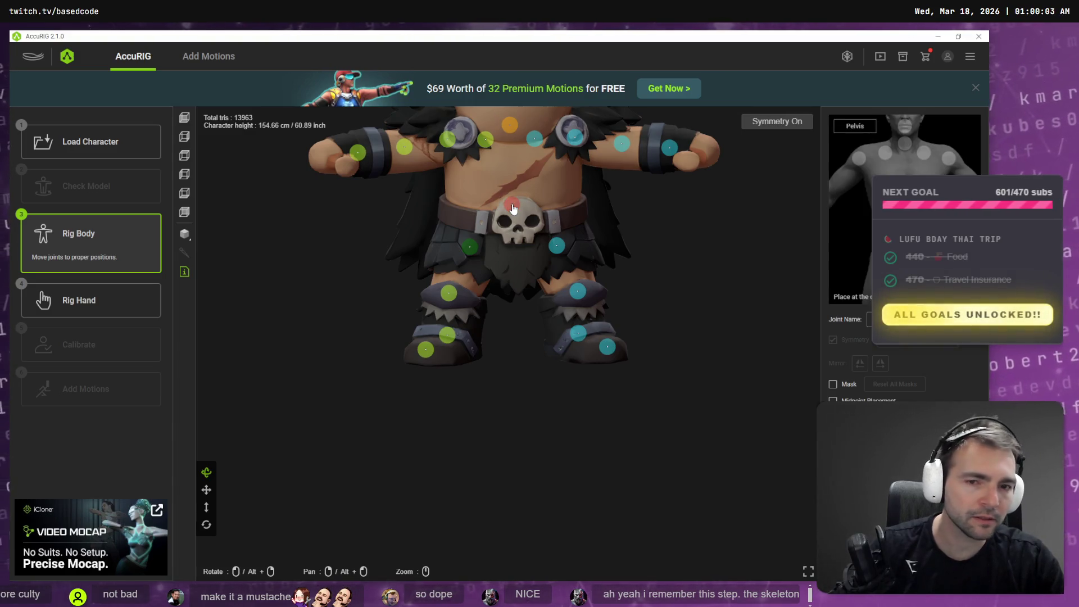
{"action": "mouse_move", "coordinate": [514, 209]}
{"action": "left_mouse_down"}
{"action": "mouse_move", "coordinate": [512, 224]}
{"action": "mouse_move", "coordinate": [660, 244]}
{"action": "left_mouse_up"}
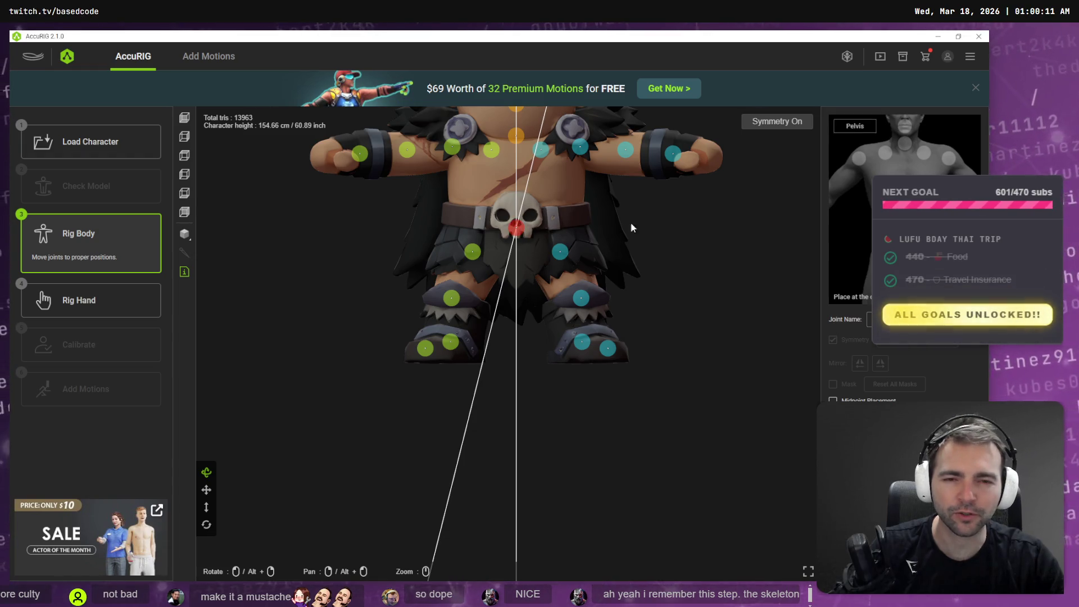
Step: Zoom and orbit around the barbarian to inspect the full joint layout from both sides
{"action": "scroll", "coordinate": [635, 247], "scroll_direction": "down", "scroll_amount": 3}
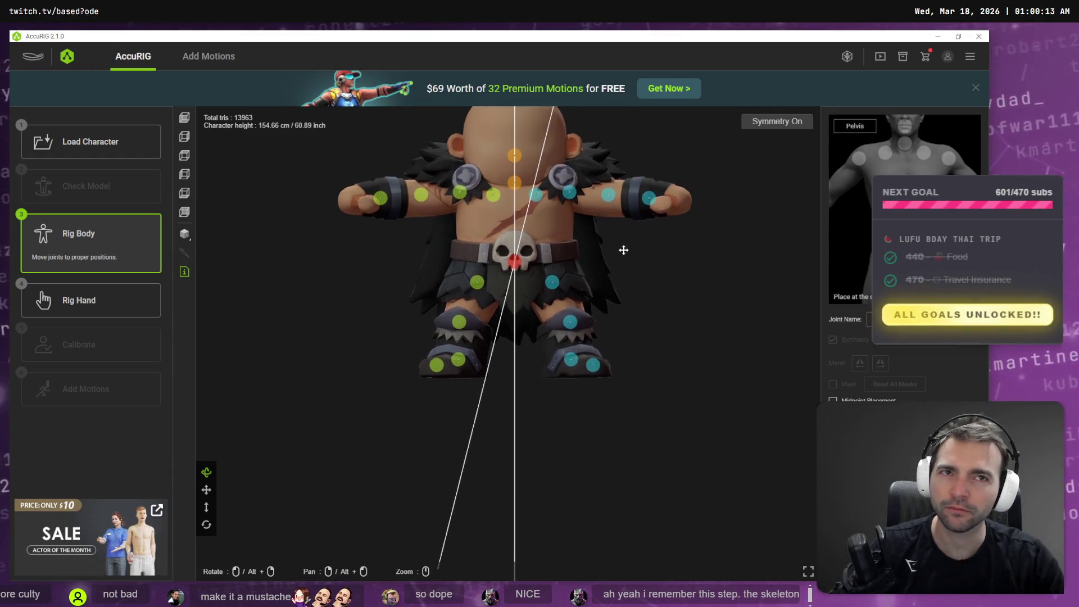
{"action": "left_click_drag", "start_coordinate": [623, 250], "coordinate": [616, 254]}
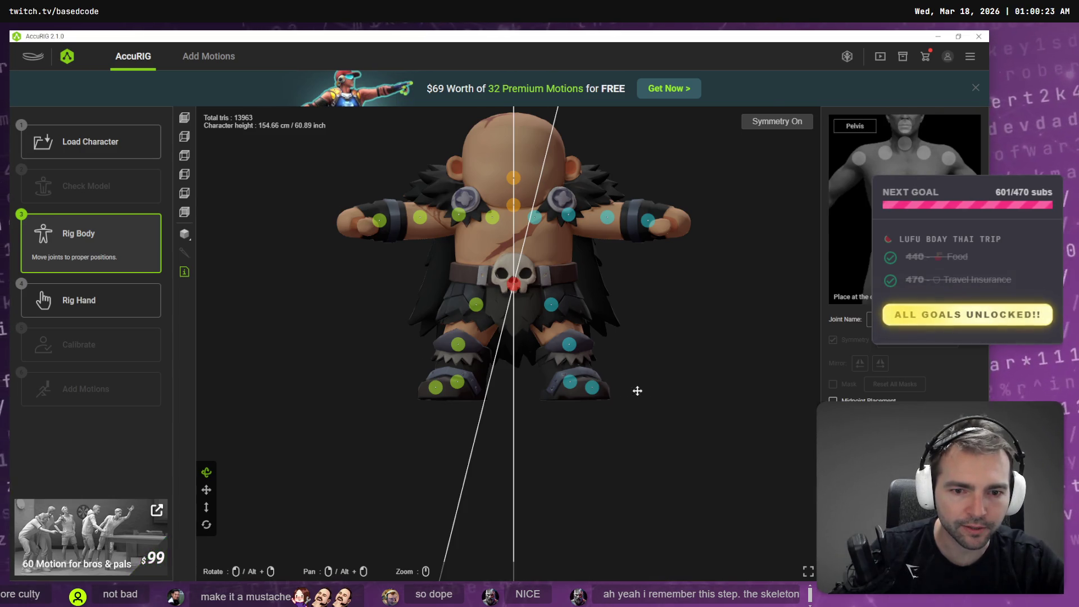
{"action": "mouse_move", "coordinate": [635, 388]}
{"action": "left_mouse_down"}
{"action": "mouse_move", "coordinate": [552, 410]}
{"action": "mouse_move", "coordinate": [571, 453]}
{"action": "mouse_move", "coordinate": [537, 428]}
{"action": "mouse_move", "coordinate": [679, 458]}
{"action": "mouse_move", "coordinate": [694, 441]}
{"action": "left_mouse_up"}
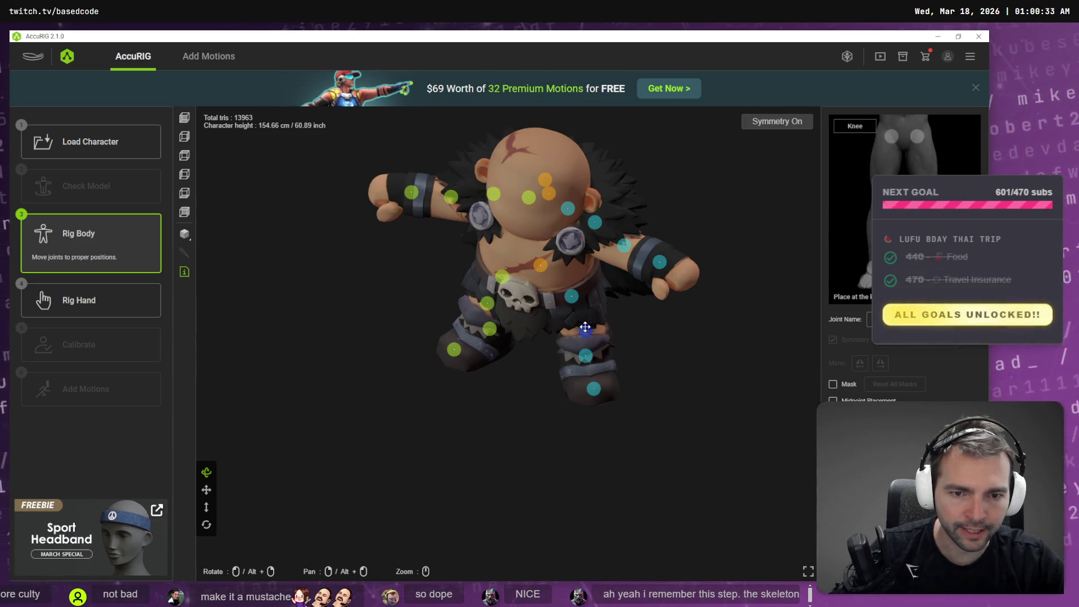
{"action": "mouse_move", "coordinate": [583, 327]}
{"action": "left_mouse_down"}
{"action": "mouse_move", "coordinate": [638, 361]}
{"action": "mouse_move", "coordinate": [523, 373]}
{"action": "mouse_move", "coordinate": [669, 321]}
{"action": "mouse_move", "coordinate": [784, 321]}
{"action": "mouse_move", "coordinate": [768, 309]}
{"action": "mouse_move", "coordinate": [775, 322]}
{"action": "mouse_move", "coordinate": [583, 329]}
{"action": "mouse_move", "coordinate": [529, 282]}
{"action": "mouse_move", "coordinate": [565, 312]}
{"action": "mouse_move", "coordinate": [696, 294]}
{"action": "mouse_move", "coordinate": [594, 301]}
{"action": "mouse_move", "coordinate": [613, 295]}
{"action": "left_mouse_up"}
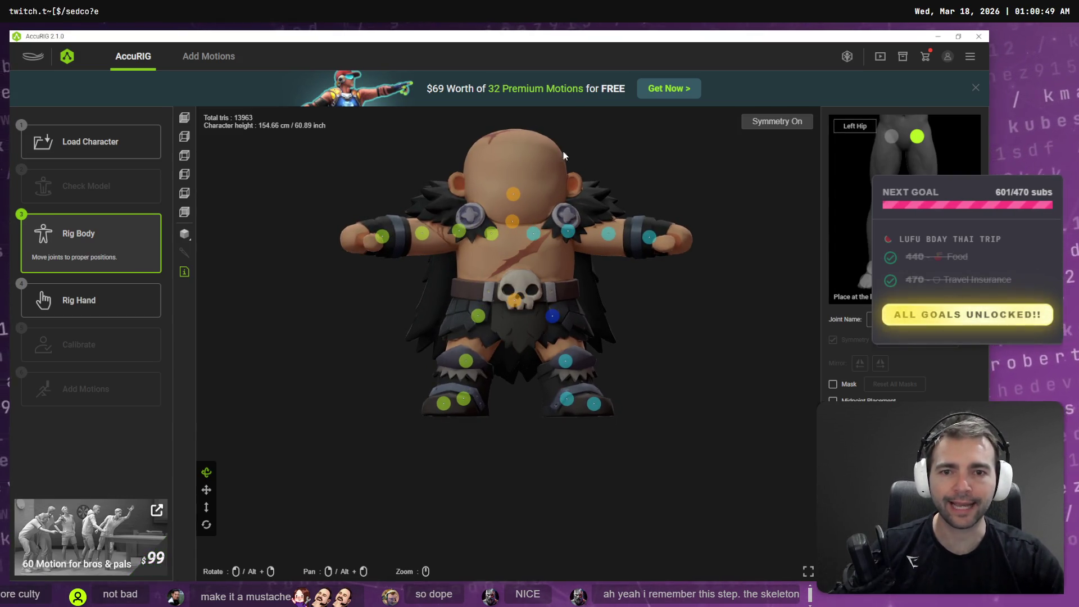
Step: Rig the hands with Number of Fingers set to 0
{"action": "left_click", "coordinate": [78, 305]}
{"action": "left_click", "coordinate": [475, 340]}
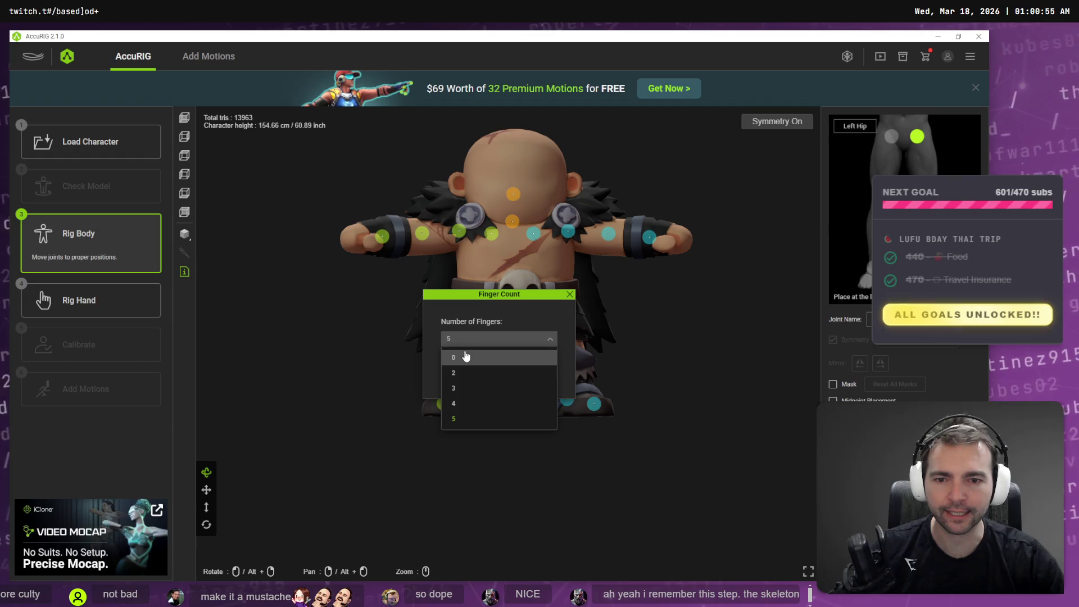
{"action": "left_click", "coordinate": [466, 357]}
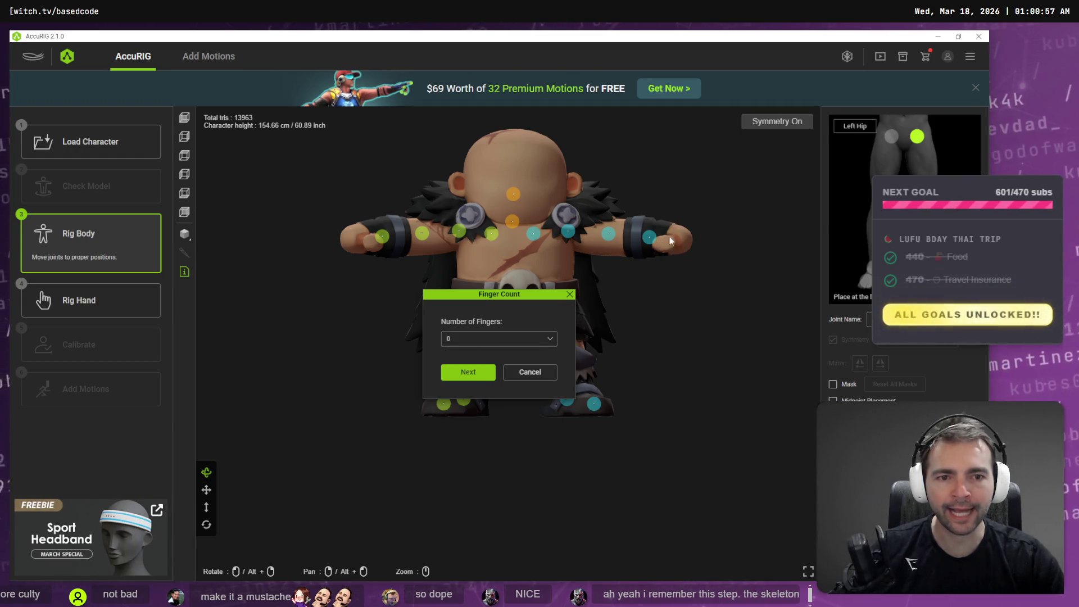
Step: Proceed to Calibrate, watch the motion preview from another angle, then return to Rig Body
{"action": "left_click", "coordinate": [462, 372]}
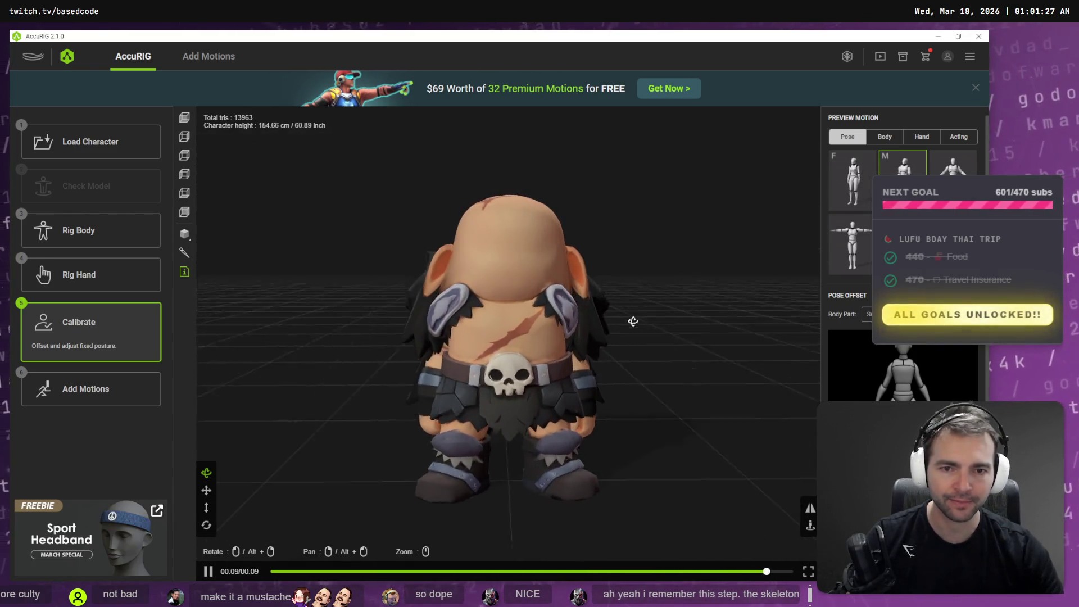
{"action": "mouse_move", "coordinate": [641, 320]}
{"action": "left_mouse_down"}
{"action": "mouse_move", "coordinate": [734, 320]}
{"action": "mouse_move", "coordinate": [504, 308]}
{"action": "left_mouse_up"}
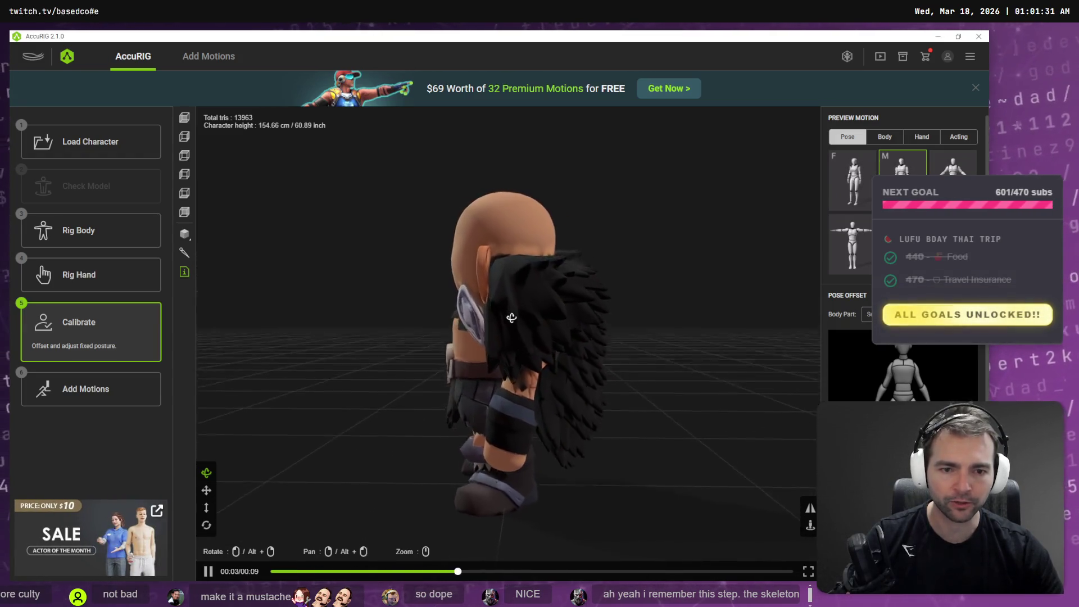
{"action": "left_click", "coordinate": [106, 241]}
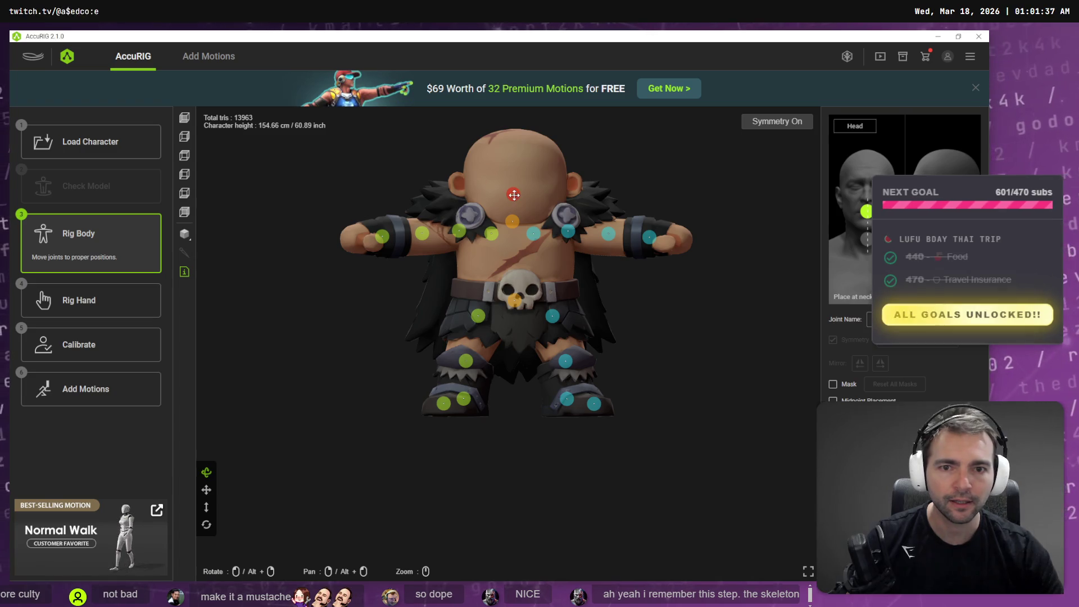
Step: Raise the head and neck joints, then shift the neck joint back toward the spine
{"action": "left_click_drag", "start_coordinate": [514, 195], "coordinate": [513, 181]}
{"action": "left_click", "coordinate": [515, 218]}
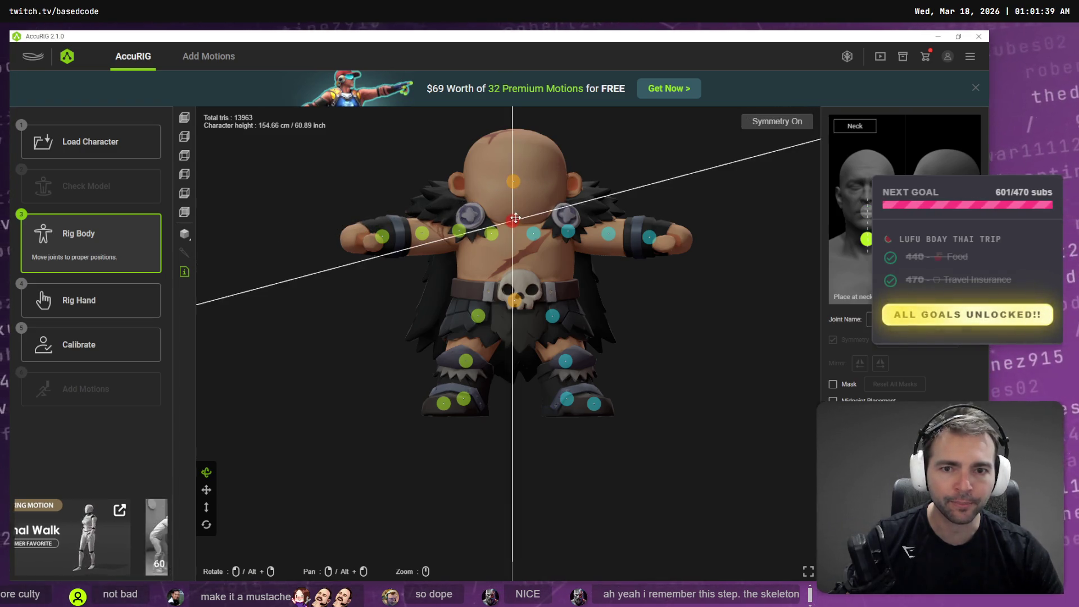
{"action": "left_click_drag", "start_coordinate": [515, 217], "coordinate": [517, 212]}
{"action": "mouse_move", "coordinate": [612, 190]}
{"action": "left_mouse_down"}
{"action": "mouse_move", "coordinate": [497, 226]}
{"action": "mouse_move", "coordinate": [488, 216]}
{"action": "left_mouse_up"}
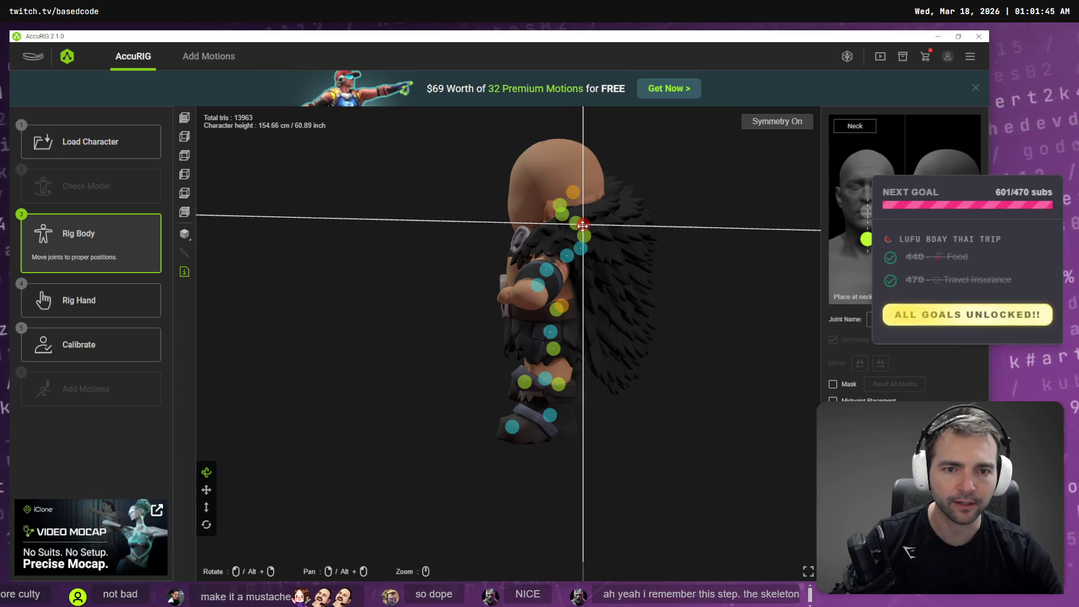
{"action": "left_click_drag", "start_coordinate": [583, 226], "coordinate": [552, 224]}
{"action": "left_click", "coordinate": [581, 249]}
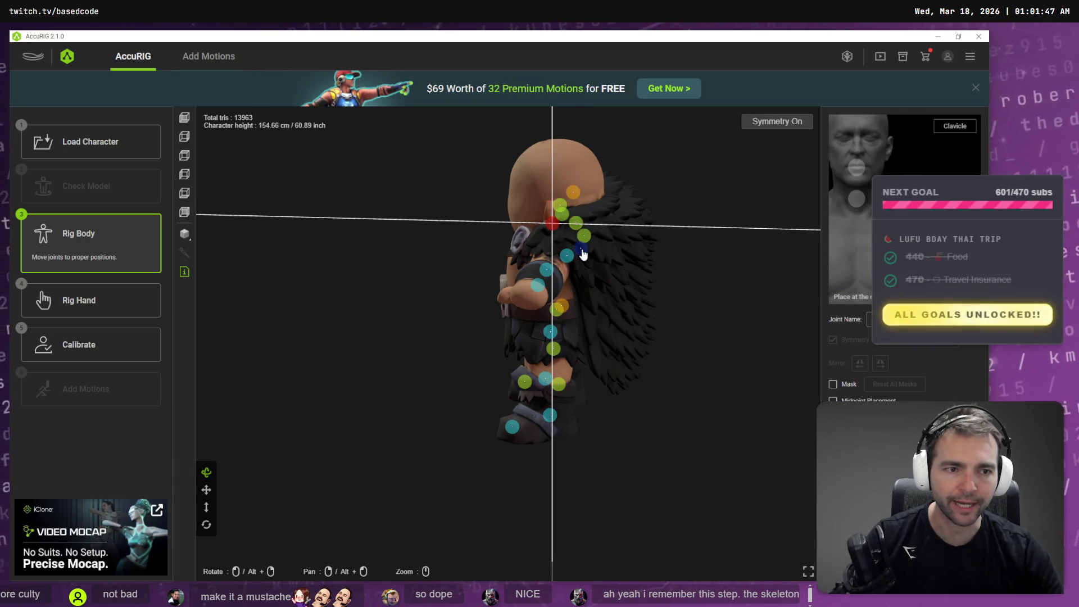
{"action": "mouse_move", "coordinate": [598, 259]}
{"action": "left_mouse_down"}
{"action": "mouse_move", "coordinate": [629, 296]}
{"action": "mouse_move", "coordinate": [610, 316]}
{"action": "left_mouse_up"}
{"action": "left_click", "coordinate": [544, 310]}
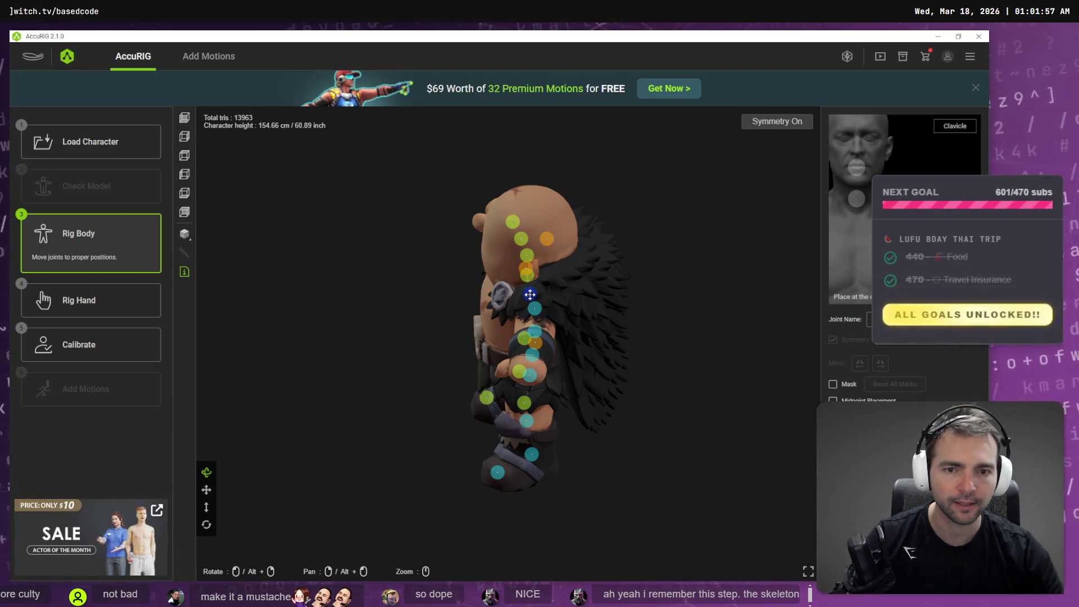
Step: From the Right view, fit the head joint inside the skull just above the neck
{"action": "left_click", "coordinate": [547, 238]}
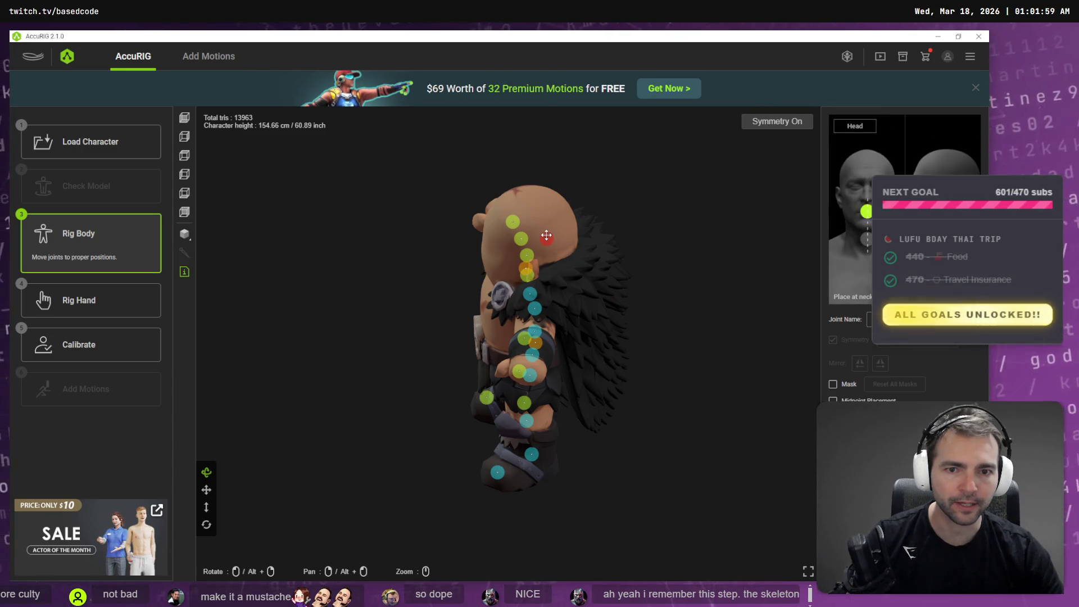
{"action": "left_click_drag", "start_coordinate": [547, 236], "coordinate": [515, 251]}
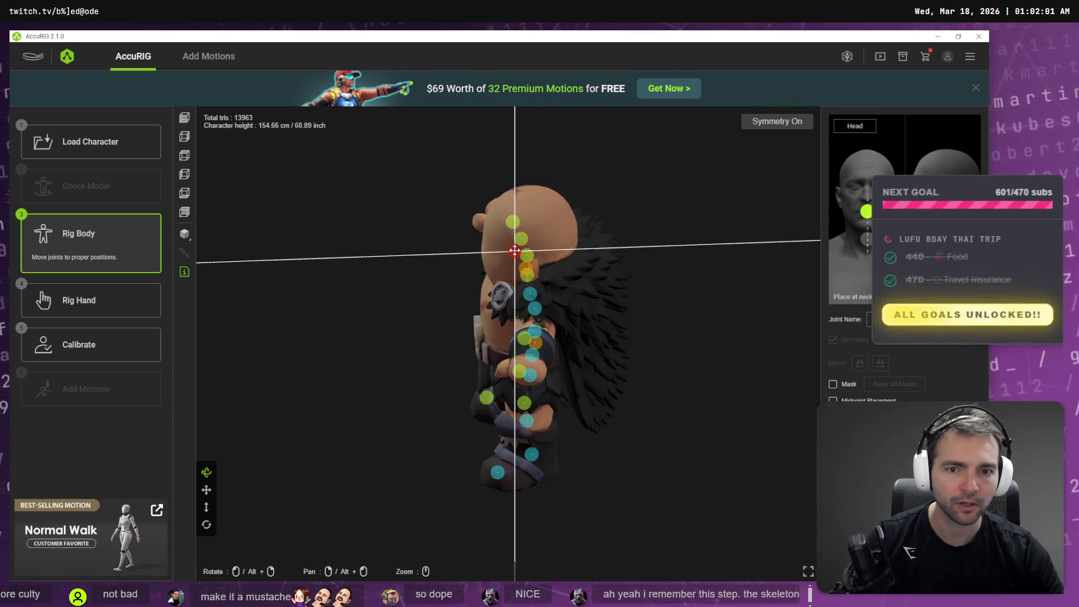
{"action": "mouse_move", "coordinate": [605, 338]}
{"action": "left_mouse_down"}
{"action": "mouse_move", "coordinate": [607, 301]}
{"action": "mouse_move", "coordinate": [602, 308]}
{"action": "mouse_move", "coordinate": [582, 292]}
{"action": "left_mouse_up"}
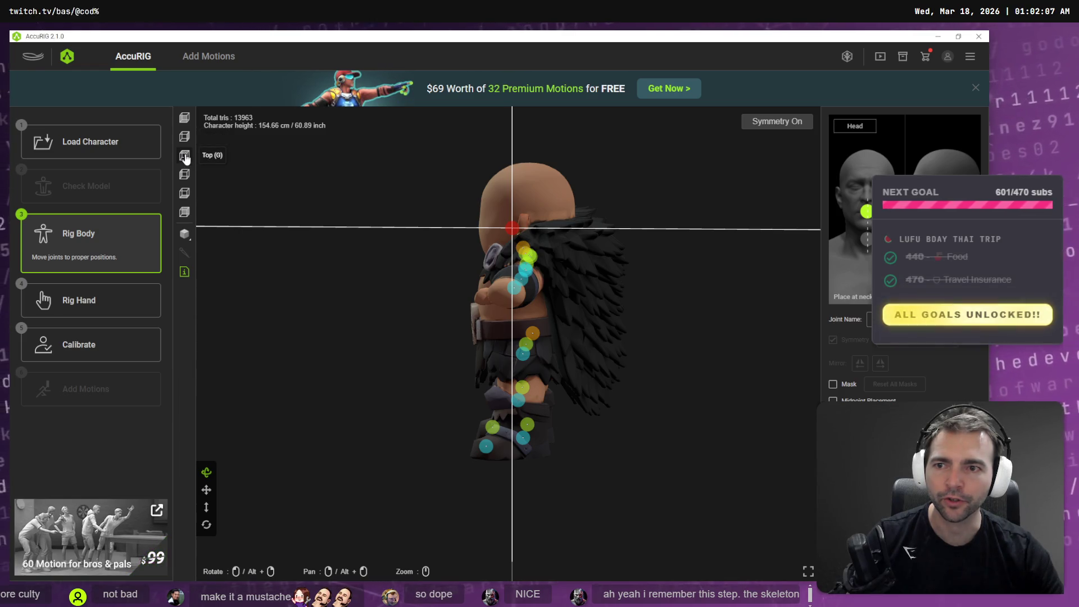
{"action": "left_click", "coordinate": [187, 141]}
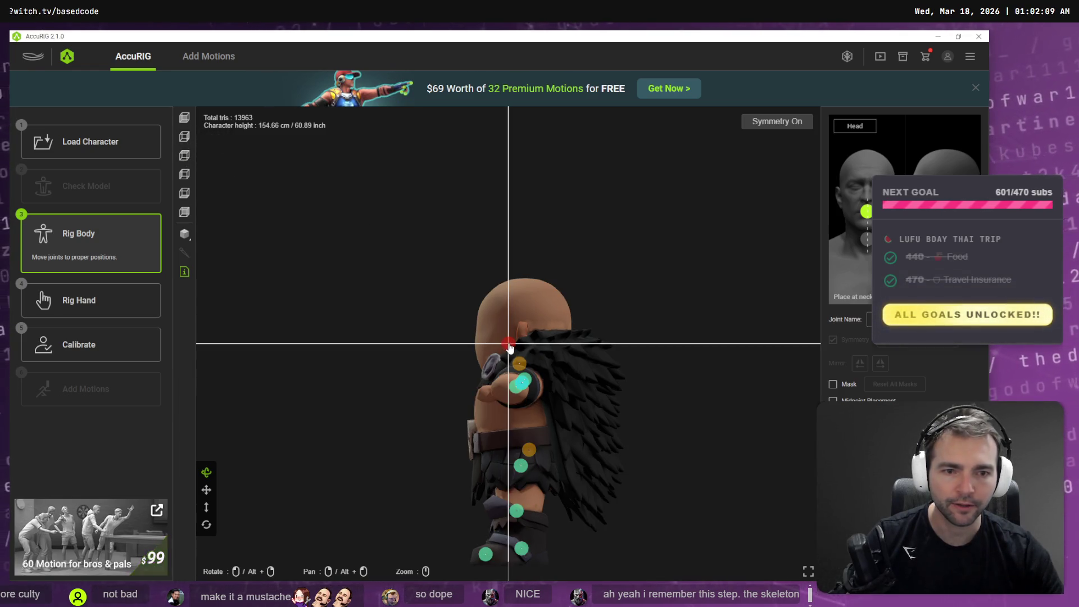
{"action": "left_click_drag", "start_coordinate": [511, 344], "coordinate": [522, 346]}
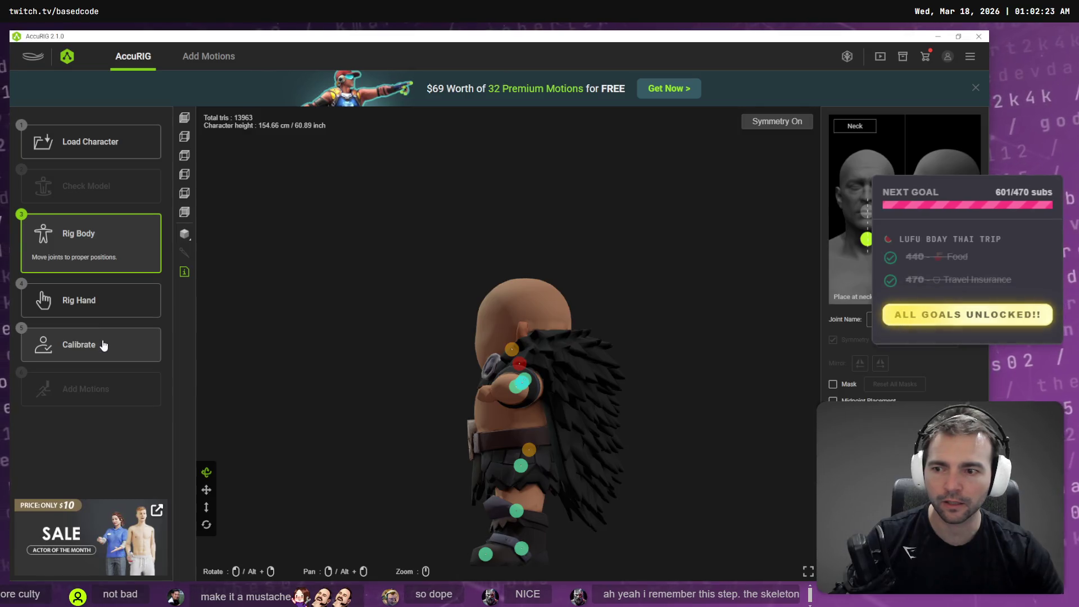
Step: Calibrate the rig, computing skin weights, and watch the barbarian's preview motion from the front
{"action": "left_click", "coordinate": [107, 344]}
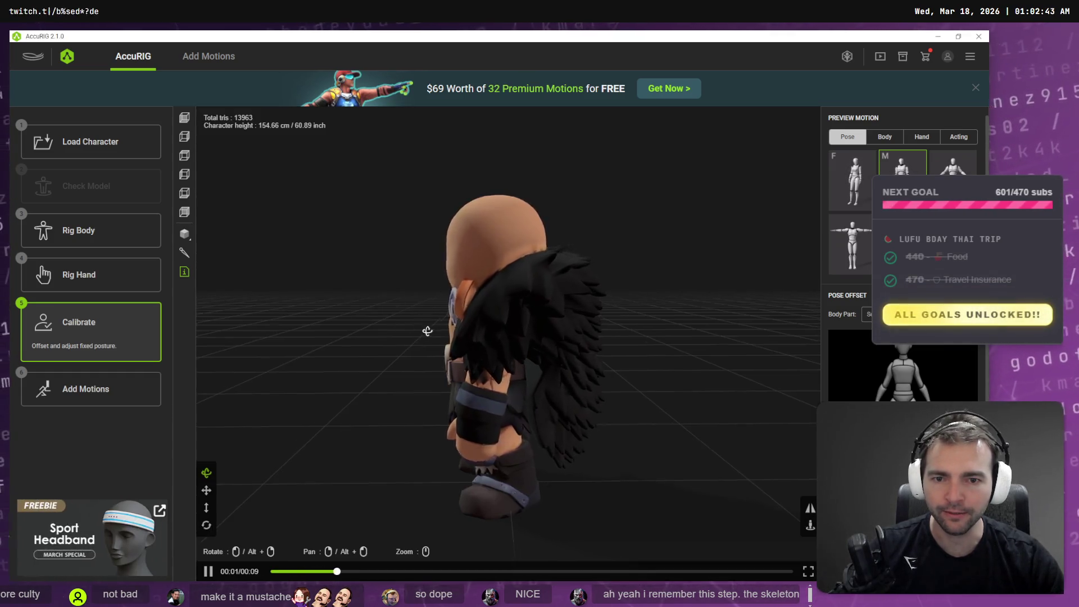
{"action": "left_click_drag", "start_coordinate": [424, 332], "coordinate": [535, 330]}
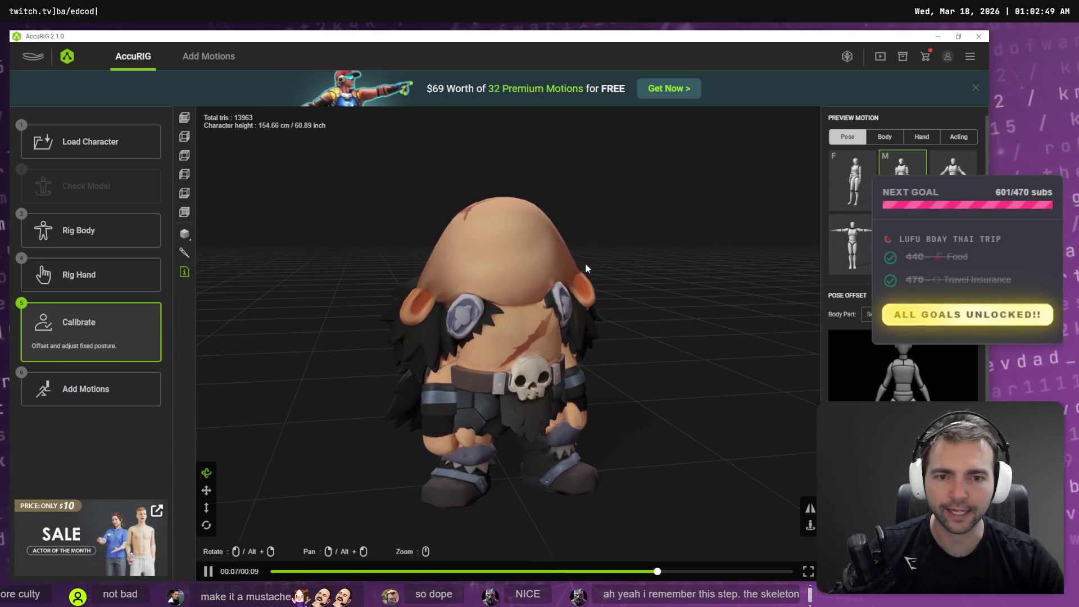
{"action": "left_click_drag", "start_coordinate": [659, 316], "coordinate": [603, 308]}
Step: Preview the barbarian in a T-pose, restore its default pose, then return to Rig Body
{"action": "left_click", "coordinate": [851, 244]}
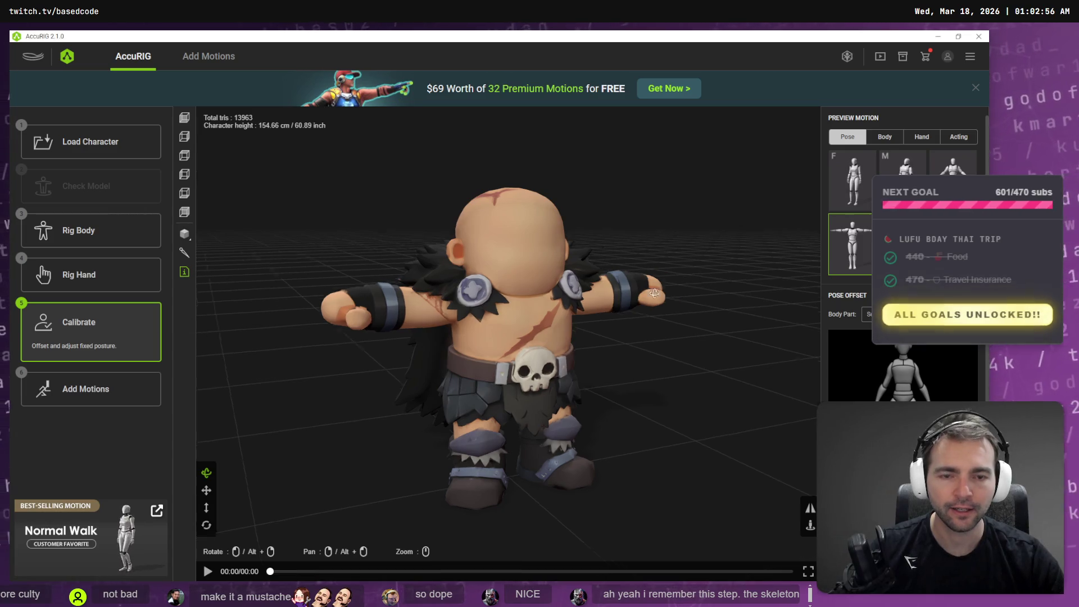
{"action": "mouse_move", "coordinate": [675, 276]}
{"action": "left_mouse_down"}
{"action": "mouse_move", "coordinate": [540, 295]}
{"action": "mouse_move", "coordinate": [628, 275]}
{"action": "left_mouse_up"}
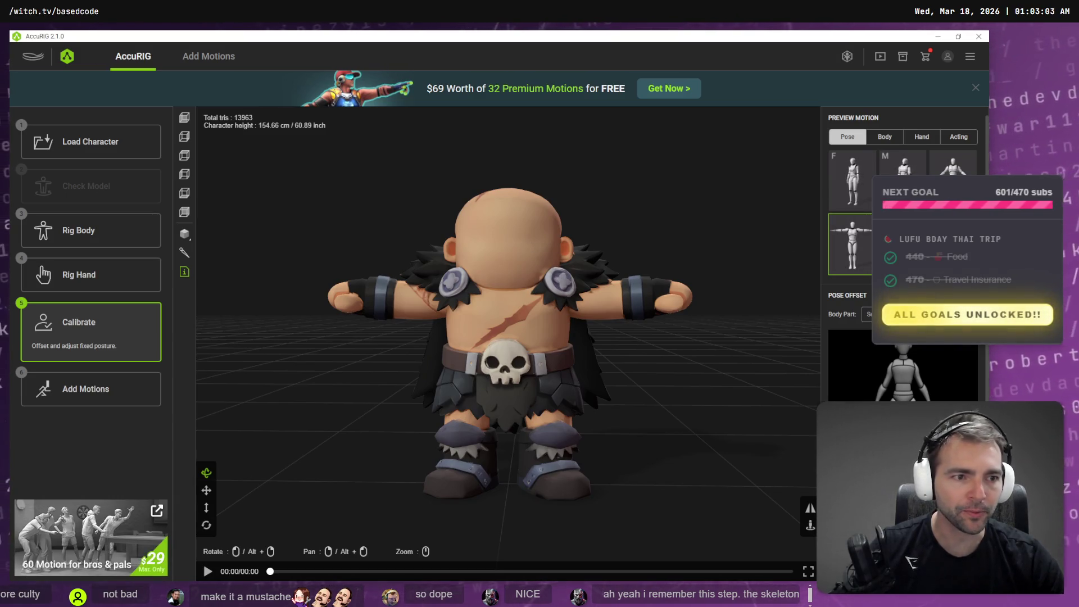
{"action": "left_click", "coordinate": [850, 245]}
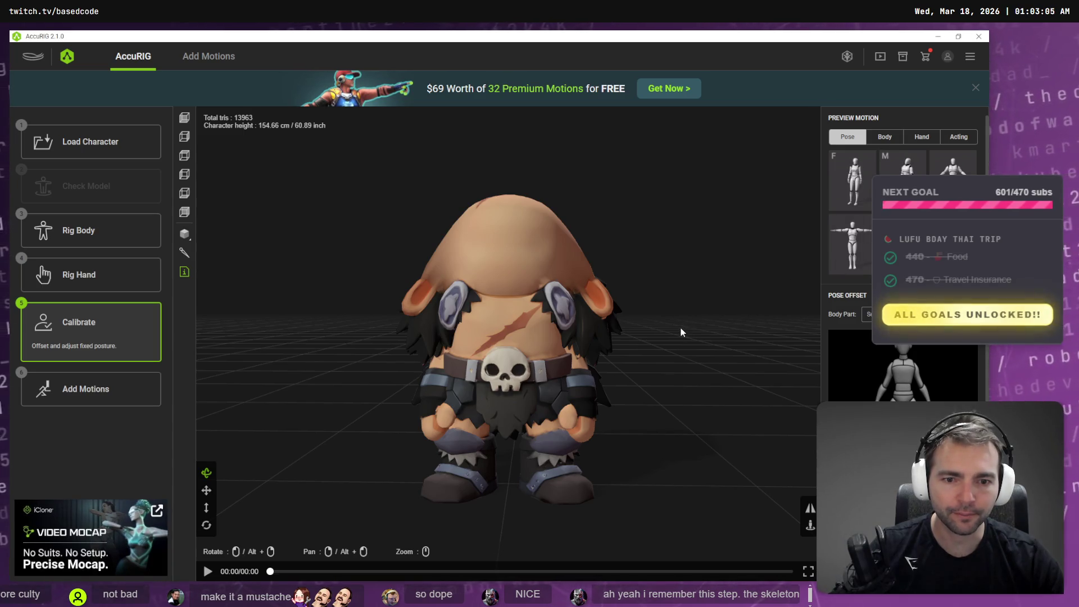
{"action": "mouse_move", "coordinate": [677, 339]}
{"action": "left_mouse_down"}
{"action": "mouse_move", "coordinate": [474, 335]}
{"action": "mouse_move", "coordinate": [679, 340]}
{"action": "mouse_move", "coordinate": [694, 330]}
{"action": "left_mouse_up"}
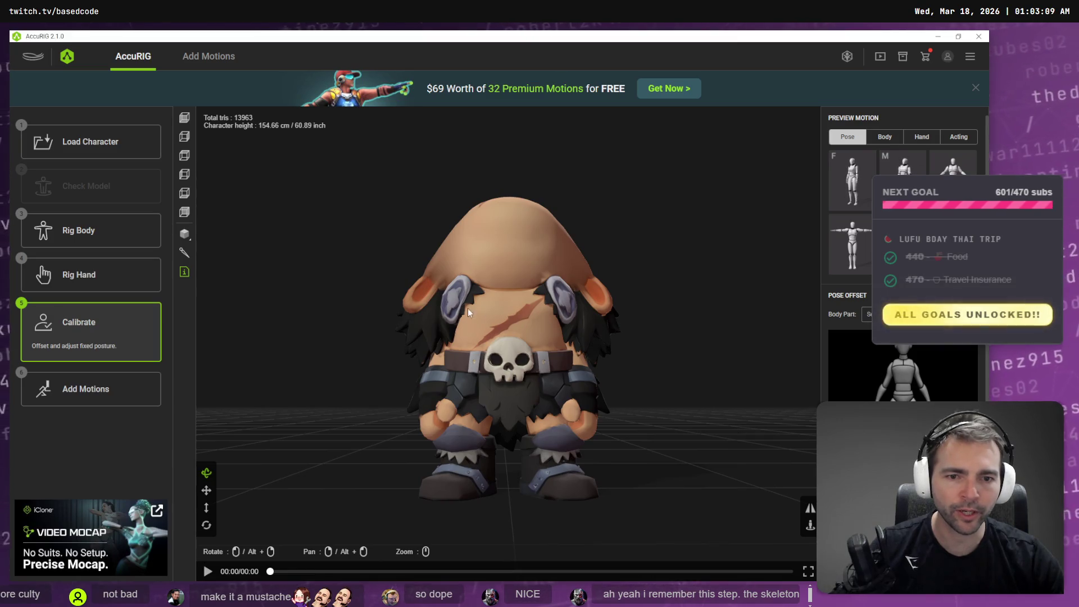
{"action": "left_click", "coordinate": [104, 250]}
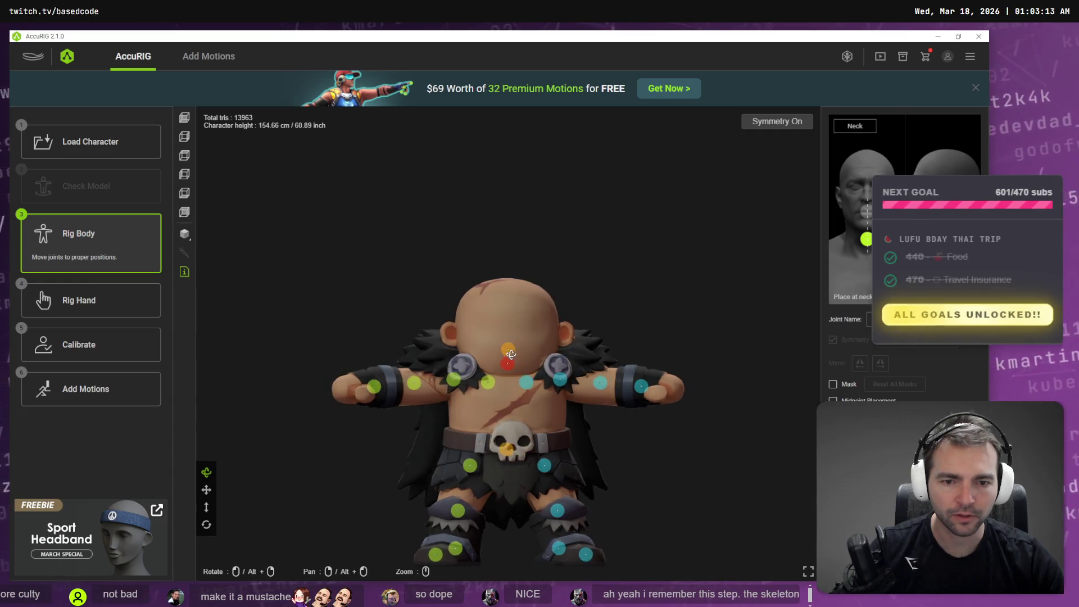
Step: Move the shoulder joints outward and shift the pelvis joint to fit the body from the side
{"action": "left_click_drag", "start_coordinate": [569, 377], "coordinate": [576, 378]}
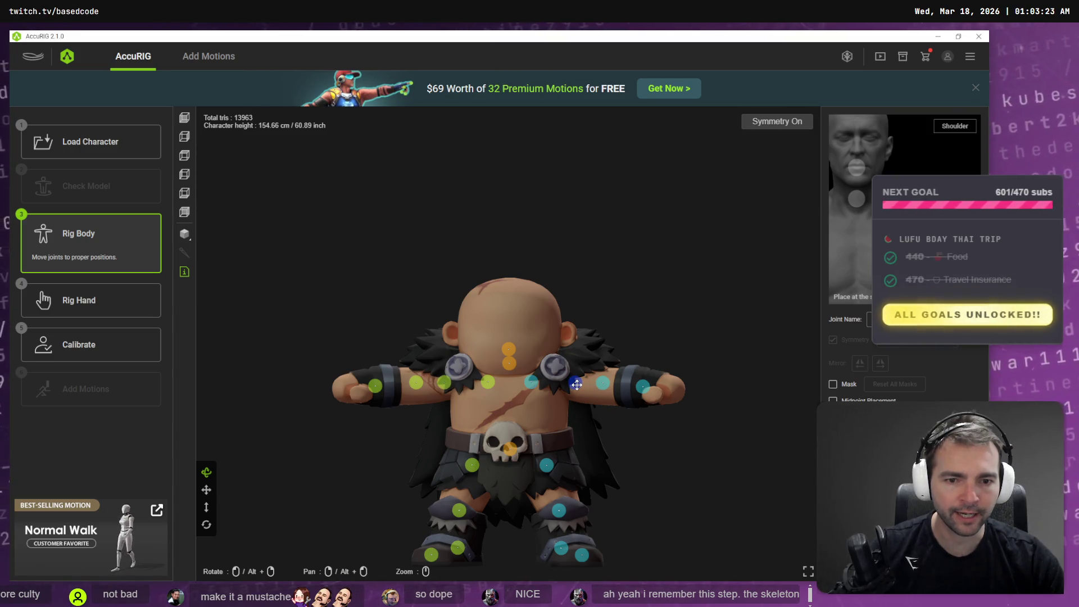
{"action": "mouse_move", "coordinate": [609, 340]}
{"action": "left_mouse_down"}
{"action": "mouse_move", "coordinate": [506, 348]}
{"action": "mouse_move", "coordinate": [629, 361]}
{"action": "mouse_move", "coordinate": [627, 346]}
{"action": "mouse_move", "coordinate": [506, 354]}
{"action": "mouse_move", "coordinate": [419, 380]}
{"action": "mouse_move", "coordinate": [548, 356]}
{"action": "mouse_move", "coordinate": [585, 320]}
{"action": "left_mouse_up"}
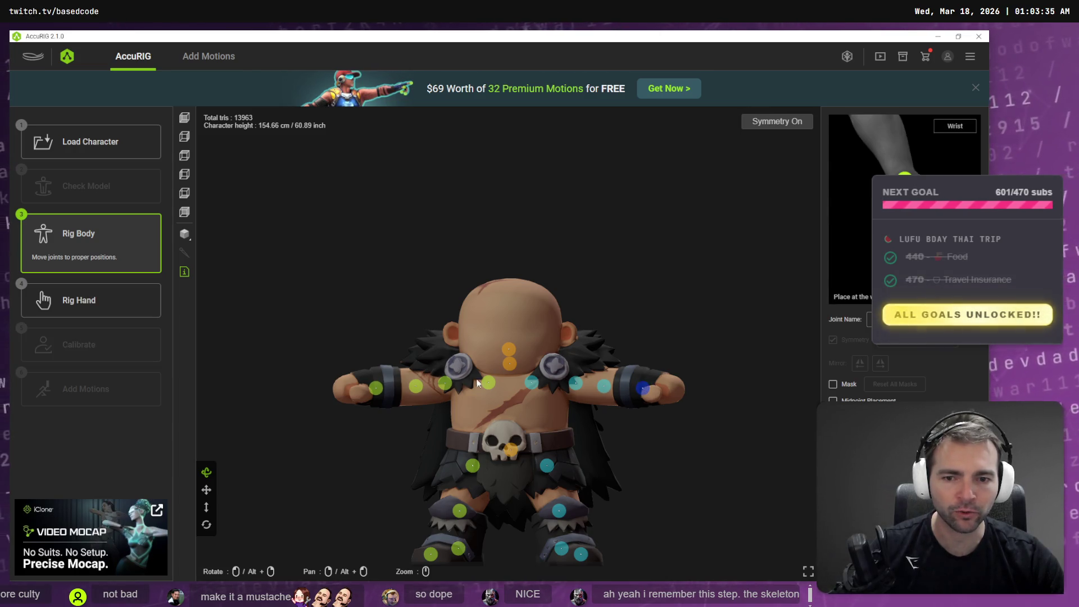
{"action": "left_click_drag", "start_coordinate": [533, 341], "coordinate": [649, 336]}
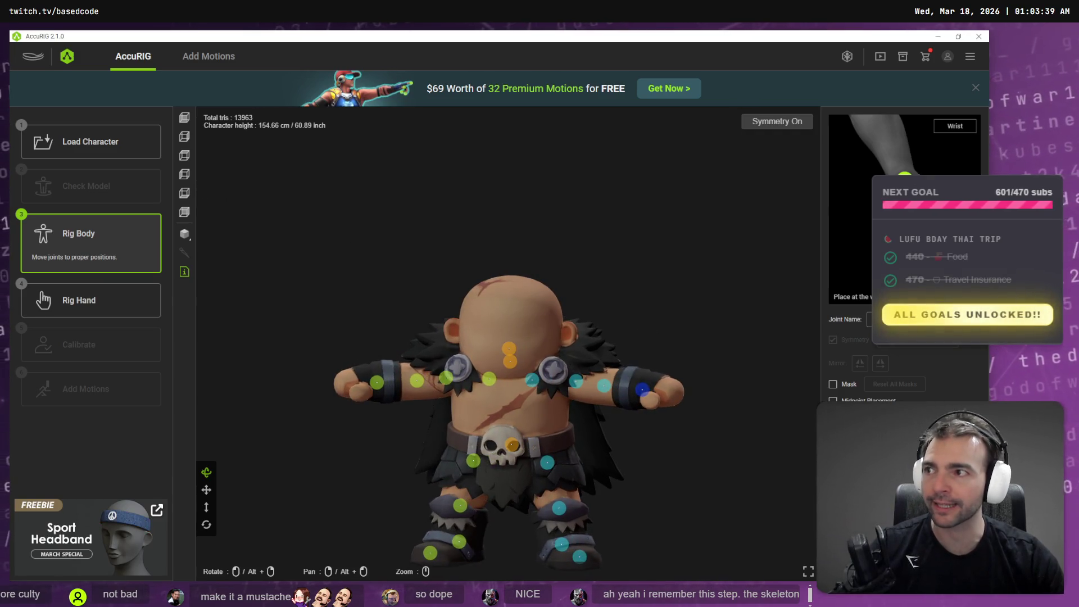
{"action": "mouse_move", "coordinate": [638, 344]}
{"action": "left_mouse_down"}
{"action": "mouse_move", "coordinate": [759, 340]}
{"action": "mouse_move", "coordinate": [740, 335]}
{"action": "left_mouse_up"}
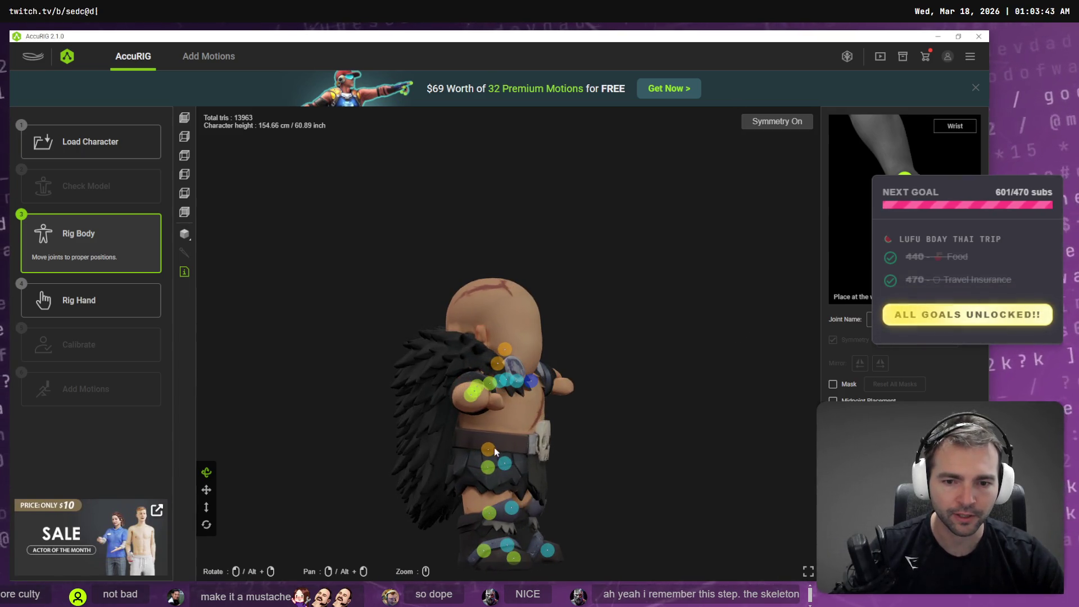
{"action": "mouse_move", "coordinate": [489, 448]}
{"action": "left_mouse_down"}
{"action": "mouse_move", "coordinate": [607, 472]}
{"action": "mouse_move", "coordinate": [583, 455]}
{"action": "mouse_move", "coordinate": [404, 474]}
{"action": "mouse_move", "coordinate": [556, 494]}
{"action": "mouse_move", "coordinate": [619, 479]}
{"action": "mouse_move", "coordinate": [360, 469]}
{"action": "left_mouse_up"}
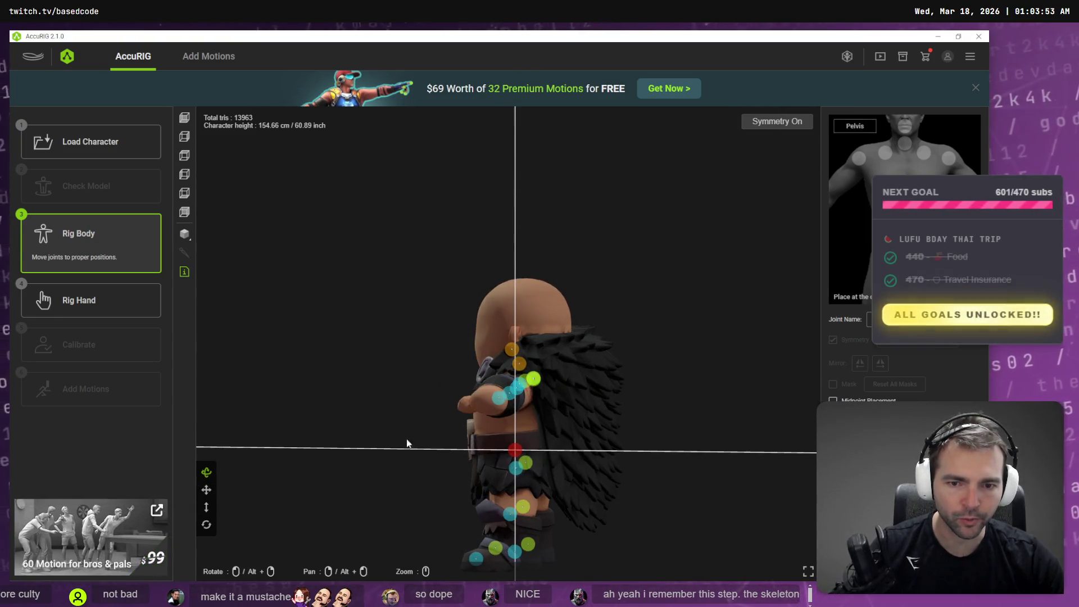
Step: Select the neck joint, pass through Rig Hand, and recompute skin weights at Calibrate
{"action": "left_click", "coordinate": [520, 366]}
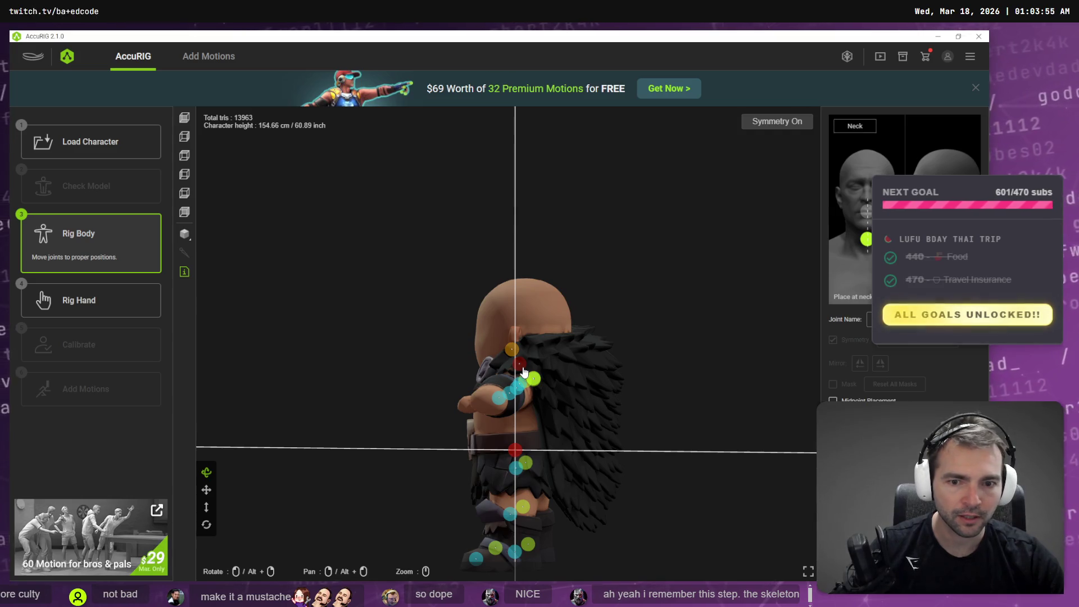
{"action": "left_click", "coordinate": [92, 305]}
{"action": "left_click", "coordinate": [96, 363]}
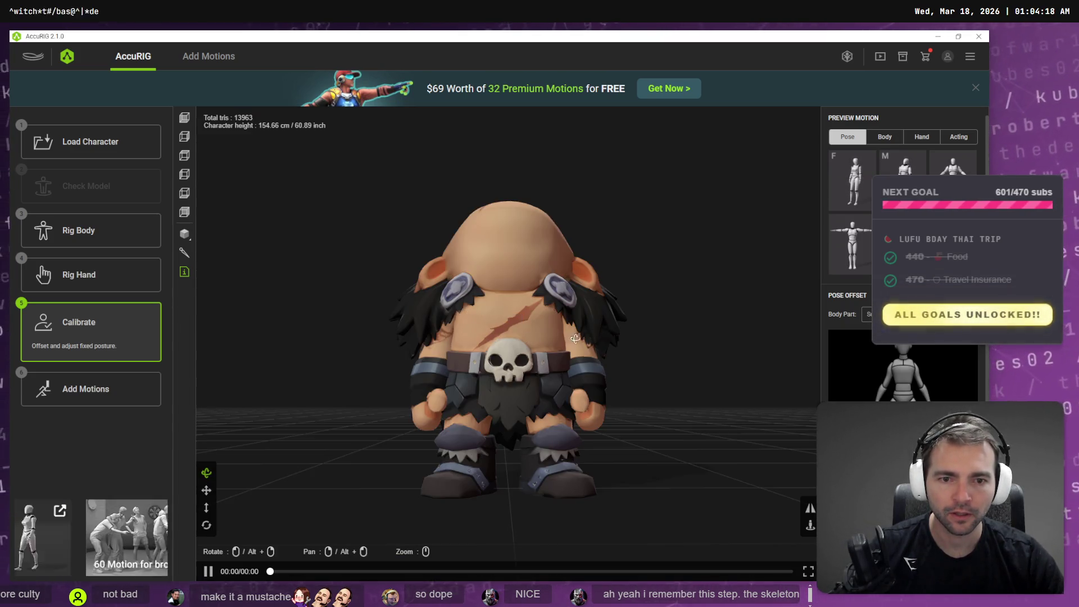
Step: Preview the re-rigged barbarian in the A-pose and then the T-pose, orbiting to inspect each
{"action": "mouse_move", "coordinate": [569, 340]}
{"action": "left_mouse_down"}
{"action": "mouse_move", "coordinate": [405, 352]}
{"action": "mouse_move", "coordinate": [450, 367]}
{"action": "mouse_move", "coordinate": [621, 296]}
{"action": "left_mouse_up"}
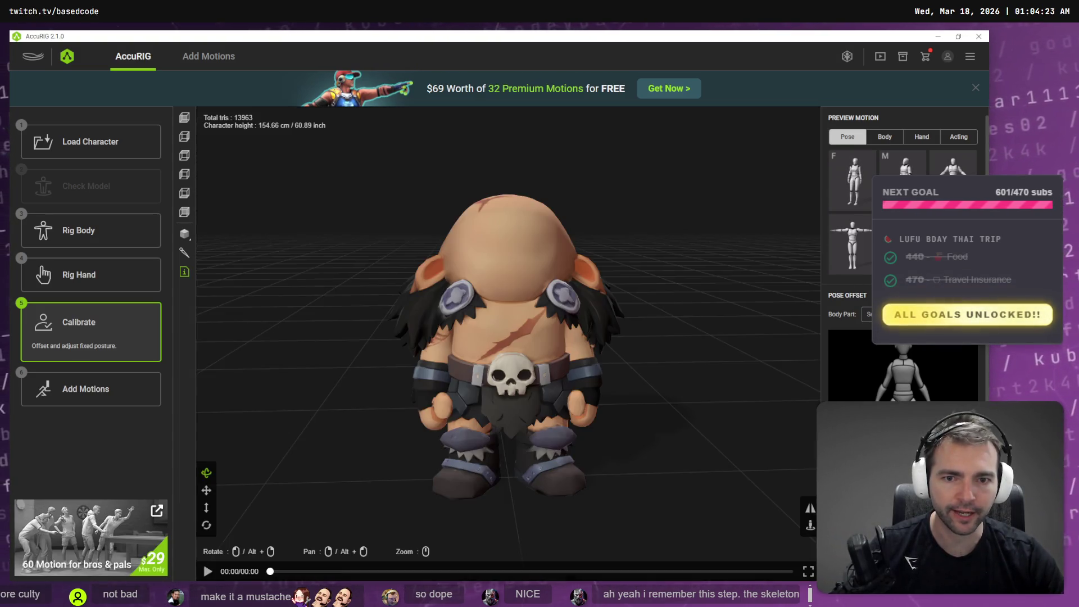
{"action": "left_click", "coordinate": [953, 163]}
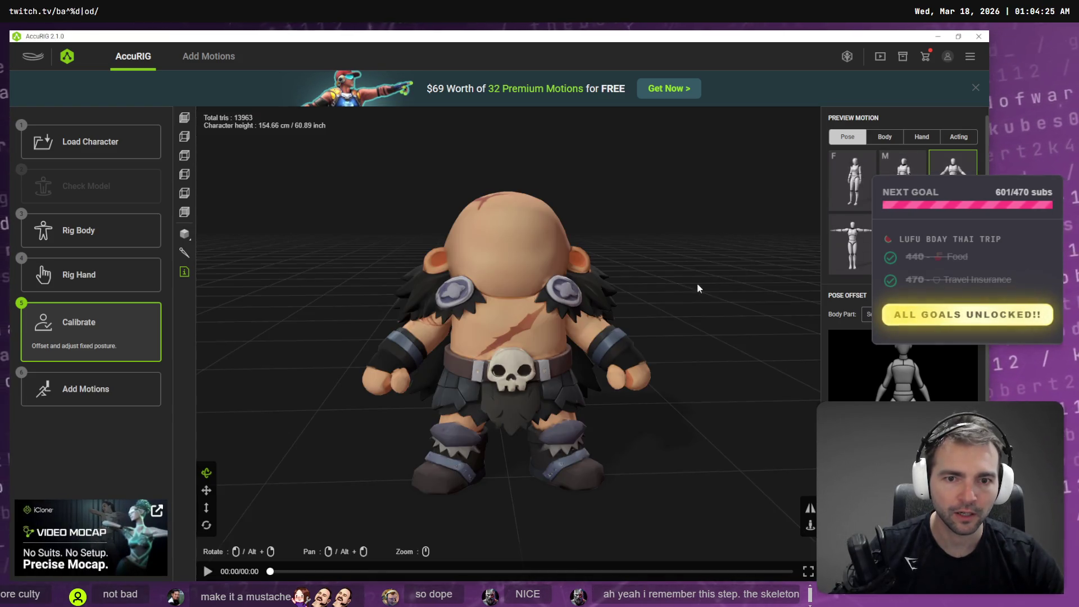
{"action": "mouse_move", "coordinate": [624, 301]}
{"action": "left_mouse_down"}
{"action": "mouse_move", "coordinate": [562, 302]}
{"action": "mouse_move", "coordinate": [699, 303]}
{"action": "left_mouse_up"}
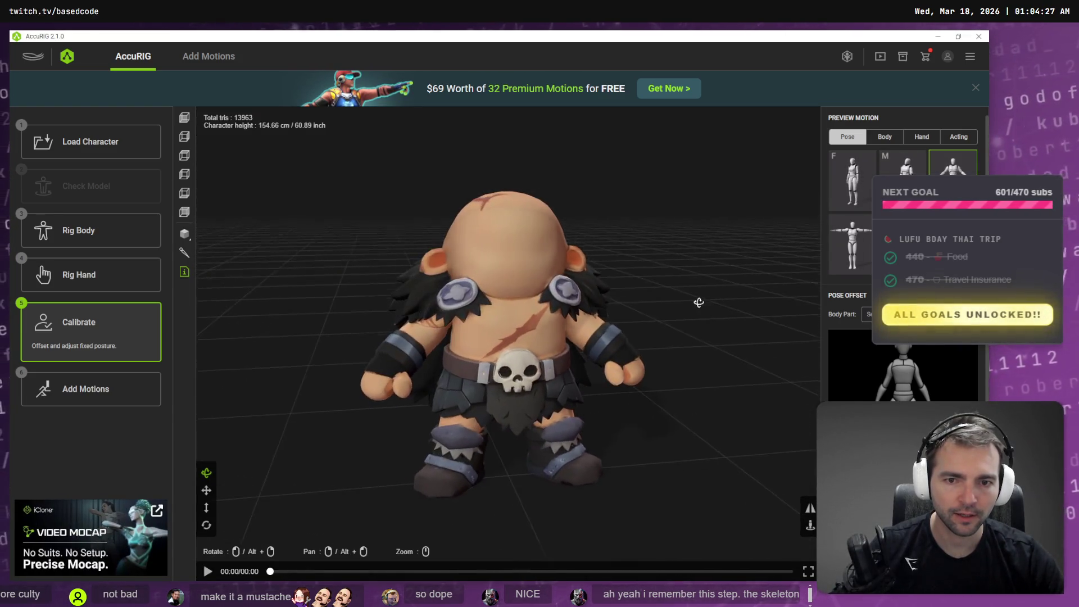
{"action": "left_click", "coordinate": [851, 244]}
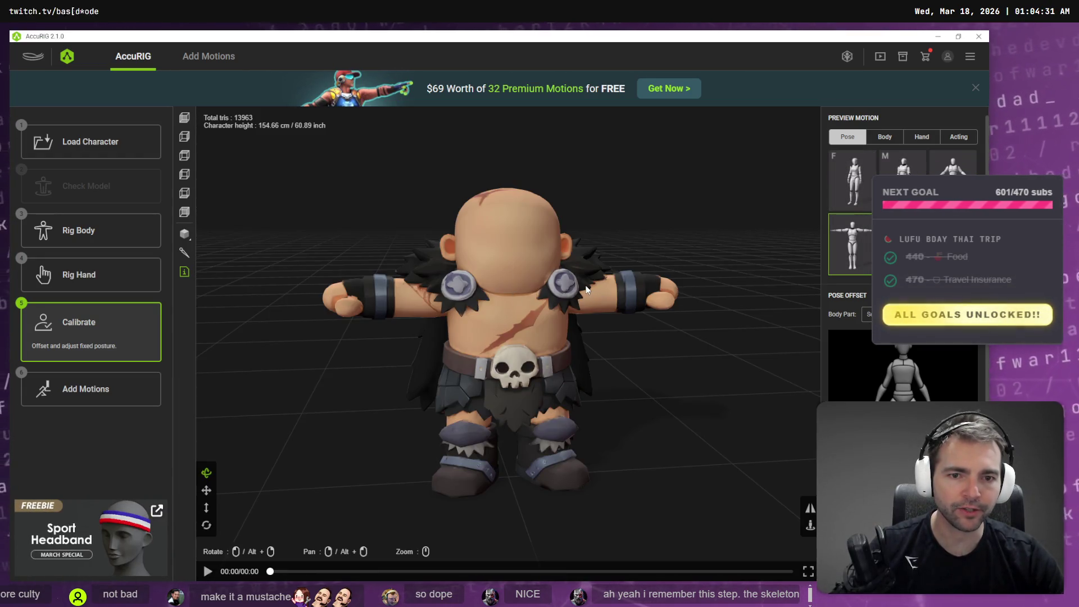
{"action": "left_click_drag", "start_coordinate": [563, 300], "coordinate": [545, 300]}
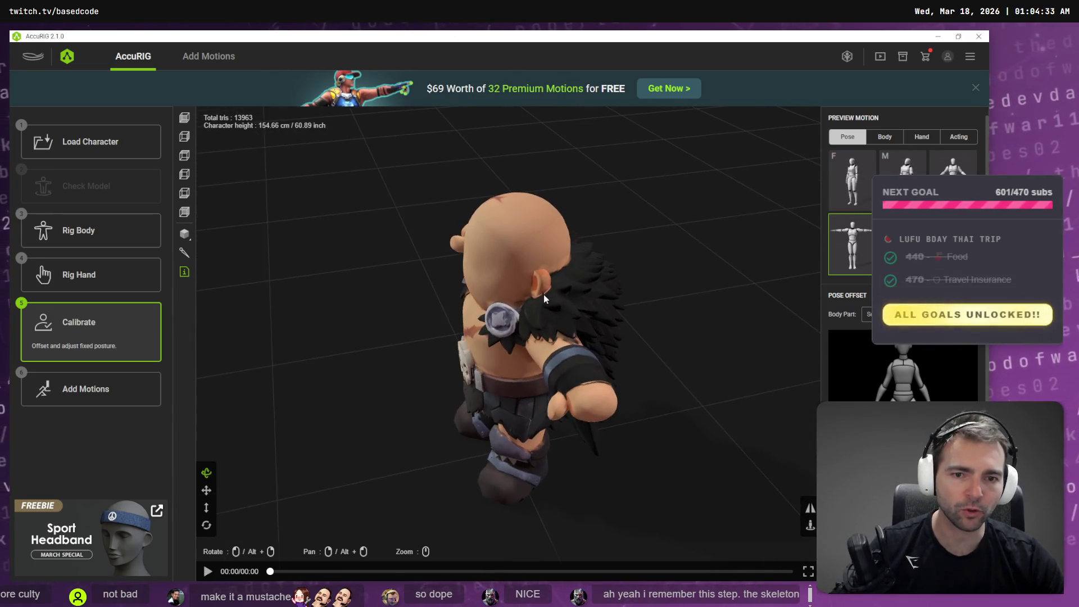
{"action": "mouse_move", "coordinate": [553, 336]}
{"action": "left_mouse_down"}
{"action": "mouse_move", "coordinate": [635, 288]}
{"action": "mouse_move", "coordinate": [446, 284]}
{"action": "mouse_move", "coordinate": [749, 269]}
{"action": "mouse_move", "coordinate": [600, 276]}
{"action": "left_mouse_up"}
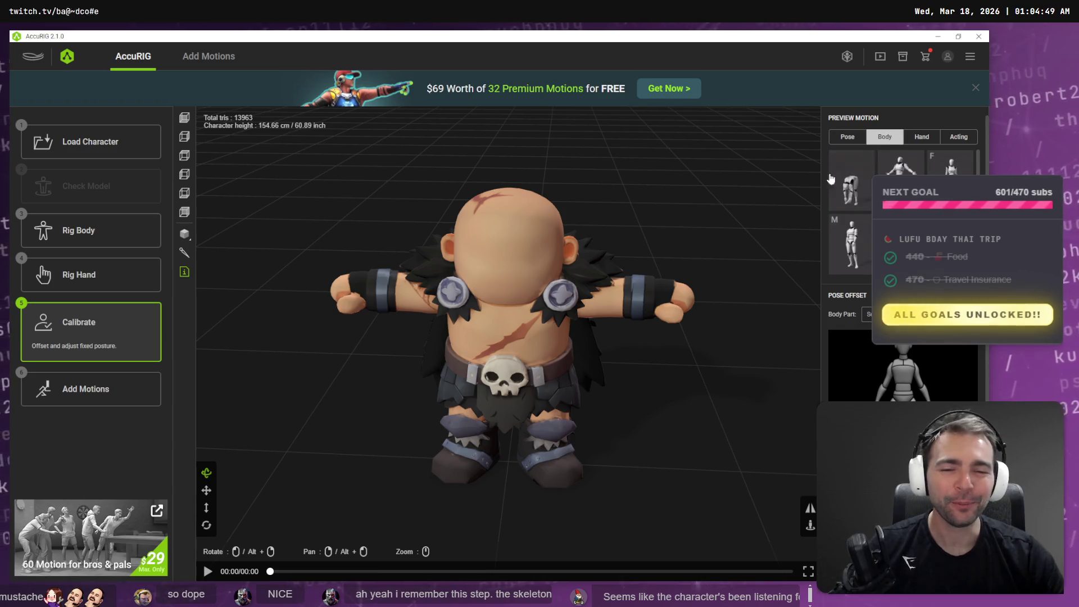
Step: Play the first body calibration motion and watch it from low side and front angles
{"action": "left_click", "coordinate": [844, 180]}
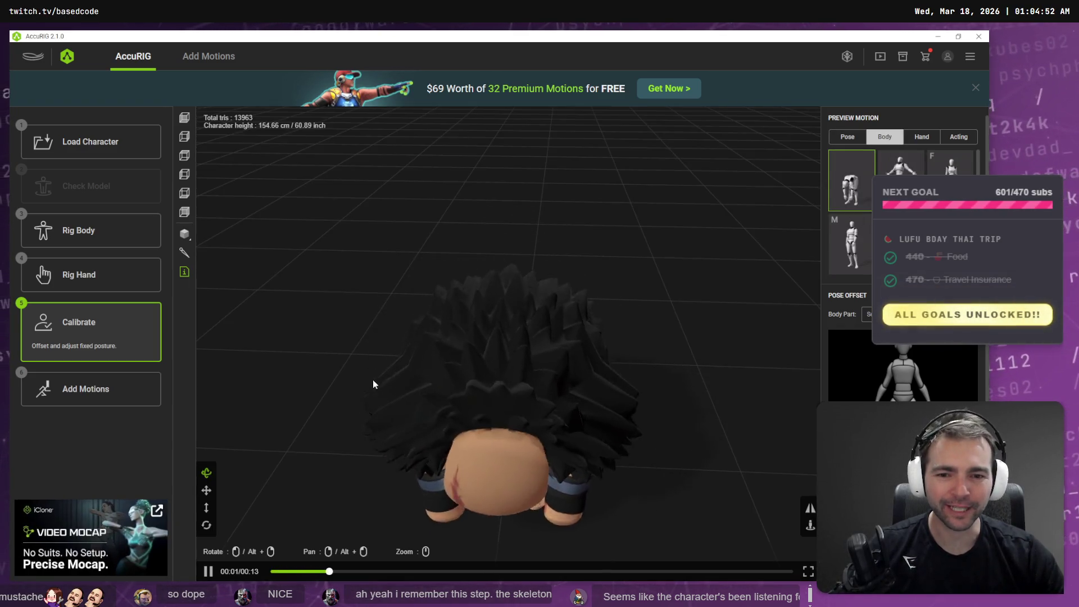
{"action": "left_click_drag", "start_coordinate": [373, 379], "coordinate": [480, 286]}
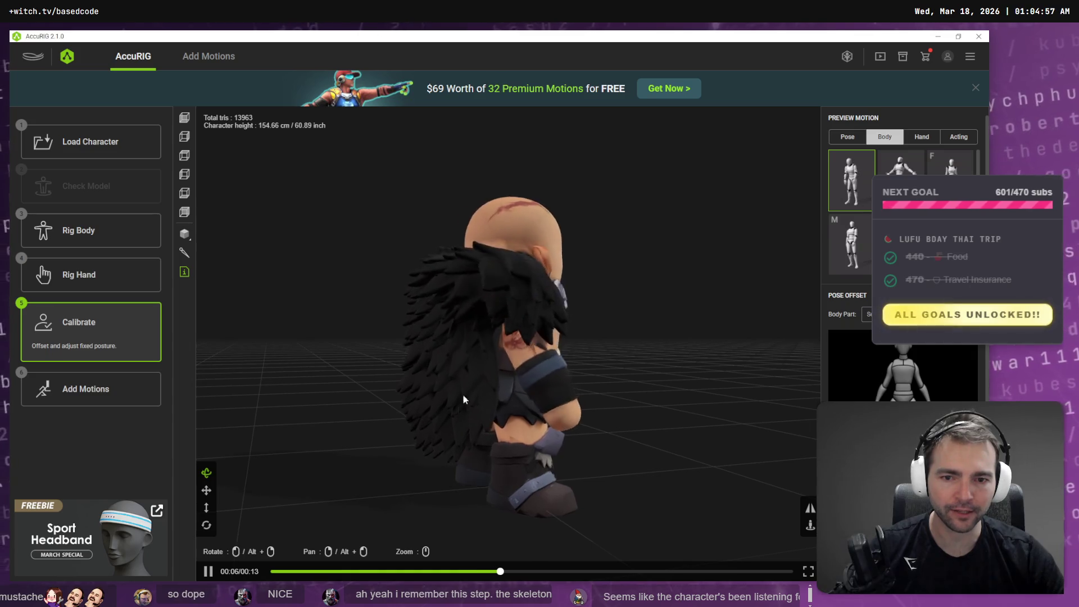
{"action": "mouse_move", "coordinate": [643, 375]}
{"action": "left_mouse_down"}
{"action": "mouse_move", "coordinate": [424, 368]}
{"action": "mouse_move", "coordinate": [511, 373]}
{"action": "mouse_move", "coordinate": [599, 407]}
{"action": "mouse_move", "coordinate": [484, 395]}
{"action": "mouse_move", "coordinate": [588, 425]}
{"action": "mouse_move", "coordinate": [548, 412]}
{"action": "left_mouse_up"}
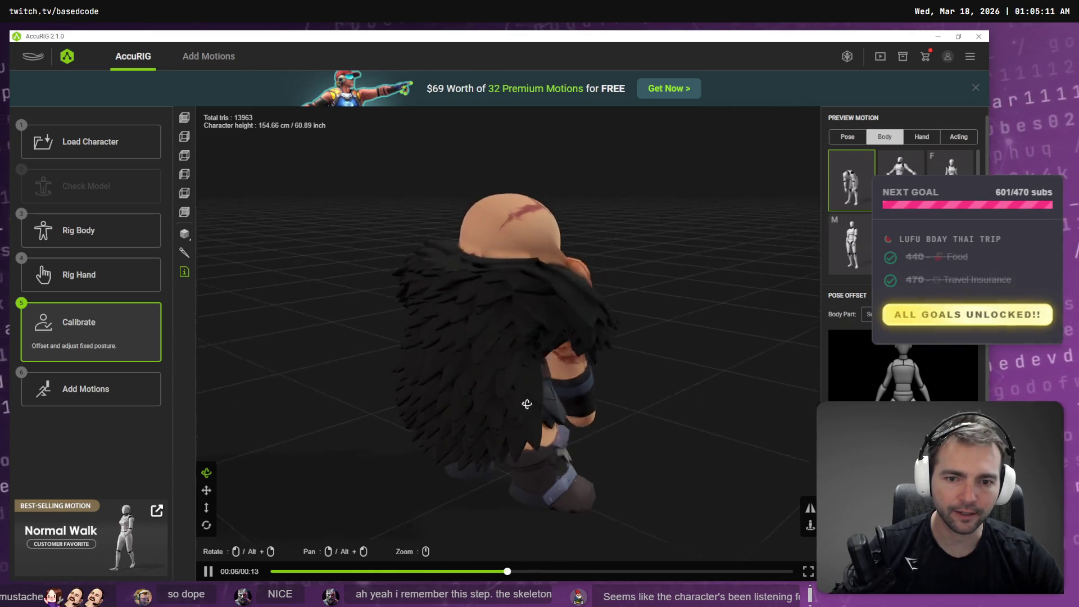
{"action": "left_click_drag", "start_coordinate": [528, 393], "coordinate": [384, 397]}
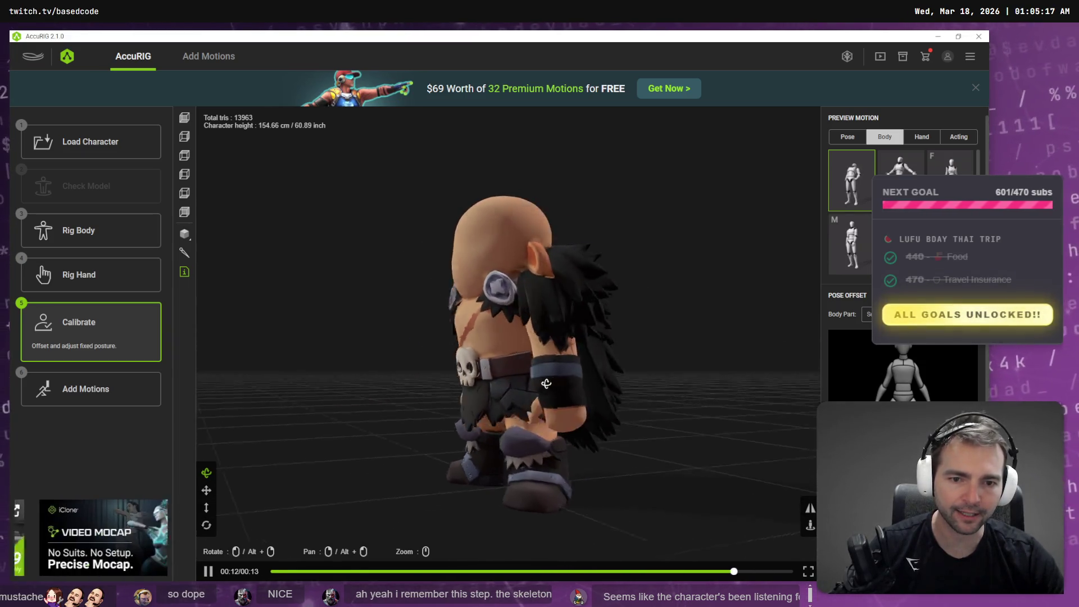
Step: Play the F body calibration motion from a high angle, then return to Rig Body
{"action": "left_click", "coordinate": [950, 180]}
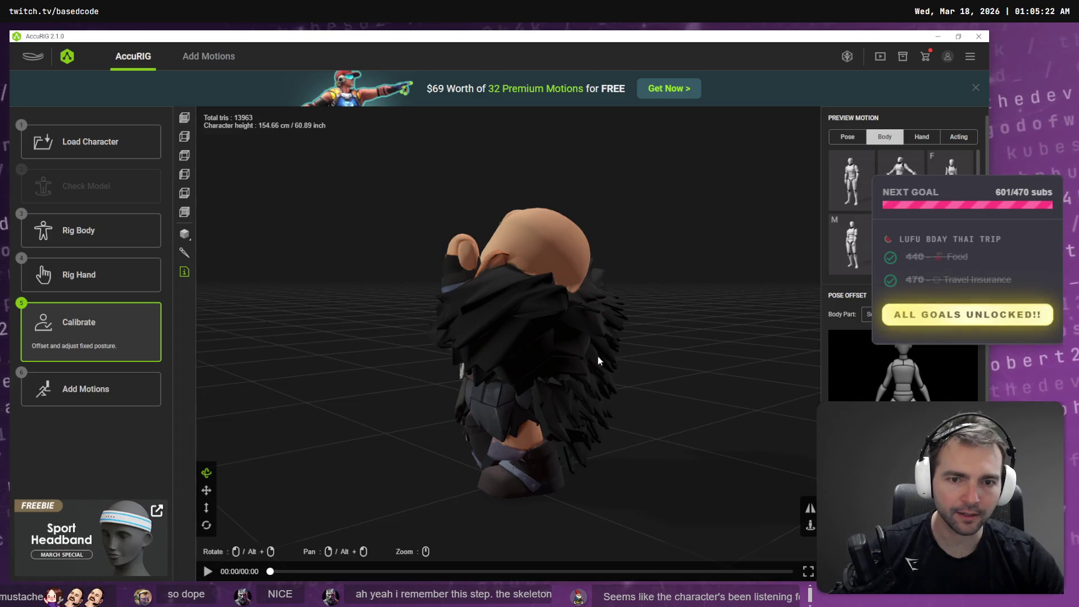
{"action": "mouse_move", "coordinate": [598, 358]}
{"action": "left_mouse_down"}
{"action": "mouse_move", "coordinate": [703, 357]}
{"action": "mouse_move", "coordinate": [728, 345]}
{"action": "mouse_move", "coordinate": [804, 363]}
{"action": "mouse_move", "coordinate": [525, 351]}
{"action": "mouse_move", "coordinate": [497, 332]}
{"action": "mouse_move", "coordinate": [616, 333]}
{"action": "mouse_move", "coordinate": [604, 335]}
{"action": "left_mouse_up"}
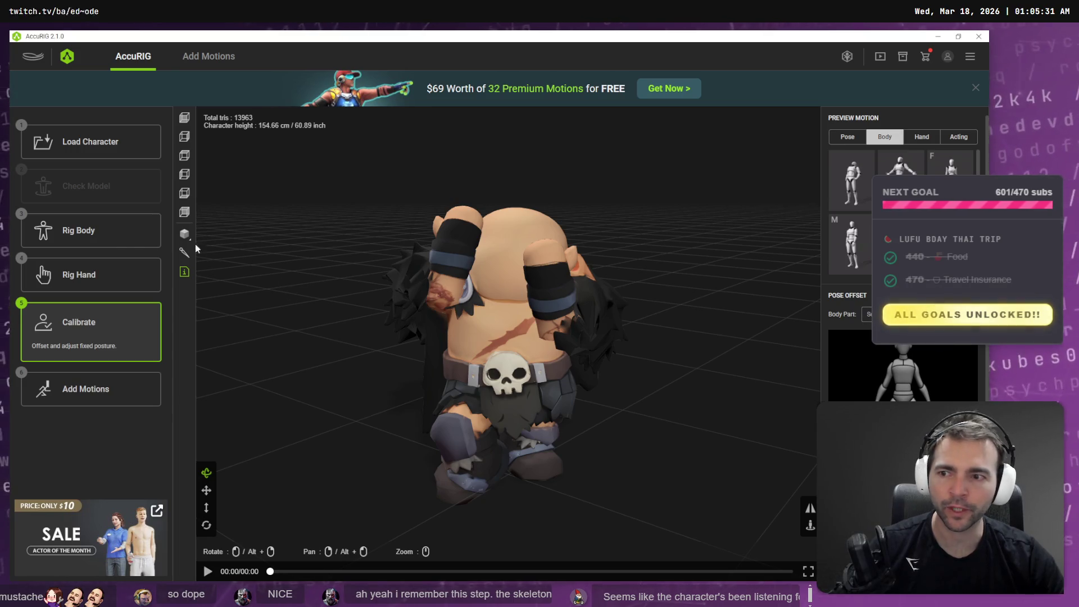
{"action": "left_click", "coordinate": [129, 236]}
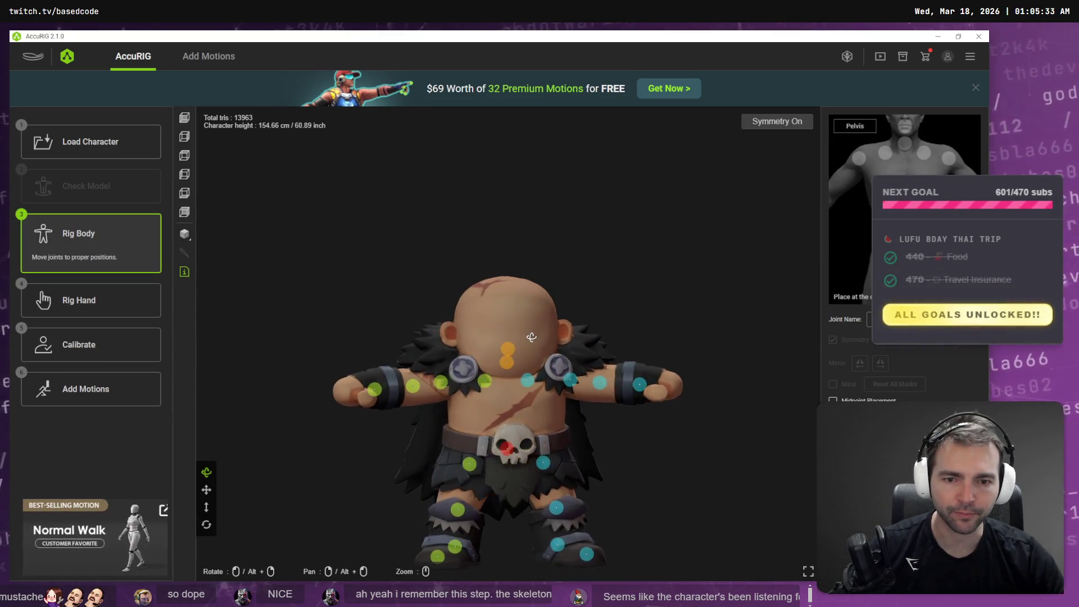
Step: Lower the Barbarian's neck joint marker slightly, then recalculate skin weights at the Calibrate step
{"action": "left_click", "coordinate": [509, 364]}
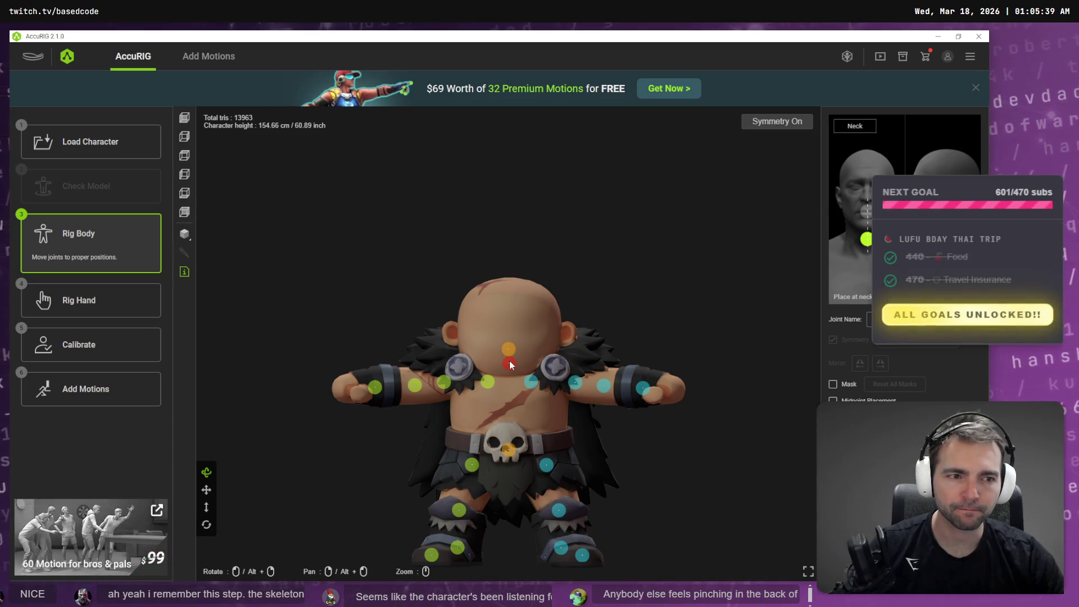
{"action": "left_click_drag", "start_coordinate": [510, 368], "coordinate": [508, 351]}
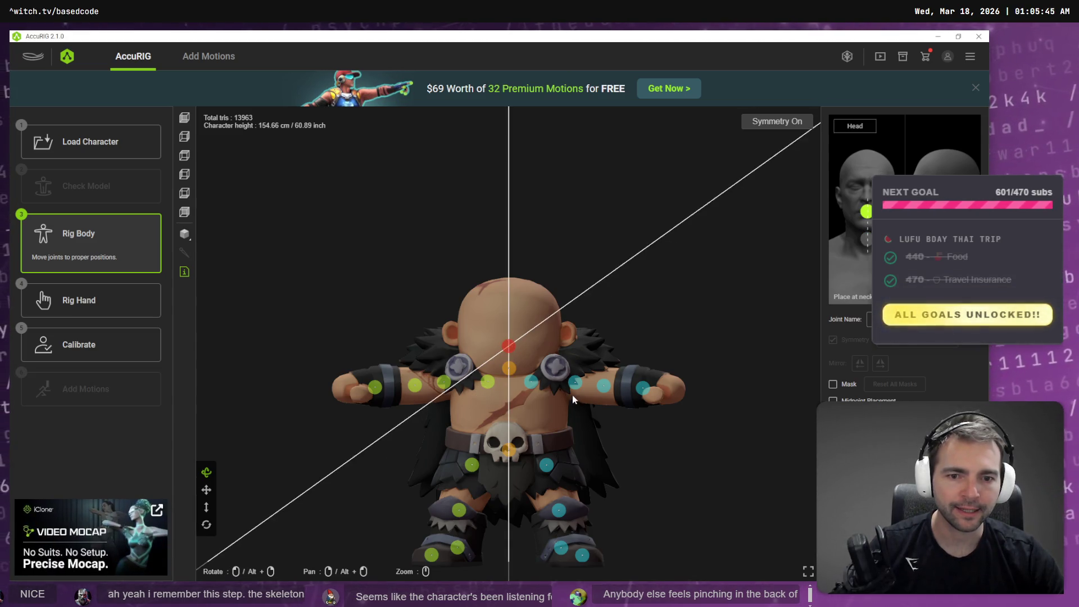
{"action": "left_click", "coordinate": [534, 387]}
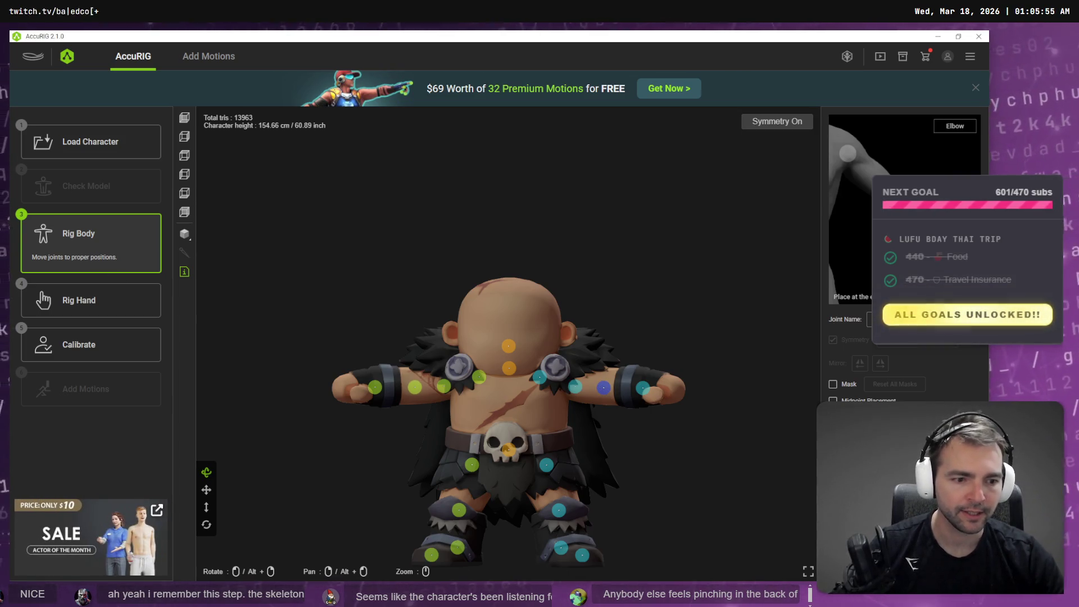
{"action": "left_click", "coordinate": [113, 346]}
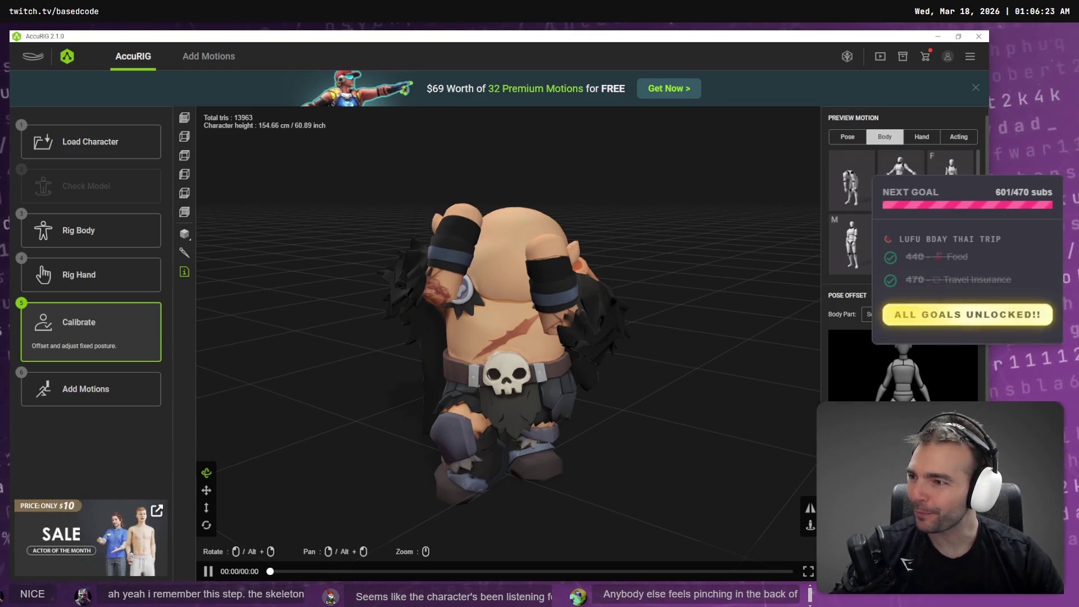
Step: Play a Body calibration motion while orbiting from back to front, then return to Rig Body
{"action": "mouse_move", "coordinate": [366, 272]}
{"action": "left_mouse_down"}
{"action": "mouse_move", "coordinate": [402, 303]}
{"action": "mouse_move", "coordinate": [365, 305]}
{"action": "left_mouse_up"}
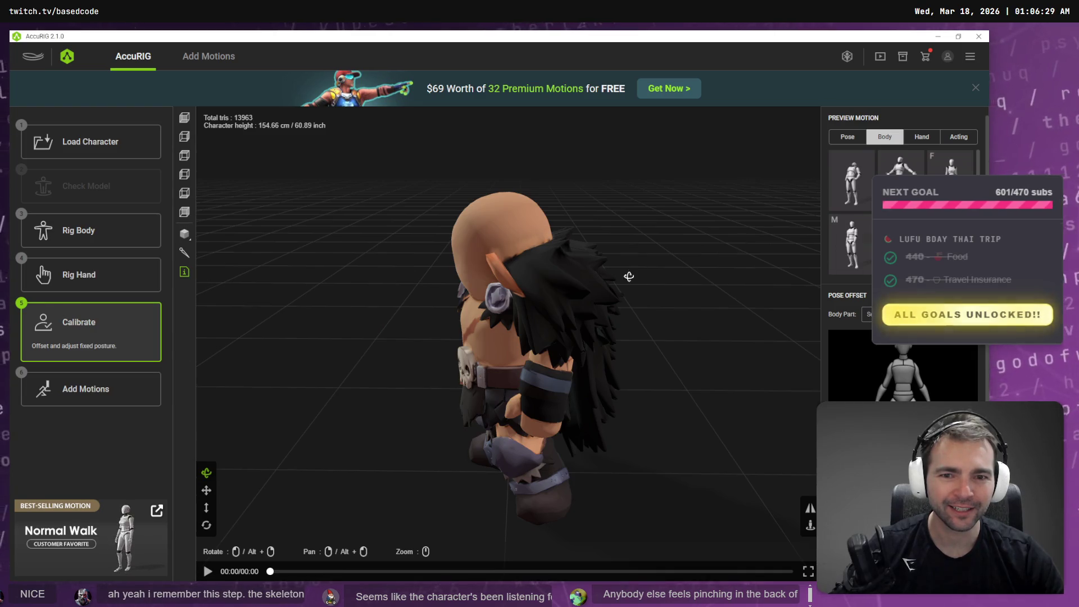
{"action": "mouse_move", "coordinate": [628, 276]}
{"action": "left_mouse_down"}
{"action": "mouse_move", "coordinate": [824, 260]}
{"action": "mouse_move", "coordinate": [784, 261]}
{"action": "left_mouse_up"}
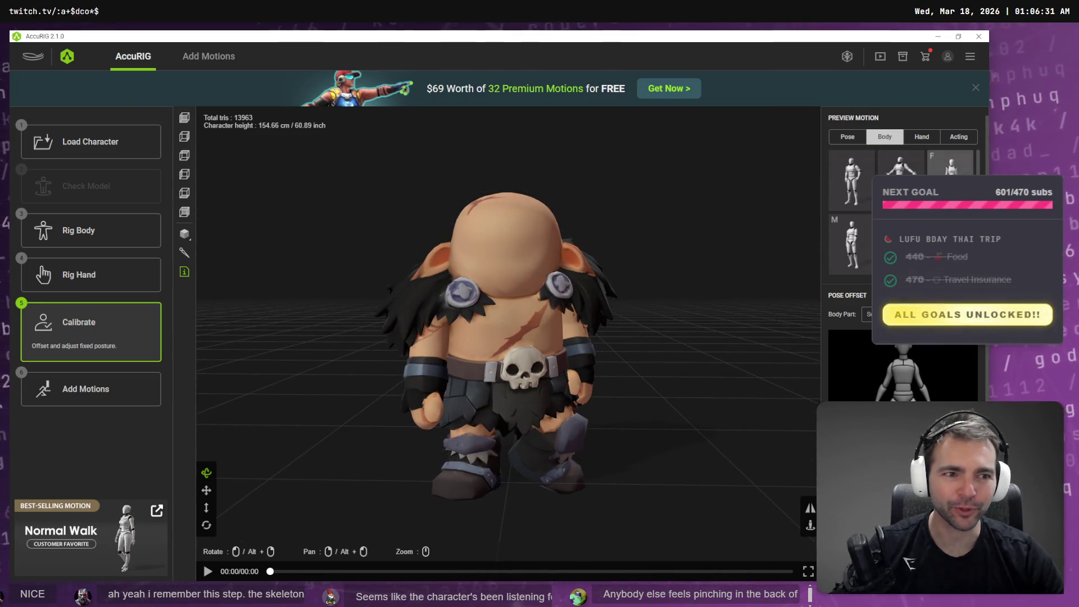
{"action": "left_click", "coordinate": [949, 168]}
{"action": "left_click", "coordinate": [859, 179]}
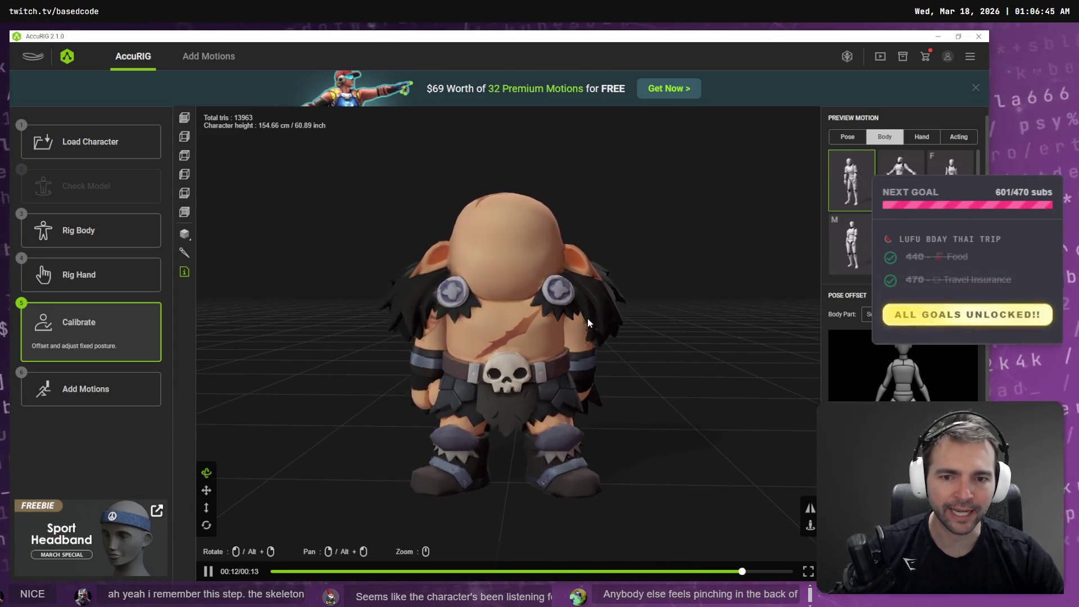
{"action": "left_click", "coordinate": [112, 234]}
{"action": "mouse_move", "coordinate": [576, 392]}
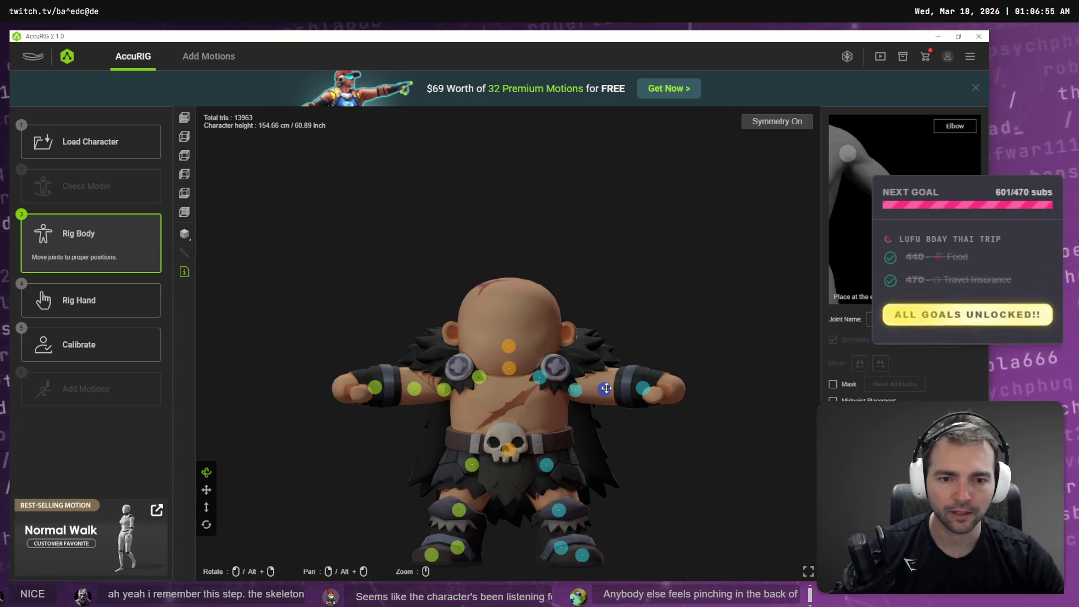
Step: Raise the head joint a little, select the clavicle joint, and recalibrate the rig
{"action": "left_click_drag", "start_coordinate": [511, 347], "coordinate": [514, 362]}
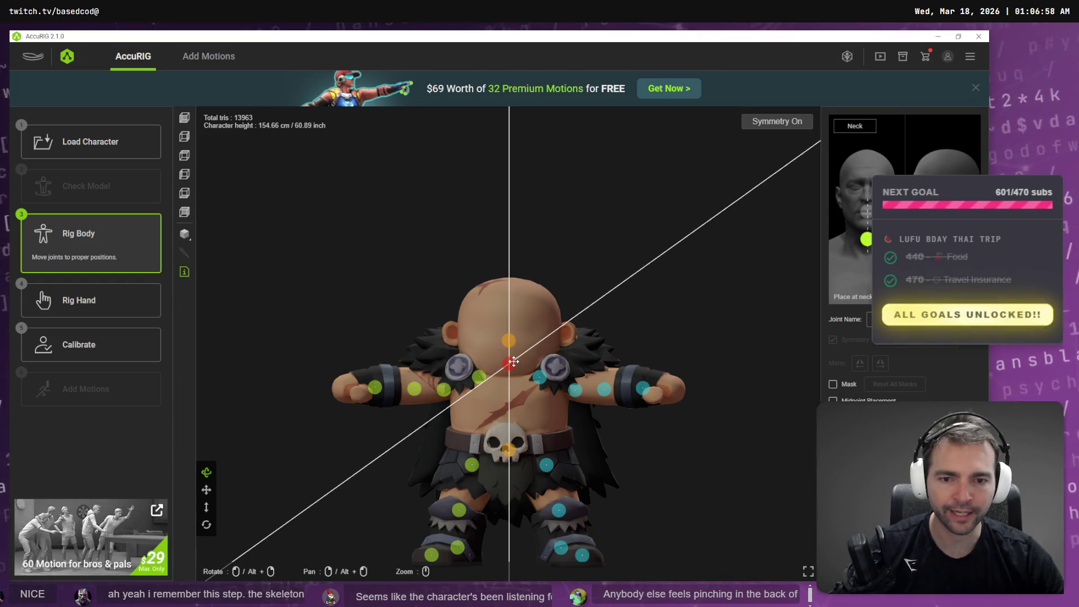
{"action": "left_click", "coordinate": [541, 377]}
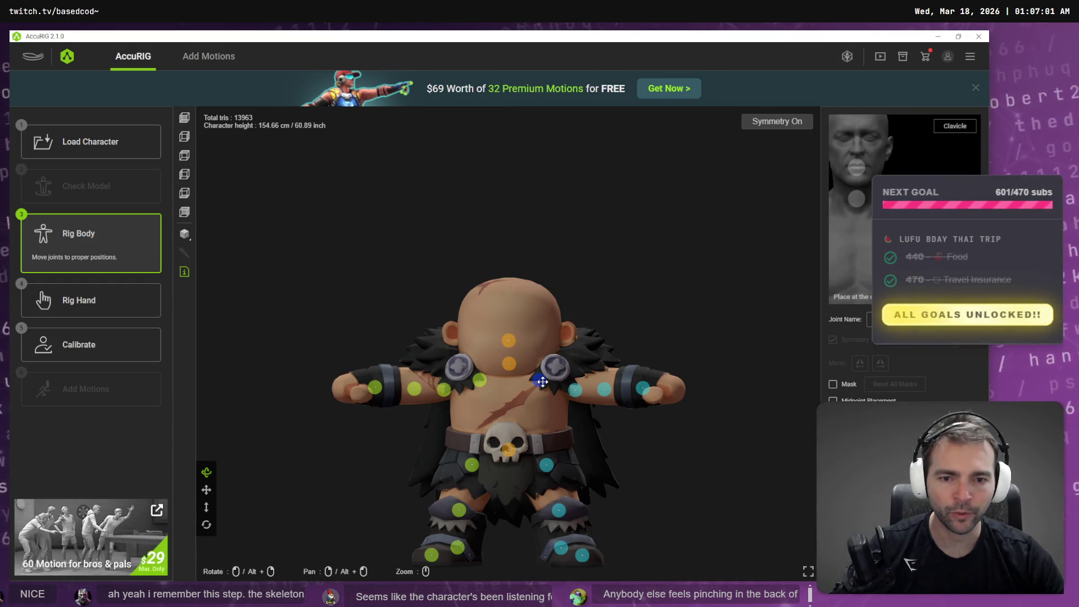
{"action": "left_click", "coordinate": [148, 357]}
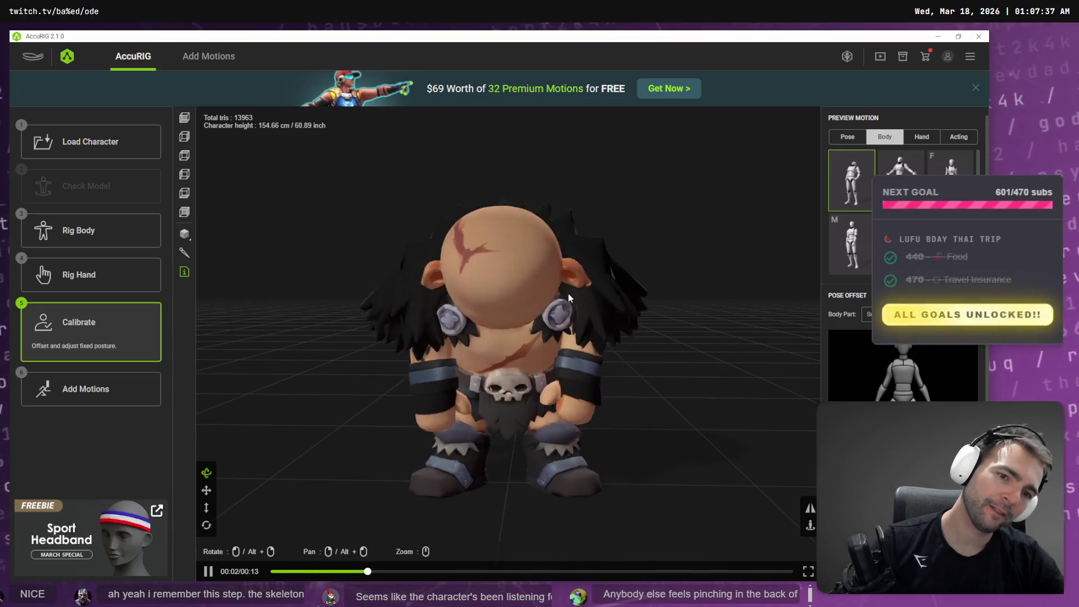
Step: Watch the calibration motion from the side and front, then go to Add Motions
{"action": "mouse_move", "coordinate": [566, 295]}
{"action": "left_mouse_down"}
{"action": "mouse_move", "coordinate": [515, 325]}
{"action": "mouse_move", "coordinate": [636, 322]}
{"action": "mouse_move", "coordinate": [599, 319]}
{"action": "left_mouse_up"}
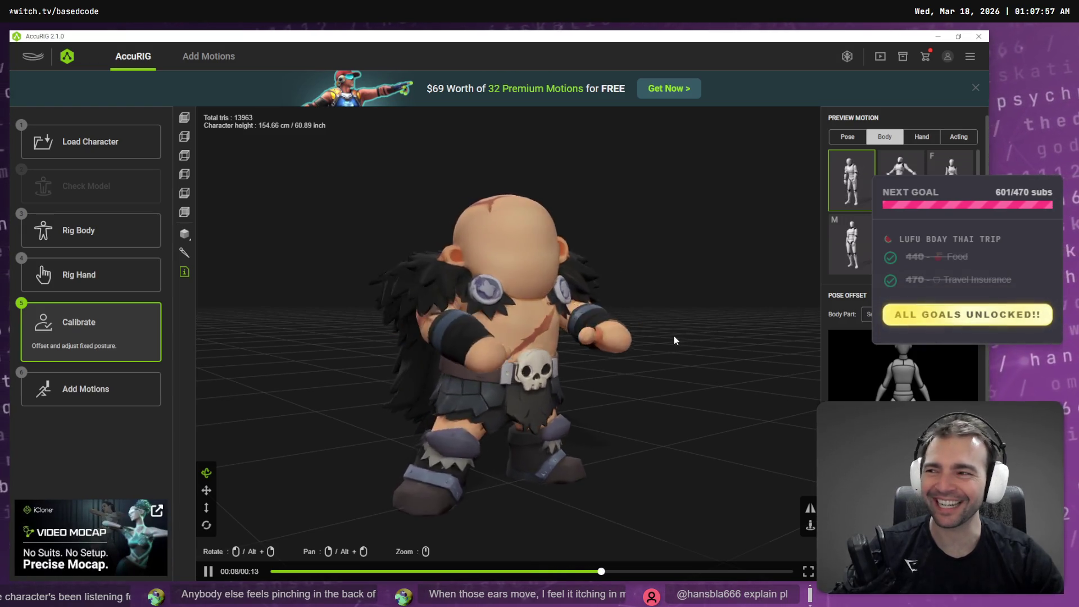
{"action": "mouse_move", "coordinate": [687, 326]}
{"action": "left_mouse_down"}
{"action": "mouse_move", "coordinate": [716, 339]}
{"action": "mouse_move", "coordinate": [667, 357]}
{"action": "mouse_move", "coordinate": [361, 356]}
{"action": "mouse_move", "coordinate": [629, 357]}
{"action": "left_mouse_up"}
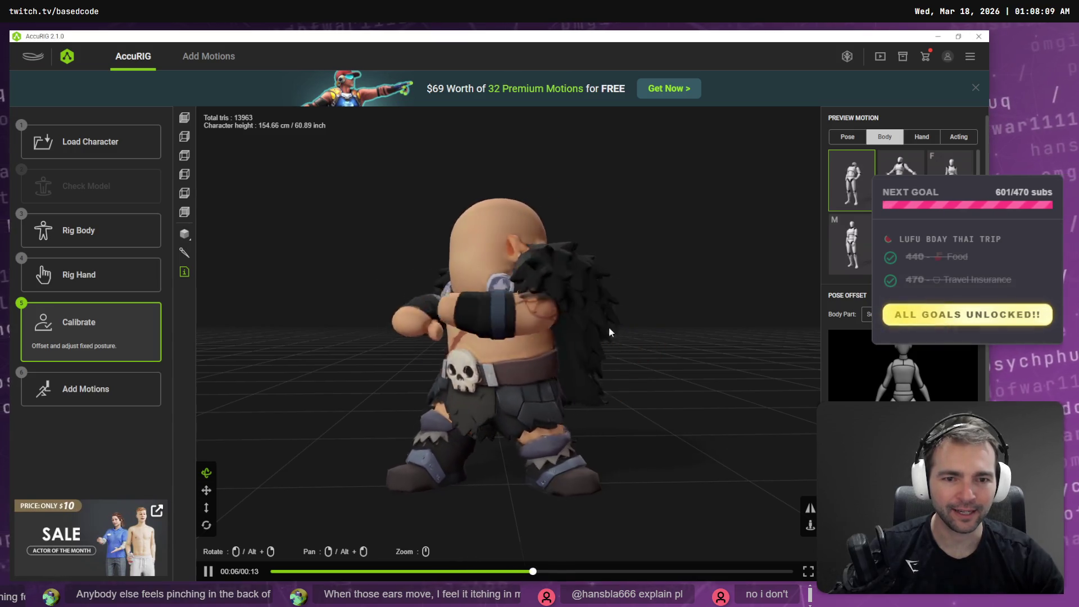
{"action": "left_click", "coordinate": [104, 399]}
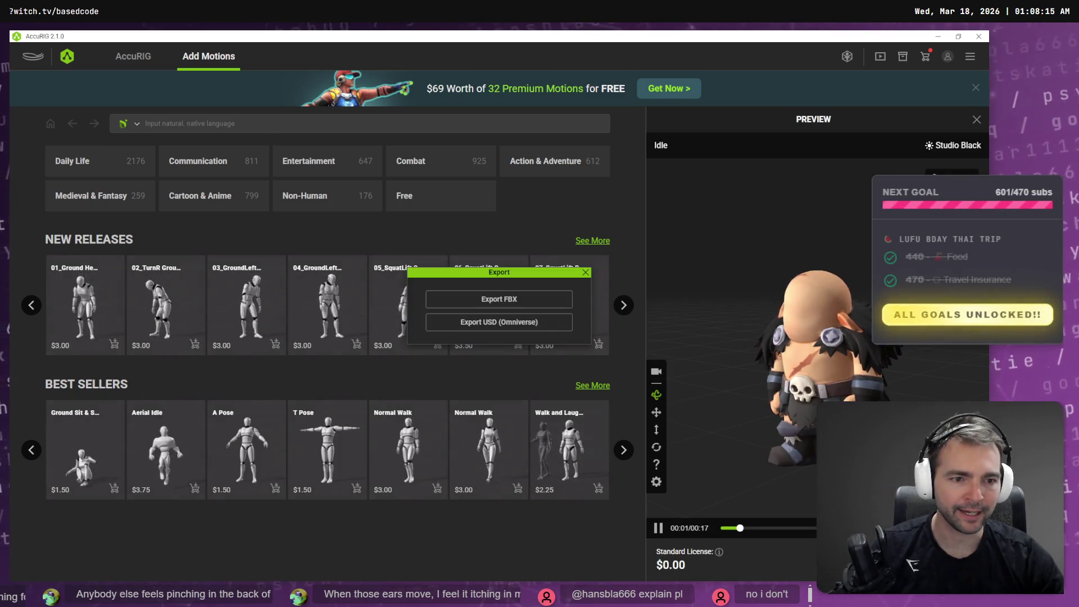
Step: Open the FBX Export Settings and bring up the _To Process folder in File Explorer
{"action": "left_click", "coordinate": [504, 299]}
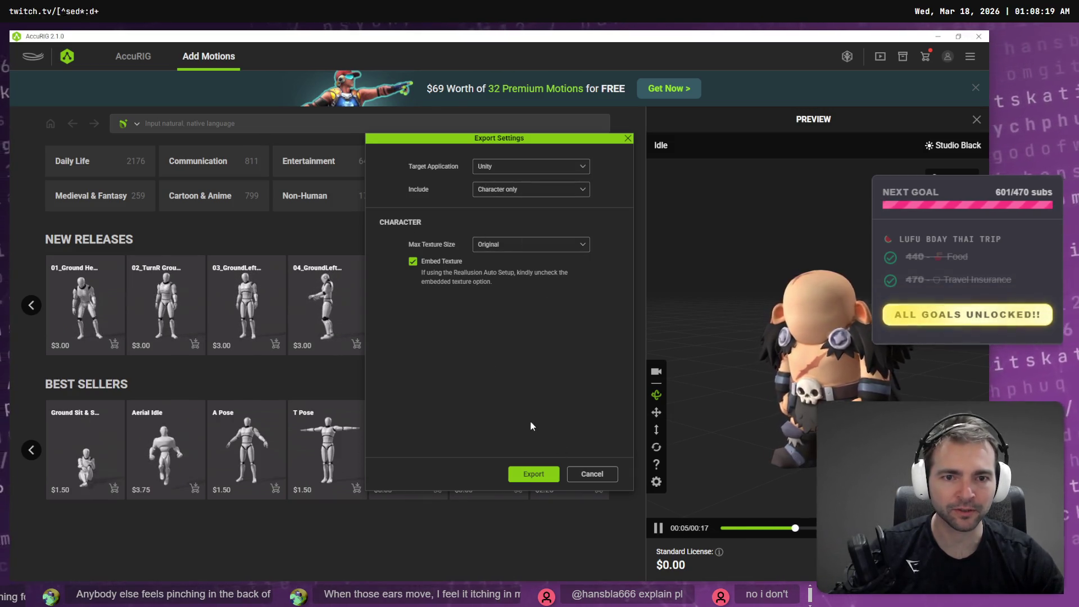
{"action": "key", "text": "super+e"}
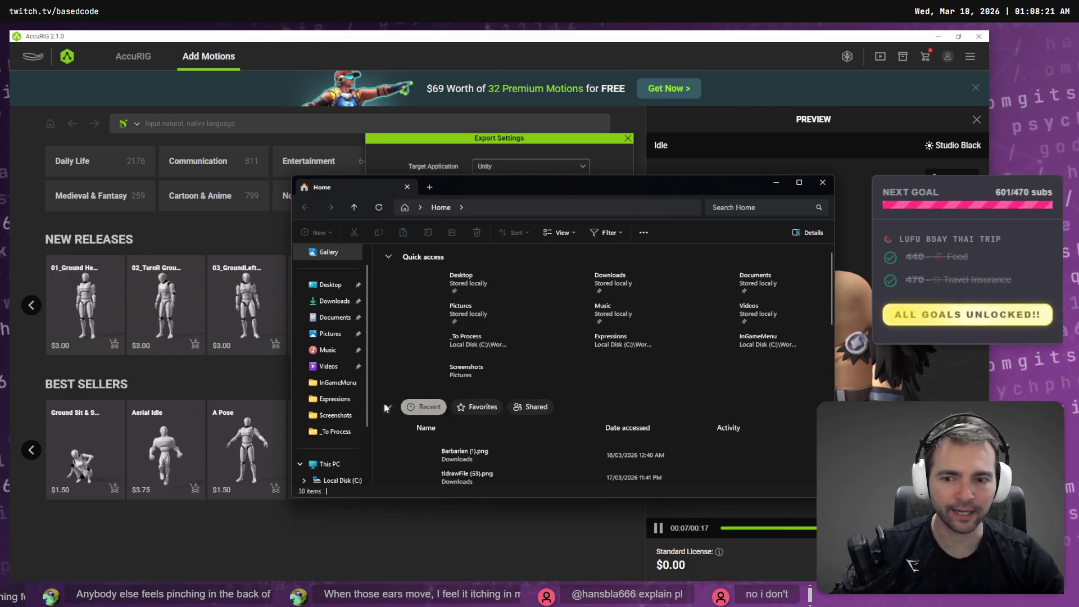
{"action": "key", "text": "alt+F4"}
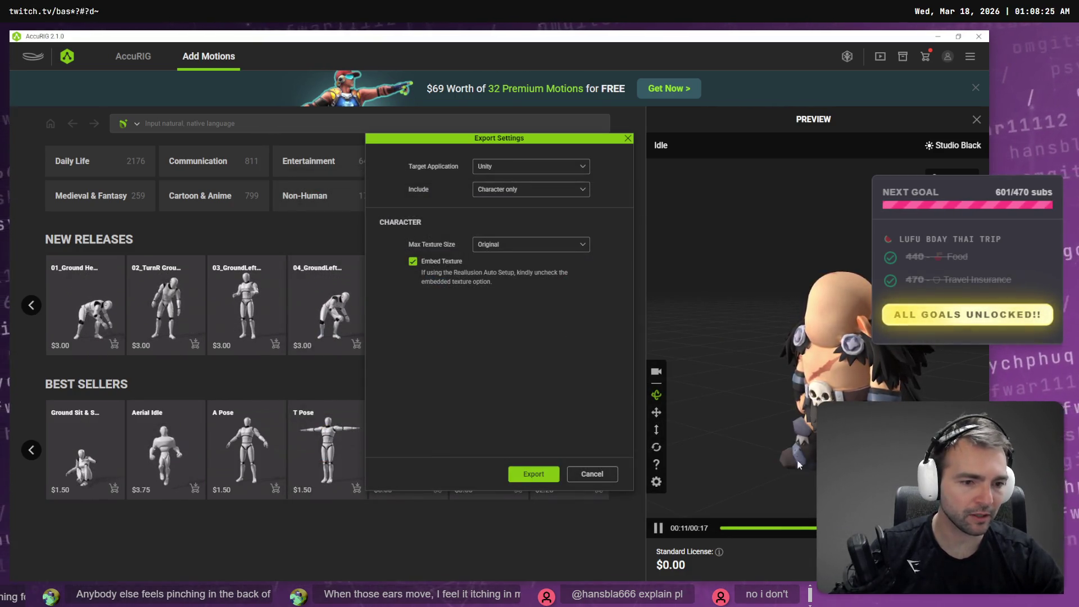
{"action": "key", "text": "alt+Tab"}
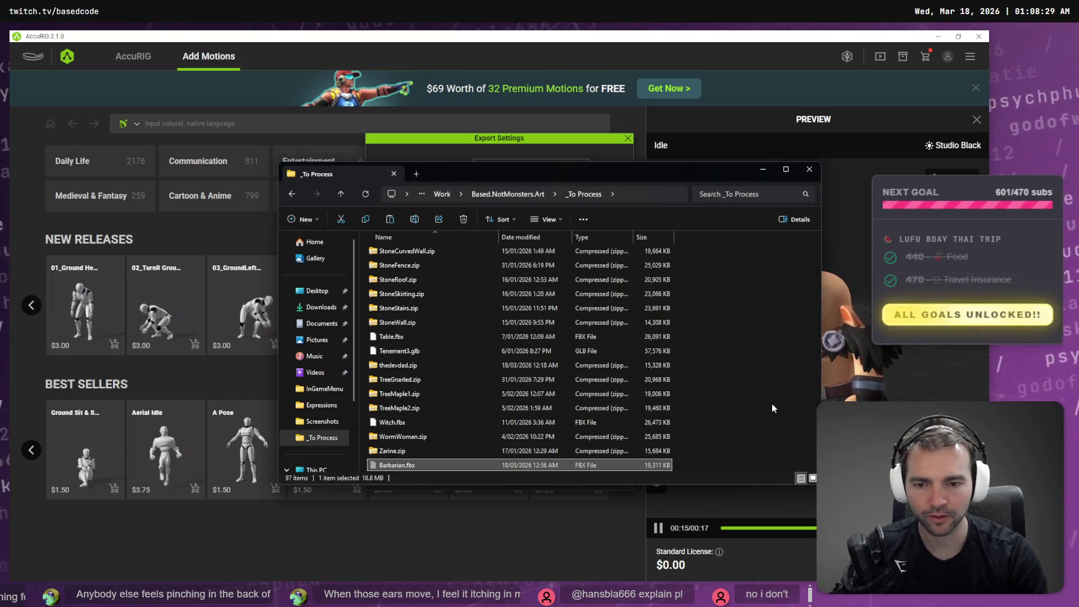
Step: Create a new folder named Barbarian inside _To Process and open it
{"action": "key", "text": "ctrl+shift+n"}
{"action": "type", "text": "Barbarian"}
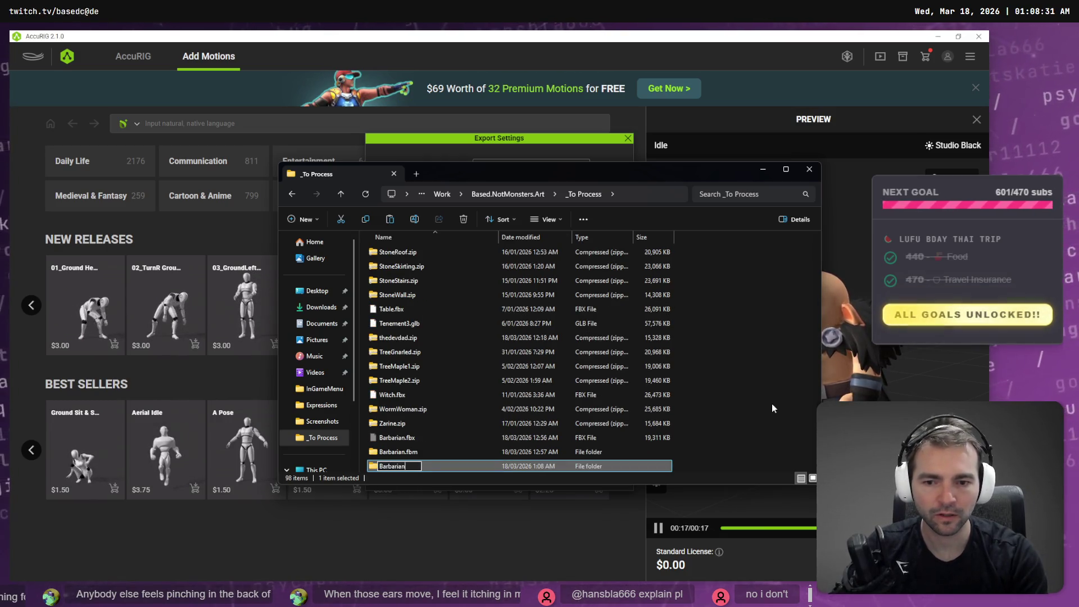
{"action": "key", "text": "Return"}
{"action": "key", "text": "Return"}
Step: Paste Barbarian.fbx, rename it Barbarian_Generated.fbx, copy the folder path, and close Explorer
{"action": "key", "text": "ctrl+v"}
{"action": "key", "text": "F2"}
{"action": "key", "text": "Right"}
{"action": "type", "text": "_"}
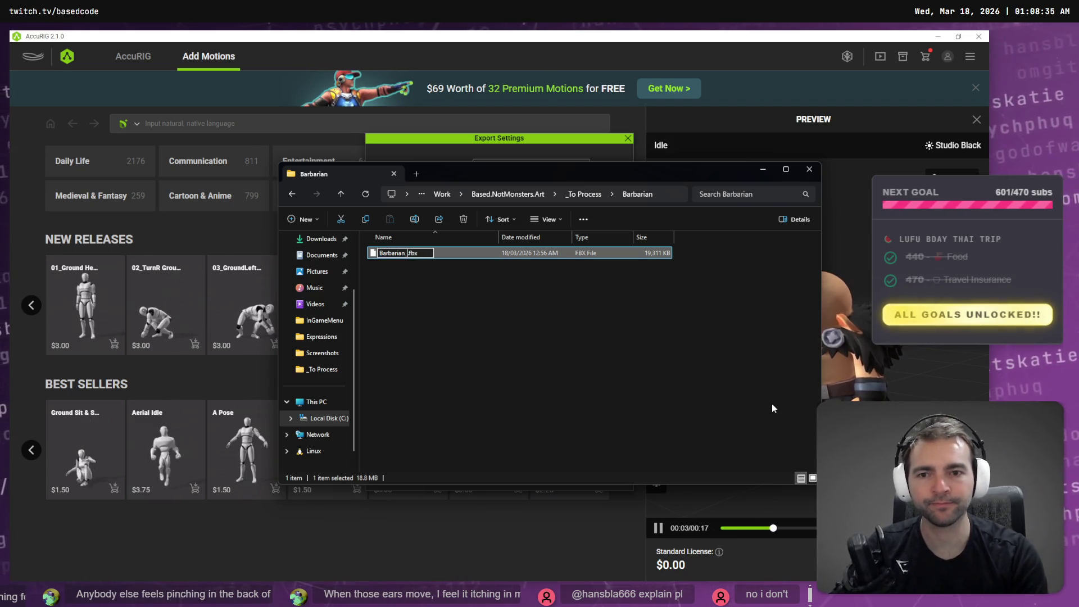
{"action": "type", "text": "General"}
{"action": "key", "text": "Return"}
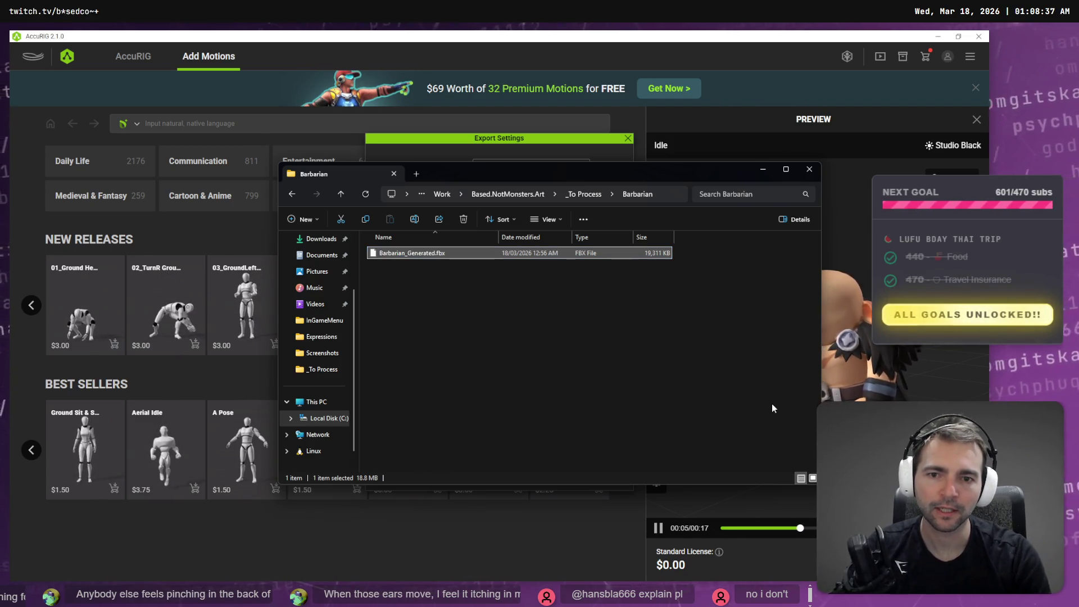
{"action": "key", "text": "ctrl+l"}
{"action": "key", "text": "alt+F4"}
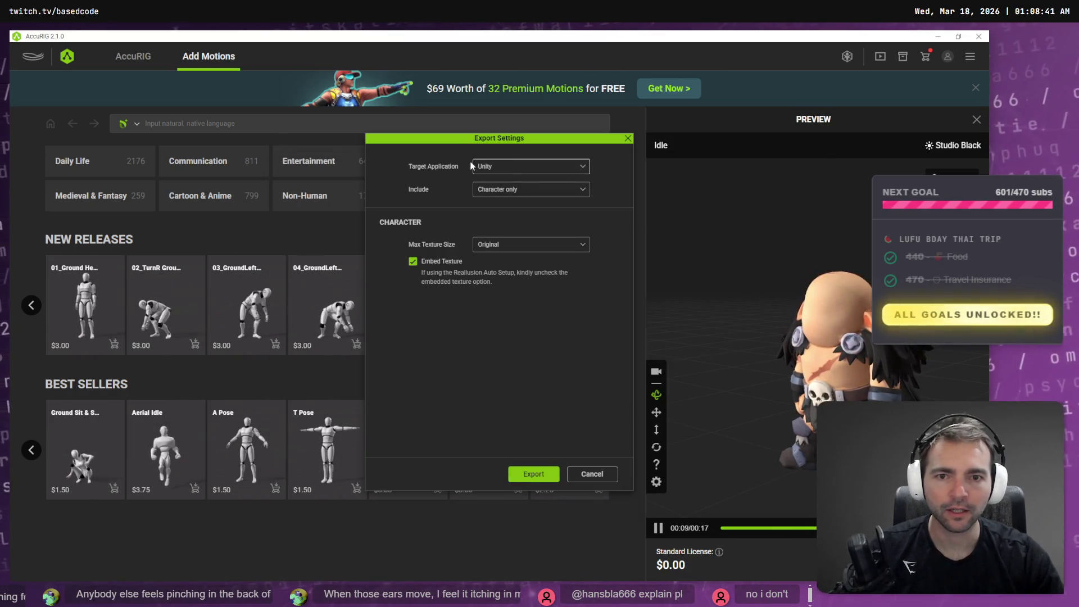
Step: Keep Include on Character only and save the FBX as Barbarian in the Barbarian folder
{"action": "left_click", "coordinate": [508, 189]}
{"action": "left_click", "coordinate": [426, 190]}
{"action": "left_click", "coordinate": [528, 475]}
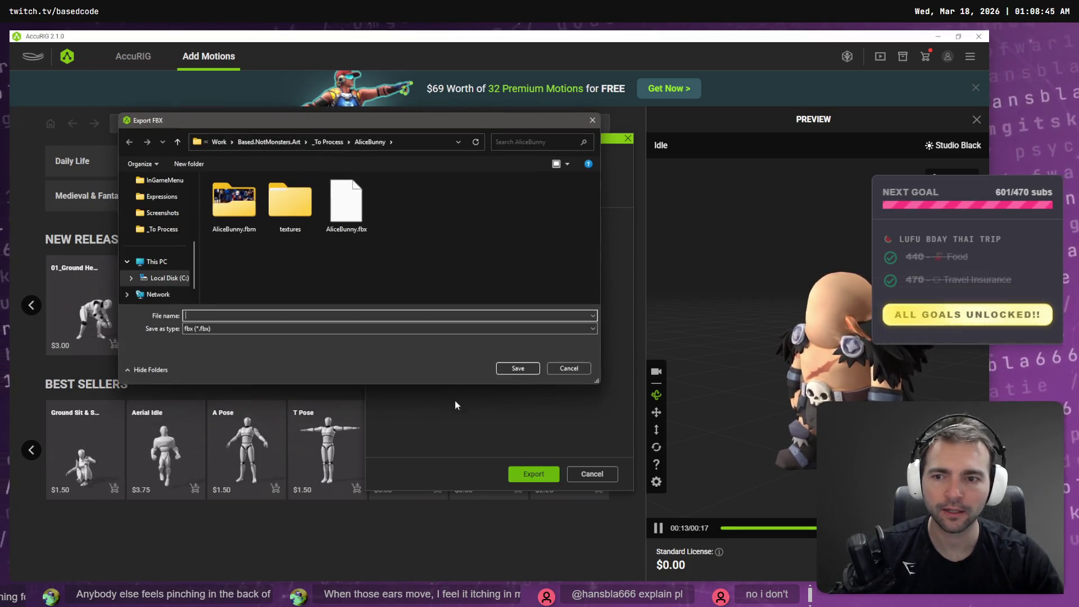
{"action": "type", "text": "C:\\Work\\Based.NotMonsters.Art\\_To Process\\Barbarian"}
{"action": "key", "text": "Return"}
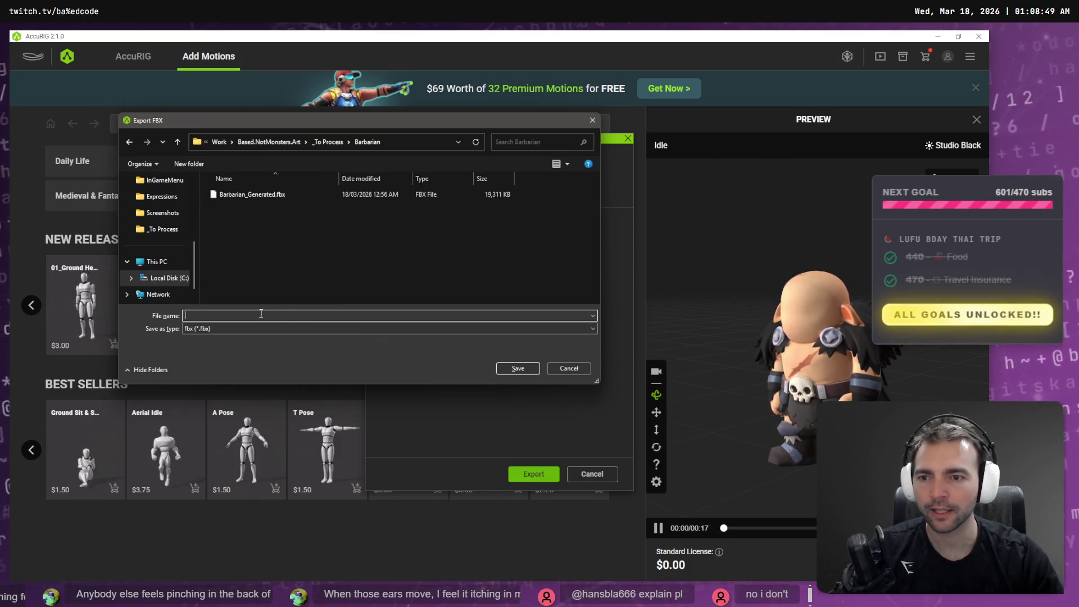
{"action": "key", "text": "Down"}
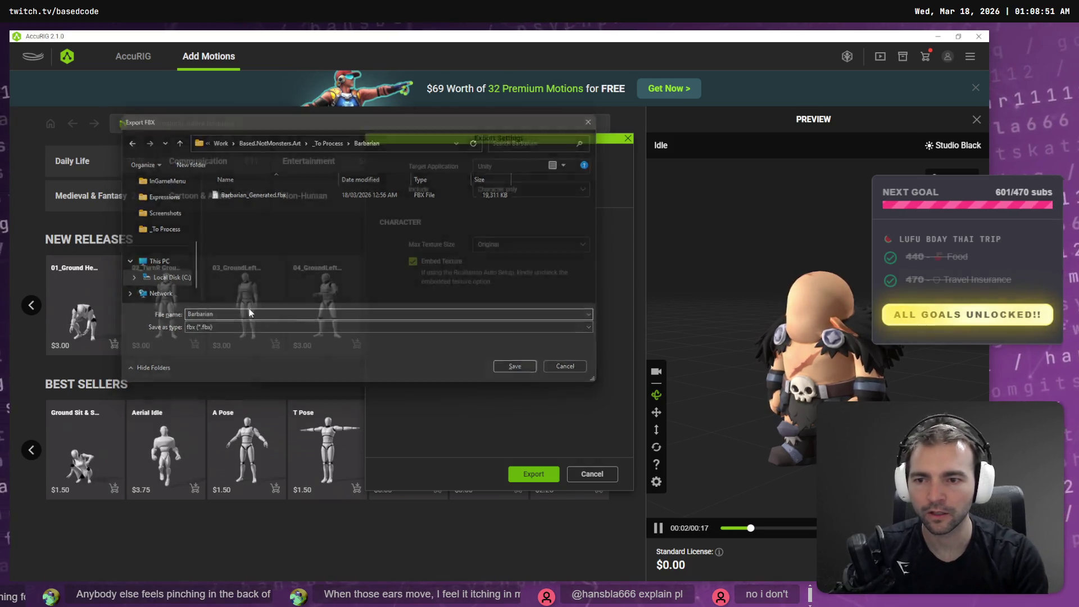
{"action": "key", "text": "Return"}
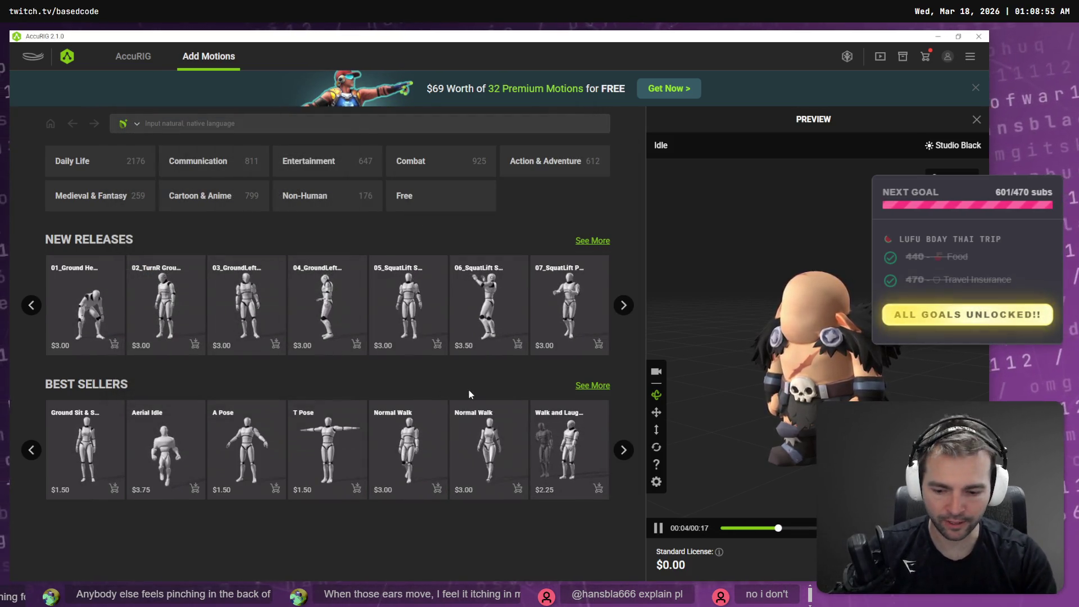
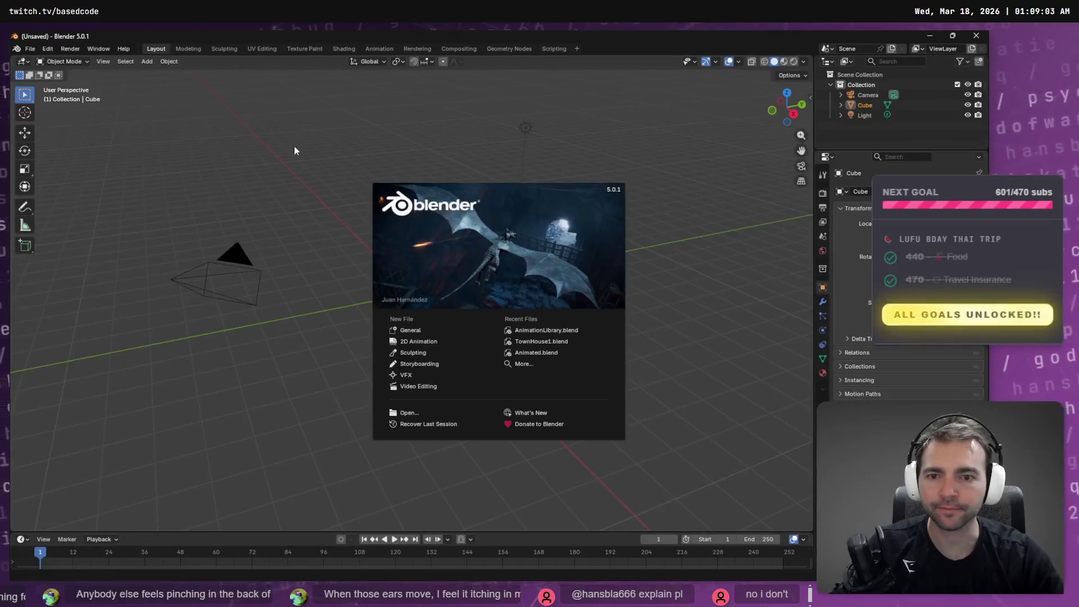
Step: Dismiss the splash and delete the default Camera, Cube, Light and Collection from the Outliner
{"action": "left_click", "coordinate": [24, 49]}
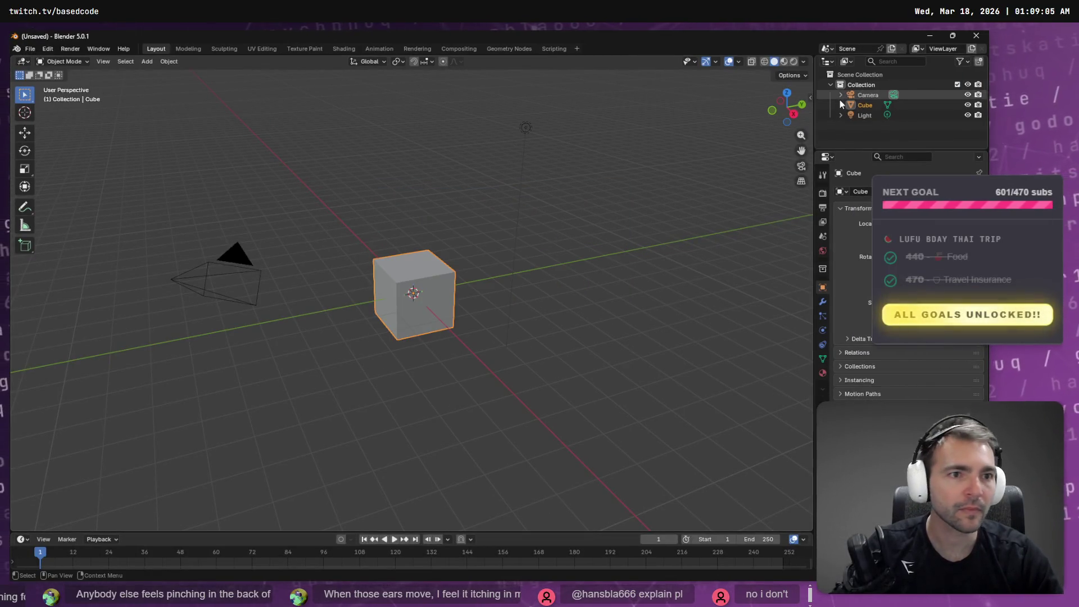
{"action": "left_click", "coordinate": [868, 95]}
{"action": "key", "text": "Delete"}
{"action": "left_click", "coordinate": [872, 95]}
{"action": "key", "text": "Delete"}
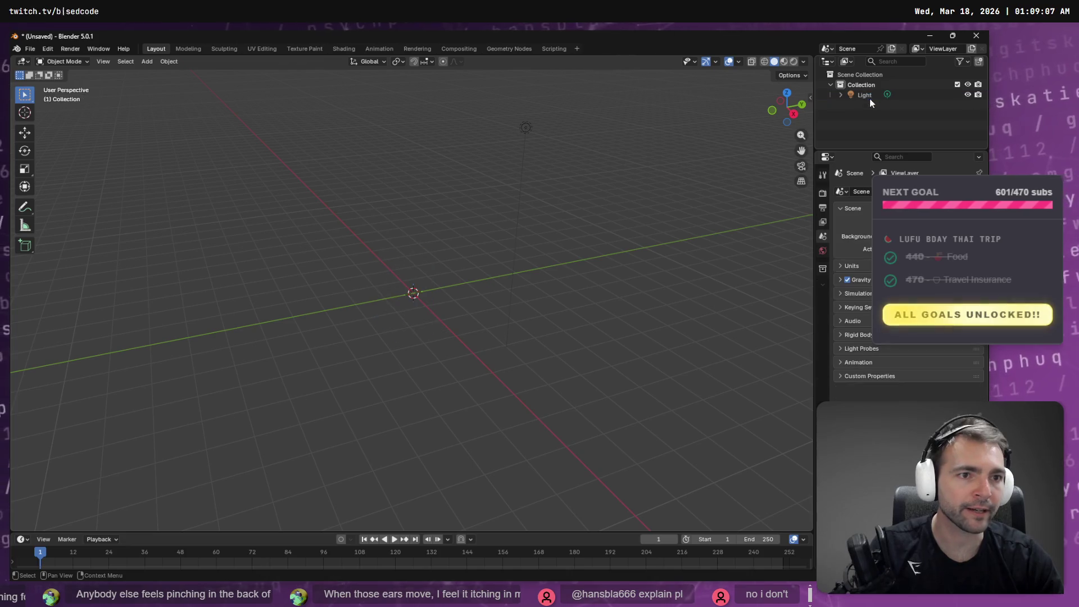
{"action": "left_click", "coordinate": [869, 96]}
{"action": "key", "text": "Delete"}
{"action": "left_click", "coordinate": [861, 85]}
{"action": "key", "text": "Delete"}
Step: Select Barbarian.fbx in the Barbarian folder in File Explorer
{"action": "right_click", "coordinate": [854, 74]}
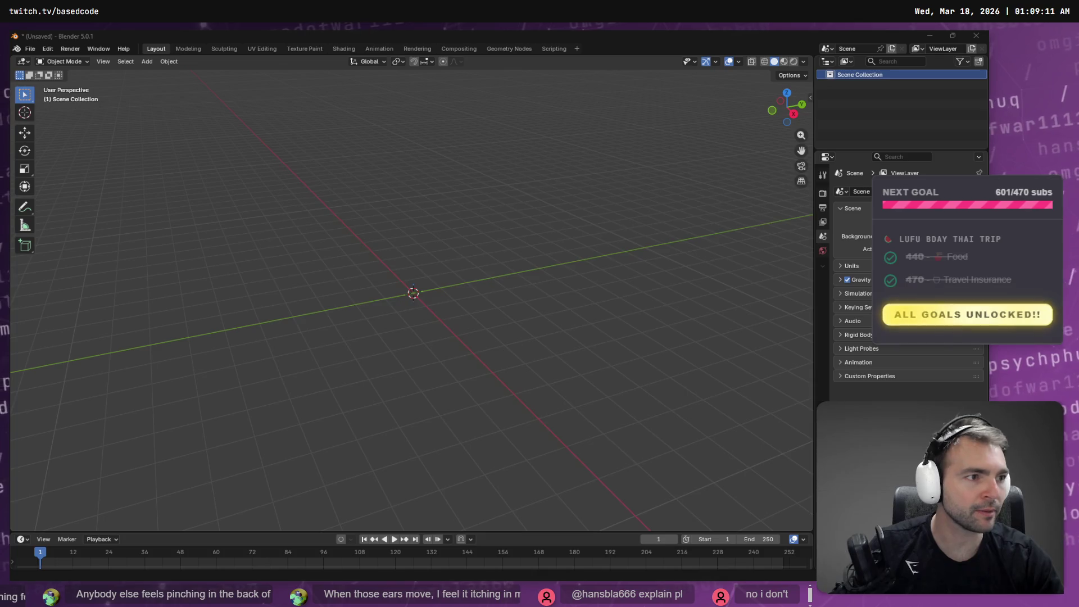
{"action": "key", "text": "alt+Tab"}
{"action": "left_click", "coordinate": [421, 269]}
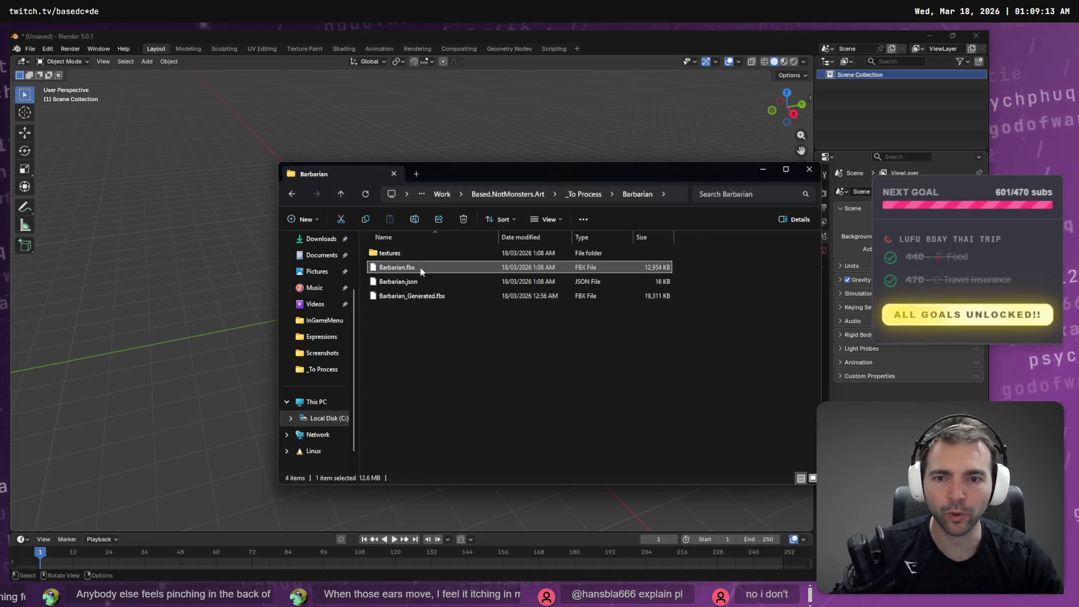
Step: Import Barbarian.fbx, switch to rendered shading, and frame the barbarian character in view
{"action": "left_click", "coordinate": [250, 193]}
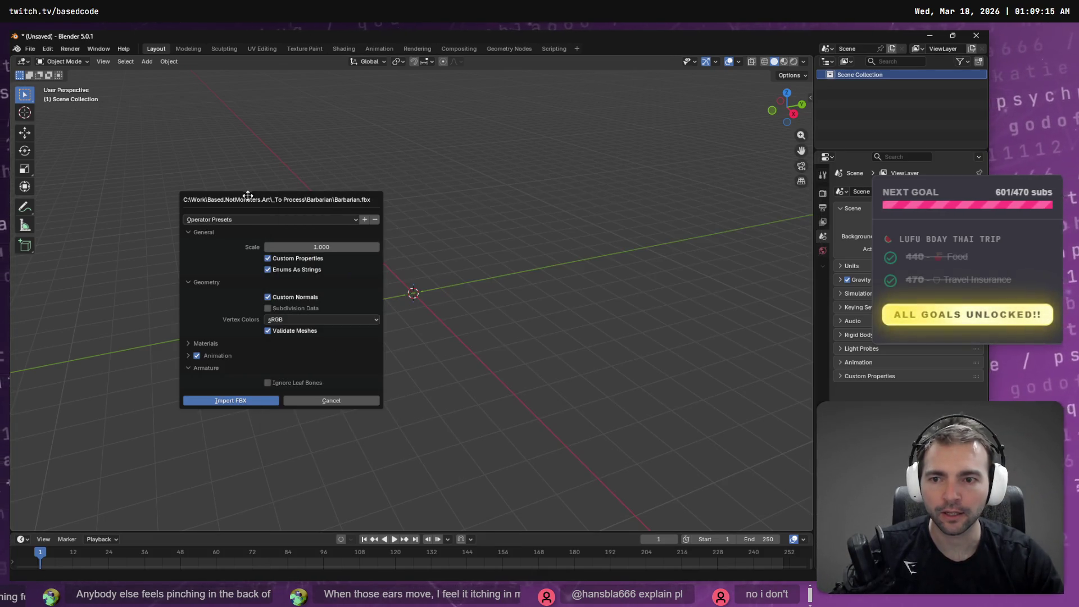
{"action": "left_click", "coordinate": [228, 401]}
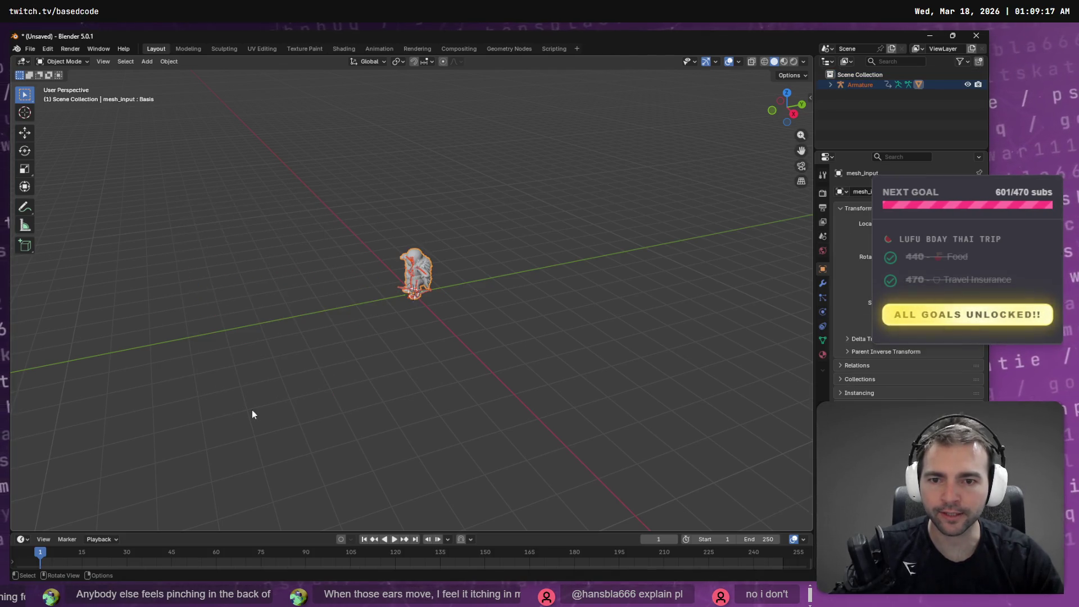
{"action": "left_click", "coordinate": [794, 62]}
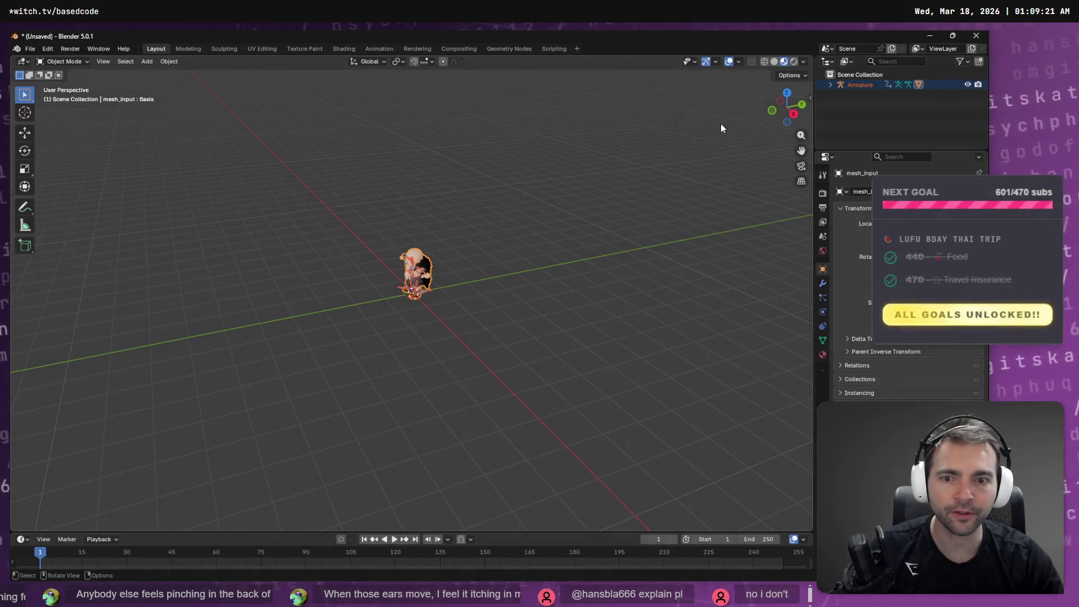
{"action": "right_click", "coordinate": [444, 287]}
{"action": "left_click", "coordinate": [427, 297]}
{"action": "right_click", "coordinate": [480, 254]}
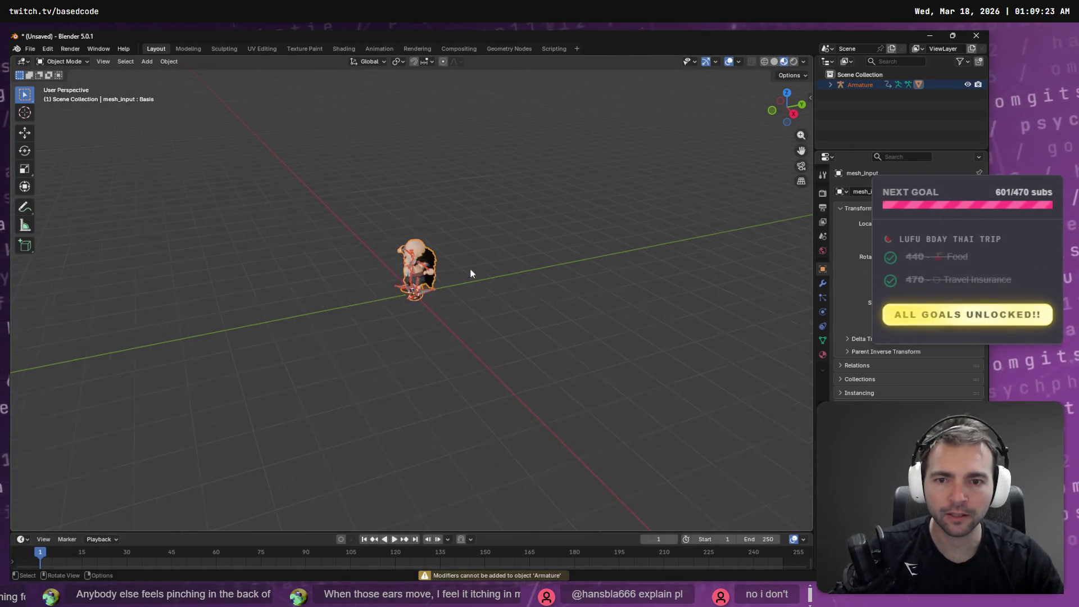
{"action": "scroll", "coordinate": [478, 254], "scroll_direction": "up", "scroll_amount": 8}
{"action": "mouse_move", "coordinate": [479, 254]}
{"action": "left_mouse_down"}
{"action": "mouse_move", "coordinate": [572, 237]}
{"action": "mouse_move", "coordinate": [669, 277]}
{"action": "mouse_move", "coordinate": [571, 248]}
{"action": "mouse_move", "coordinate": [283, 120]}
{"action": "left_mouse_up"}
{"action": "left_click", "coordinate": [62, 62]}
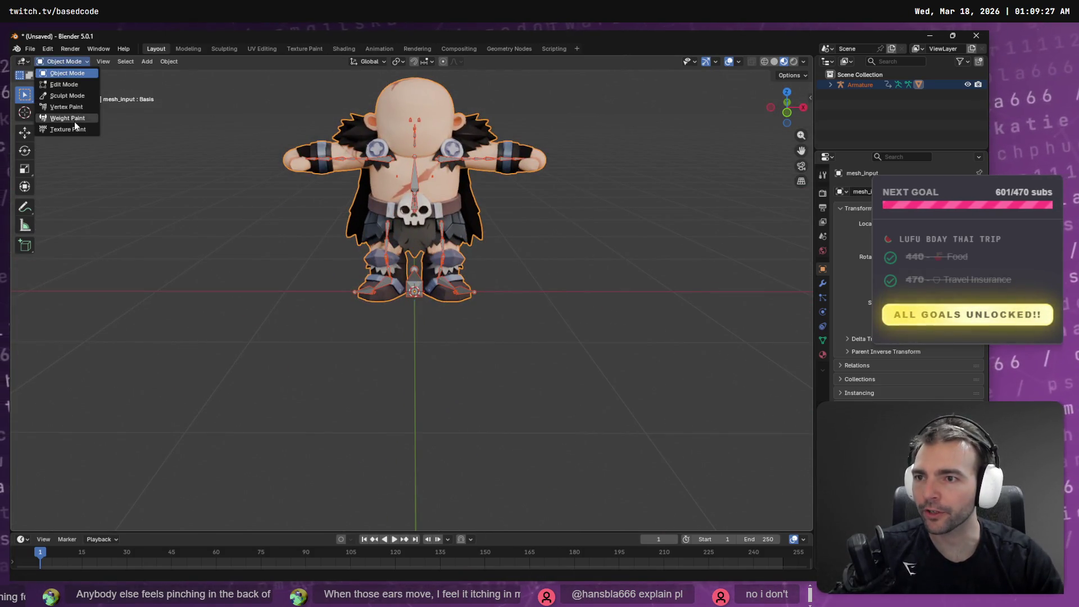
Step: Switch the barbarian mesh to Weight Paint mode and make CC_Base_Head the active vertex group
{"action": "left_click", "coordinate": [74, 121]}
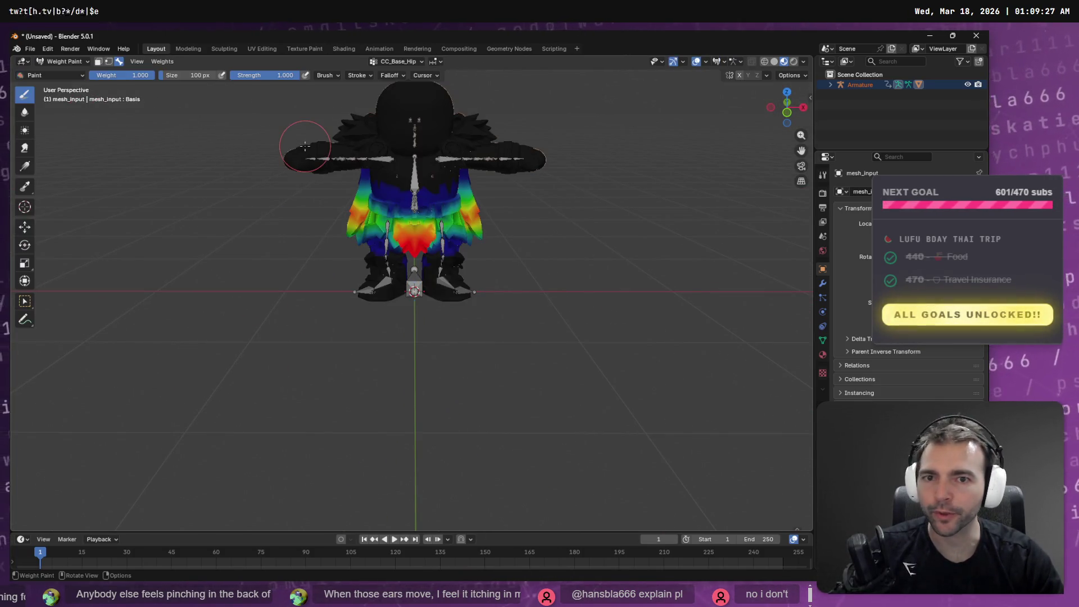
{"action": "left_click", "coordinate": [416, 62]}
{"action": "scroll", "coordinate": [399, 110], "scroll_direction": "up", "scroll_amount": 5}
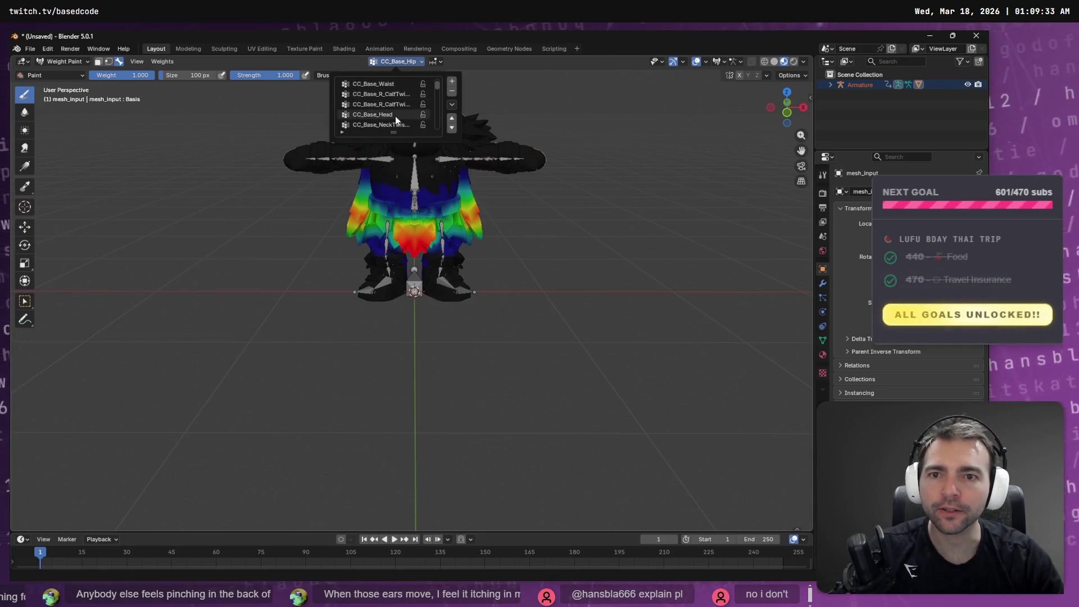
{"action": "left_click", "coordinate": [396, 114]}
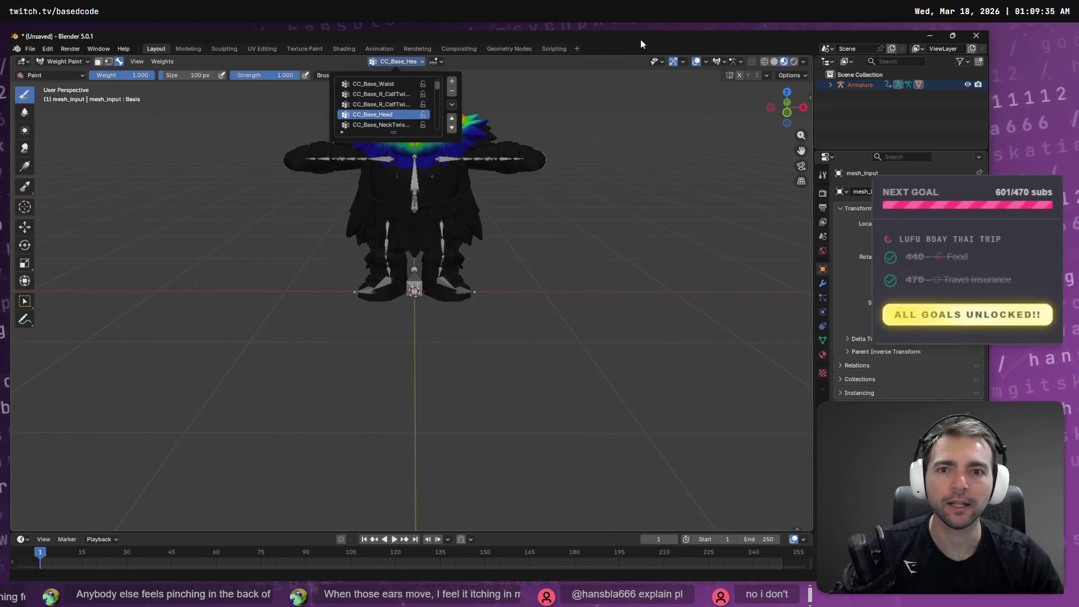
{"action": "left_click", "coordinate": [528, 115]}
{"action": "scroll", "coordinate": [446, 132], "scroll_direction": "up", "scroll_amount": 5}
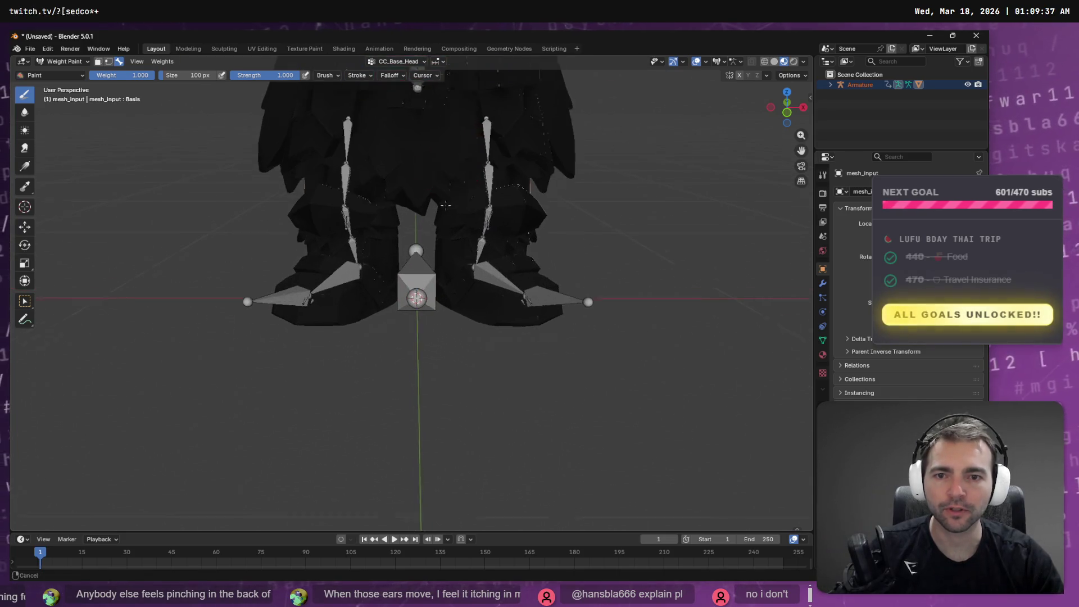
Step: Paint full CC_Base_Head weight across the face, left of the head, upper neck and neck edge
{"action": "scroll", "coordinate": [453, 152], "scroll_direction": "up", "scroll_amount": 5}
{"action": "mouse_move", "coordinate": [492, 207]}
{"action": "left_mouse_down"}
{"action": "mouse_move", "coordinate": [444, 217]}
{"action": "mouse_move", "coordinate": [461, 225]}
{"action": "left_mouse_up"}
{"action": "mouse_move", "coordinate": [394, 227]}
{"action": "left_mouse_down"}
{"action": "mouse_move", "coordinate": [388, 247]}
{"action": "mouse_move", "coordinate": [370, 225]}
{"action": "mouse_move", "coordinate": [360, 247]}
{"action": "mouse_move", "coordinate": [320, 261]}
{"action": "mouse_move", "coordinate": [378, 239]}
{"action": "left_mouse_up"}
{"action": "mouse_move", "coordinate": [451, 192]}
{"action": "left_mouse_down"}
{"action": "mouse_move", "coordinate": [419, 197]}
{"action": "mouse_move", "coordinate": [388, 174]}
{"action": "mouse_move", "coordinate": [318, 156]}
{"action": "mouse_move", "coordinate": [360, 205]}
{"action": "mouse_move", "coordinate": [388, 163]}
{"action": "mouse_move", "coordinate": [356, 146]}
{"action": "left_mouse_up"}
{"action": "left_click_drag", "start_coordinate": [471, 191], "coordinate": [447, 240]}
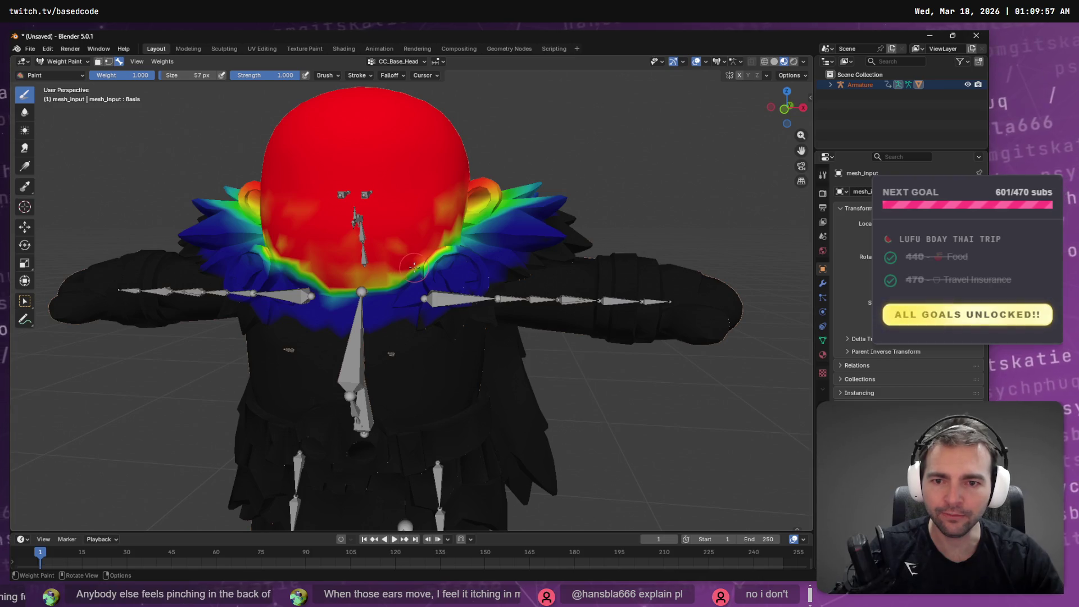
{"action": "scroll", "coordinate": [414, 274], "scroll_direction": "up", "scroll_amount": 6}
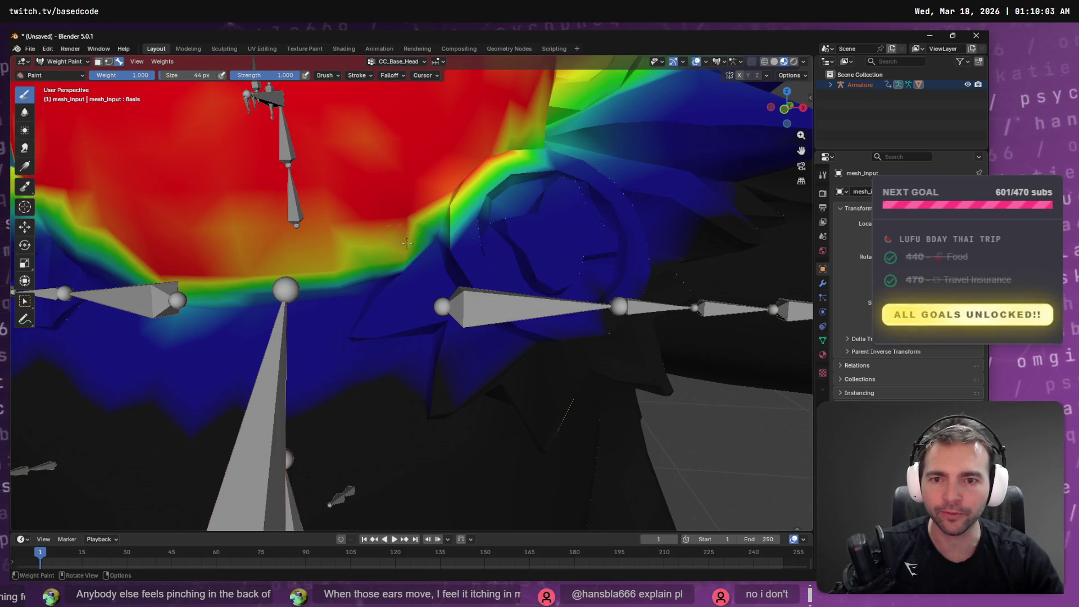
{"action": "mouse_move", "coordinate": [419, 217]}
{"action": "left_mouse_down"}
{"action": "mouse_move", "coordinate": [432, 240]}
{"action": "mouse_move", "coordinate": [342, 271]}
{"action": "mouse_move", "coordinate": [358, 274]}
{"action": "mouse_move", "coordinate": [189, 299]}
{"action": "mouse_move", "coordinate": [242, 309]}
{"action": "mouse_move", "coordinate": [379, 291]}
{"action": "left_mouse_up"}
{"action": "mouse_move", "coordinate": [277, 241]}
{"action": "left_mouse_down"}
{"action": "mouse_move", "coordinate": [182, 216]}
{"action": "mouse_move", "coordinate": [288, 272]}
{"action": "left_mouse_up"}
{"action": "left_click_drag", "start_coordinate": [401, 256], "coordinate": [461, 189]}
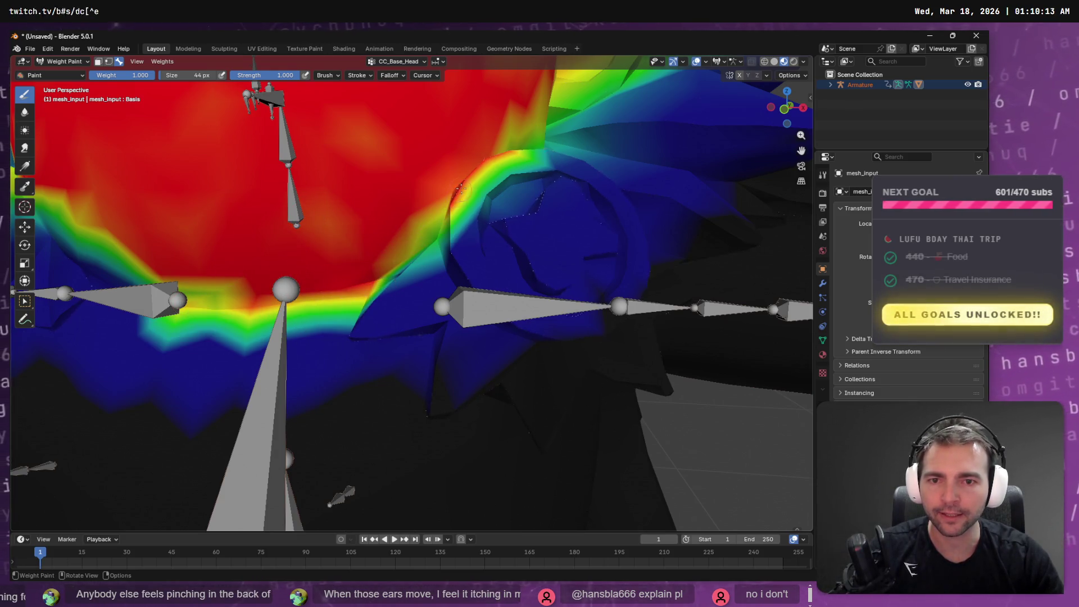
{"action": "left_click_drag", "start_coordinate": [421, 257], "coordinate": [431, 246]}
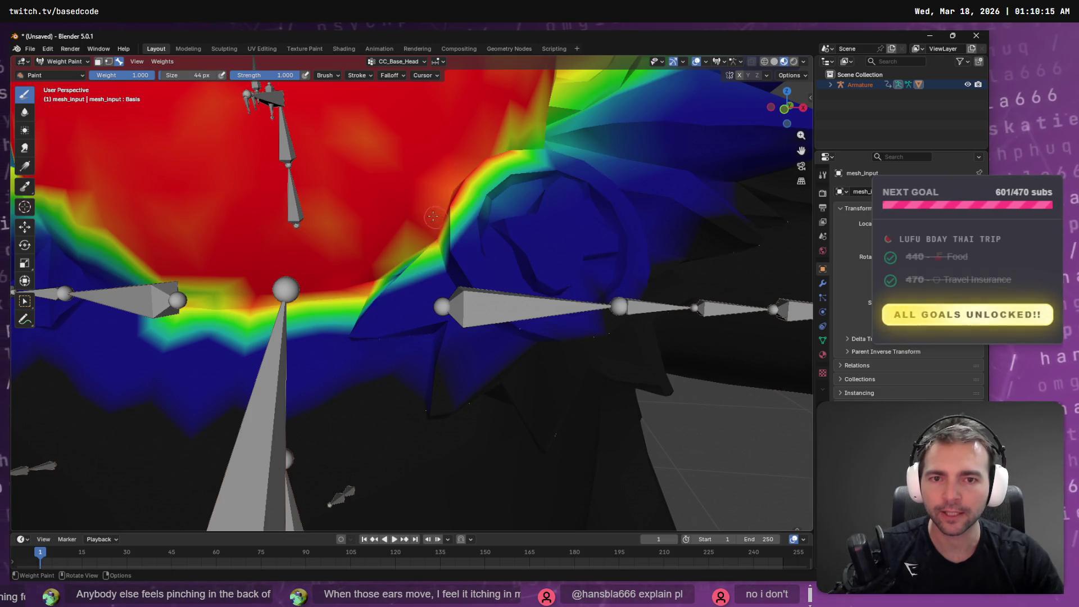
Step: Extend red head weight along the back boundary and over the ear ring, then enlarge the brush
{"action": "scroll", "coordinate": [434, 217], "scroll_direction": "down", "scroll_amount": 5}
{"action": "scroll", "coordinate": [444, 231], "scroll_direction": "up", "scroll_amount": 3}
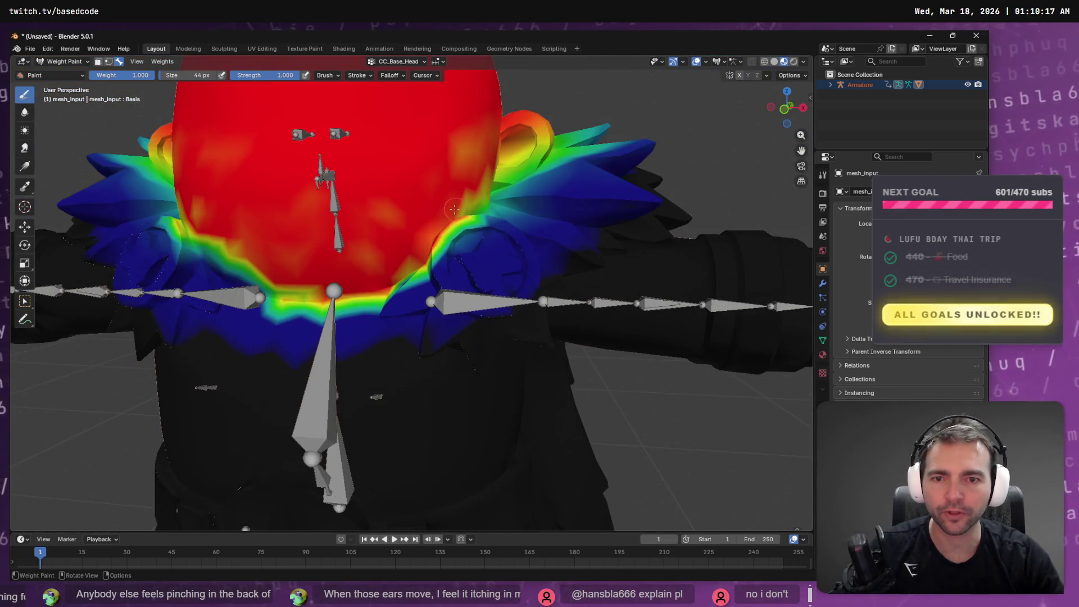
{"action": "mouse_move", "coordinate": [486, 253]}
{"action": "left_mouse_down"}
{"action": "mouse_move", "coordinate": [495, 279]}
{"action": "mouse_move", "coordinate": [410, 240]}
{"action": "left_mouse_up"}
{"action": "mouse_move", "coordinate": [427, 283]}
{"action": "left_mouse_down"}
{"action": "mouse_move", "coordinate": [441, 270]}
{"action": "mouse_move", "coordinate": [445, 282]}
{"action": "left_mouse_up"}
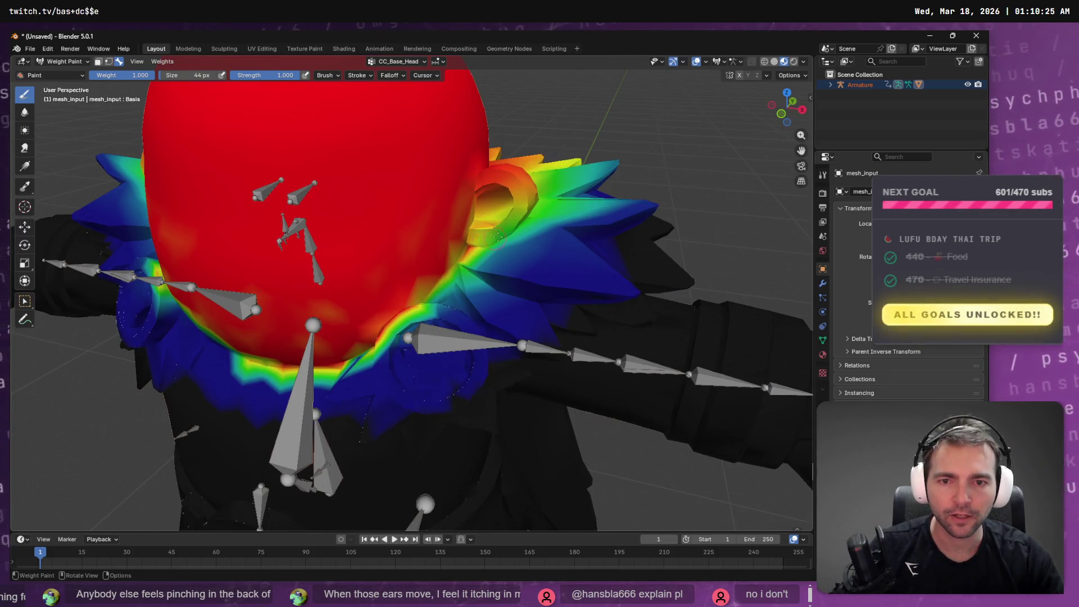
{"action": "left_click_drag", "start_coordinate": [497, 238], "coordinate": [531, 209]}
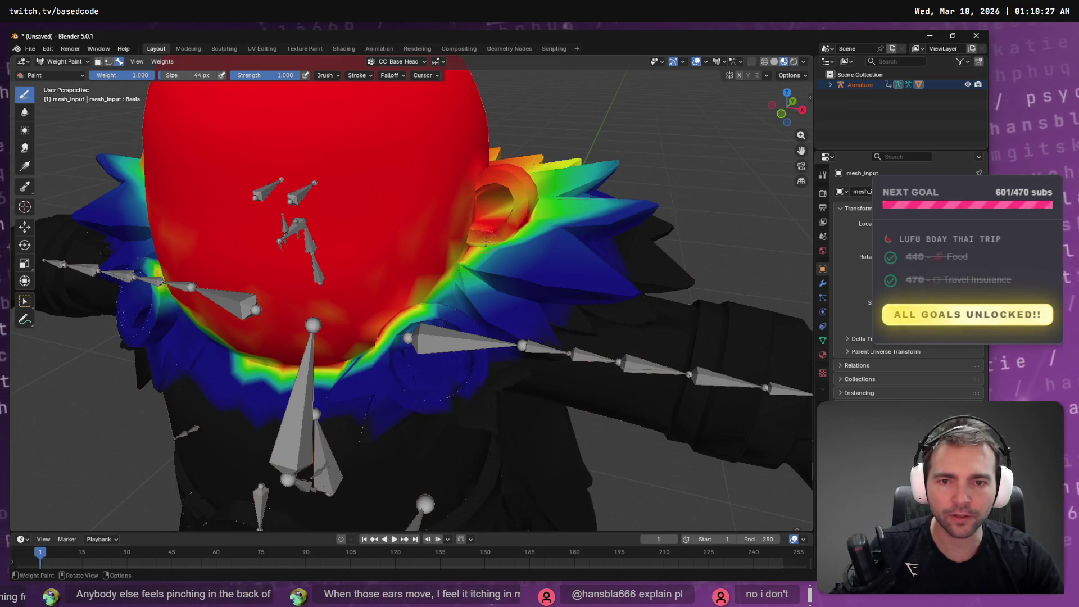
{"action": "left_click_drag", "start_coordinate": [532, 198], "coordinate": [518, 191]}
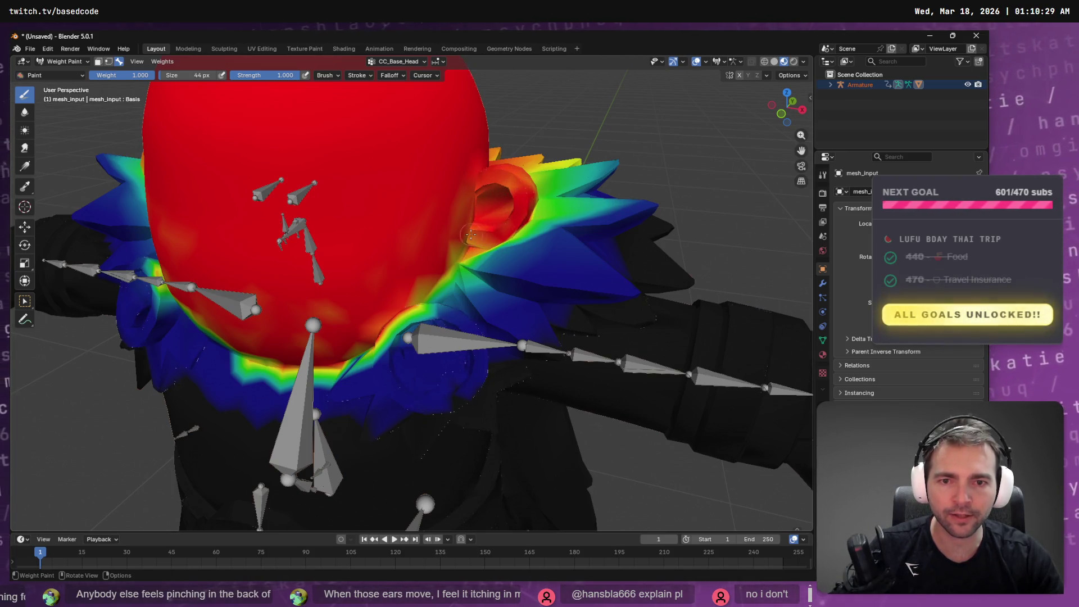
{"action": "mouse_move", "coordinate": [490, 240]}
{"action": "left_mouse_down"}
{"action": "mouse_move", "coordinate": [338, 242]}
{"action": "mouse_move", "coordinate": [348, 251]}
{"action": "left_mouse_up"}
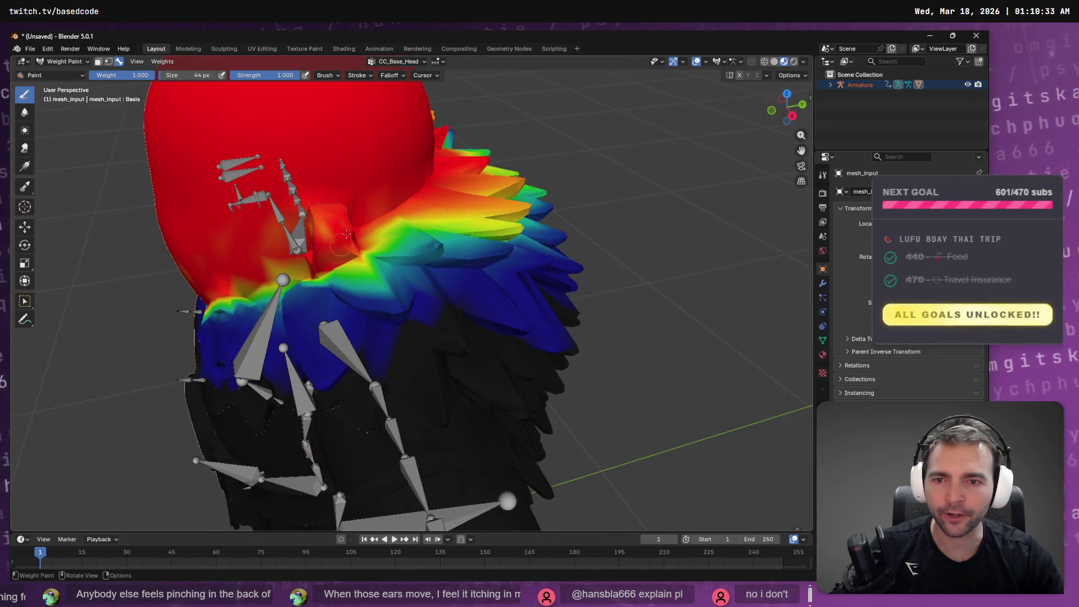
{"action": "left_click_drag", "start_coordinate": [312, 268], "coordinate": [409, 281]}
{"action": "key", "text": "bracketright"}
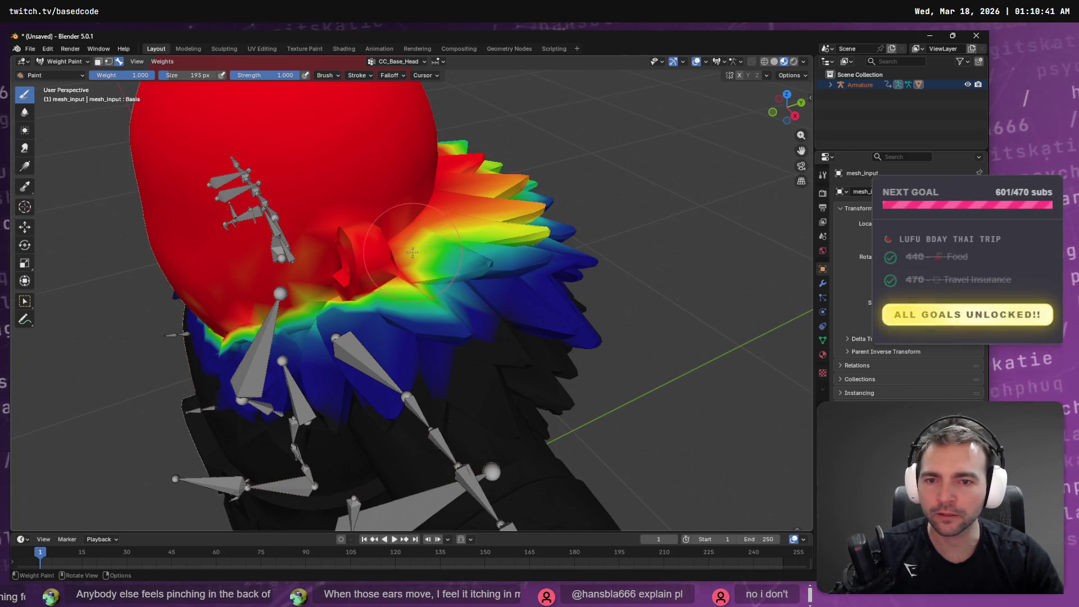
Step: Strengthen head weight under and behind the ear and across the collar, trimming it near the shoulder
{"action": "left_click_drag", "start_coordinate": [416, 252], "coordinate": [459, 250]}
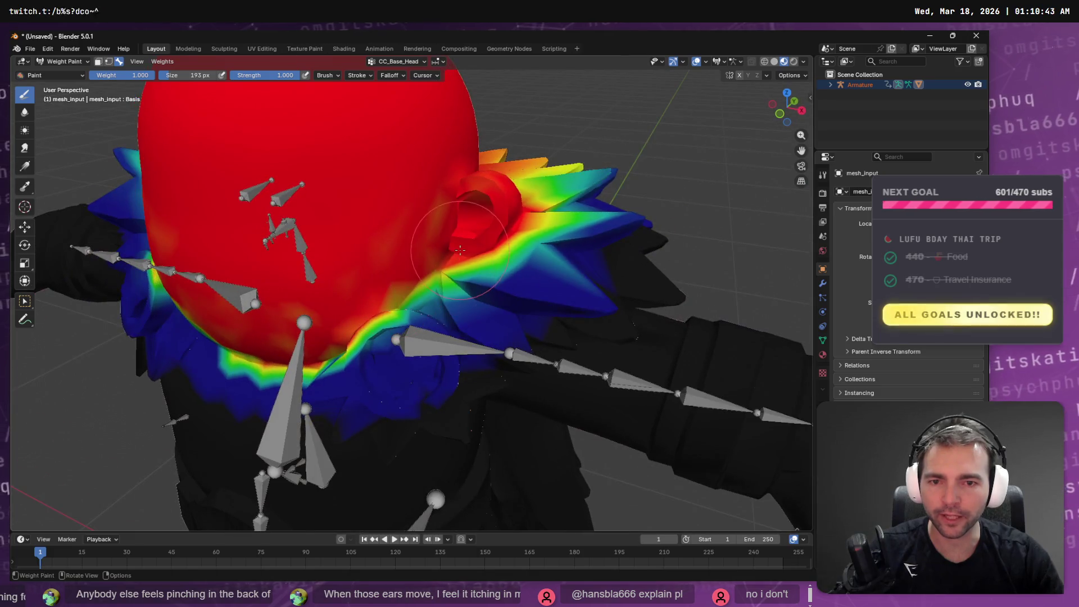
{"action": "left_click_drag", "start_coordinate": [399, 267], "coordinate": [398, 282]}
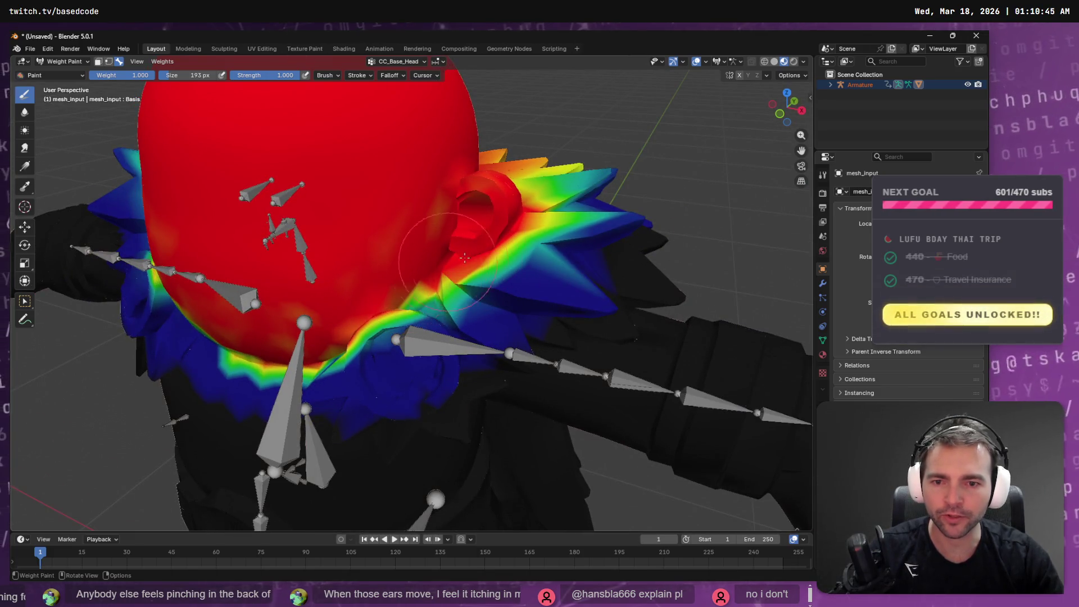
{"action": "mouse_move", "coordinate": [451, 259]}
{"action": "left_mouse_down"}
{"action": "mouse_move", "coordinate": [400, 264]}
{"action": "mouse_move", "coordinate": [486, 248]}
{"action": "mouse_move", "coordinate": [427, 289]}
{"action": "mouse_move", "coordinate": [440, 279]}
{"action": "left_mouse_up"}
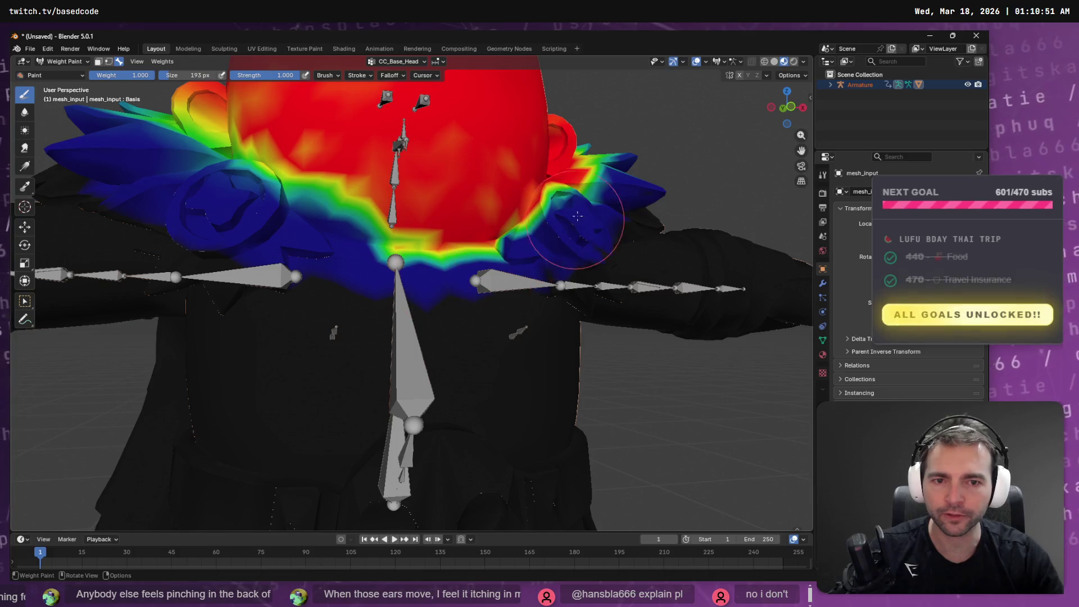
{"action": "mouse_move", "coordinate": [576, 218]}
{"action": "left_mouse_down"}
{"action": "mouse_move", "coordinate": [229, 243]}
{"action": "mouse_move", "coordinate": [223, 208]}
{"action": "left_mouse_up"}
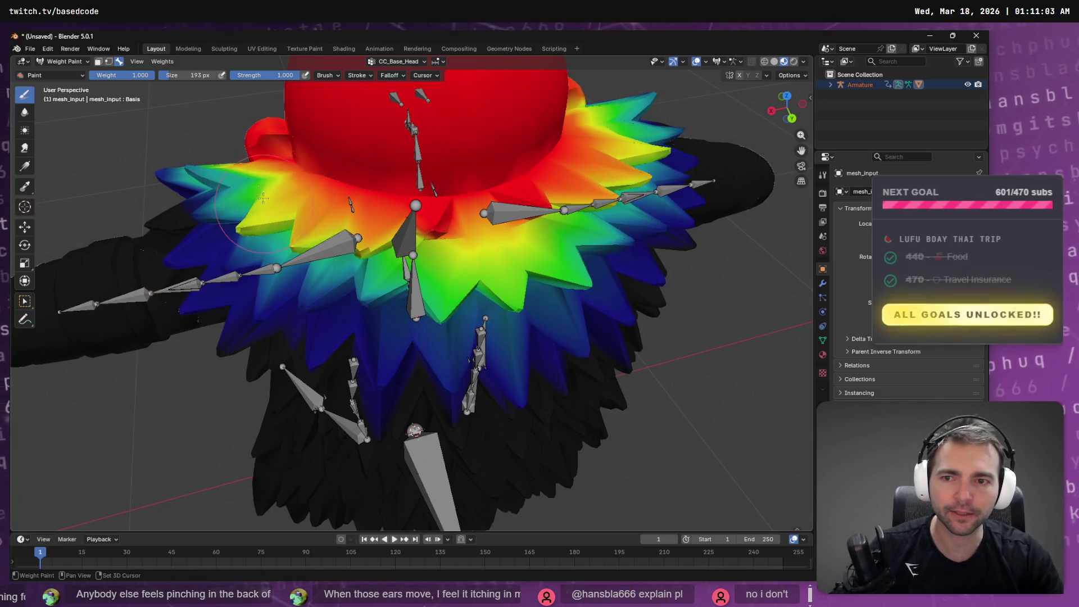
{"action": "left_click_drag", "start_coordinate": [244, 185], "coordinate": [373, 193]}
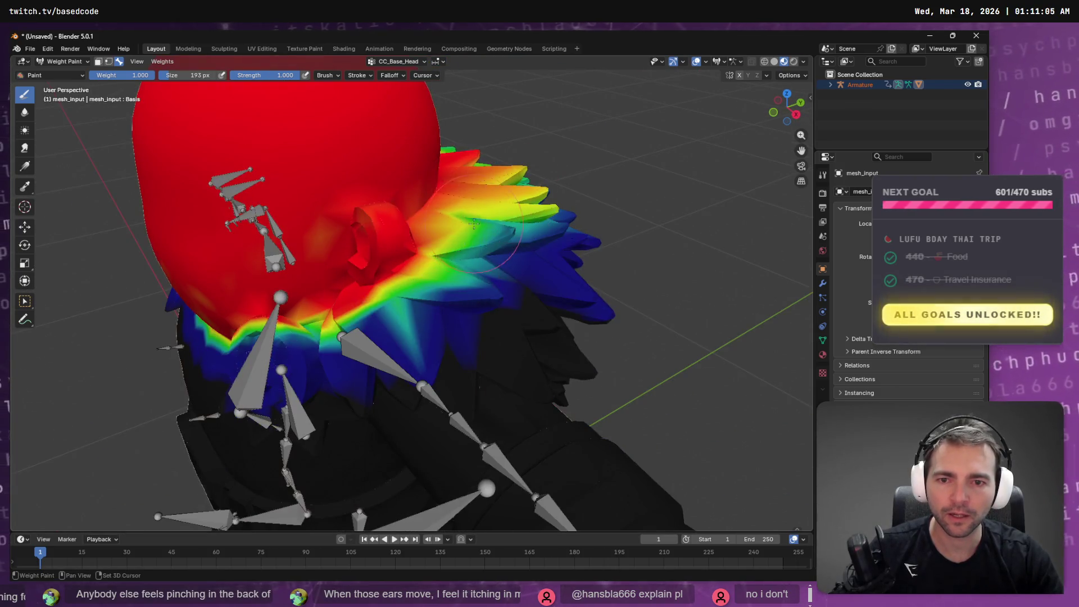
{"action": "mouse_move", "coordinate": [459, 207]}
{"action": "left_mouse_down"}
{"action": "mouse_move", "coordinate": [444, 262]}
{"action": "mouse_move", "coordinate": [362, 314]}
{"action": "mouse_move", "coordinate": [476, 280]}
{"action": "mouse_move", "coordinate": [456, 277]}
{"action": "mouse_move", "coordinate": [427, 359]}
{"action": "mouse_move", "coordinate": [453, 355]}
{"action": "left_mouse_up"}
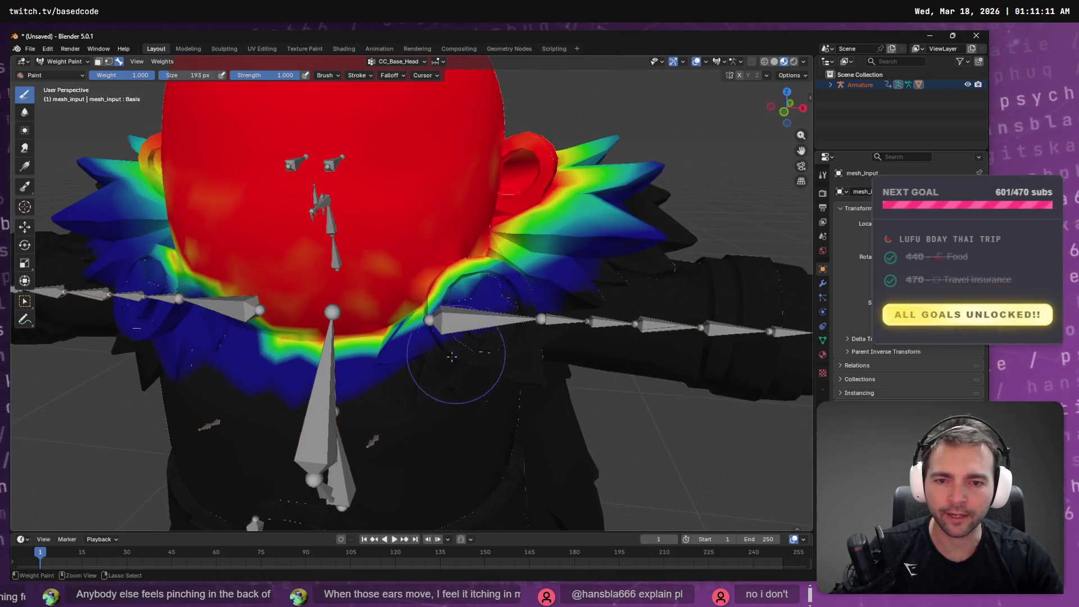
{"action": "scroll", "coordinate": [495, 290], "scroll_direction": "up", "scroll_amount": 5}
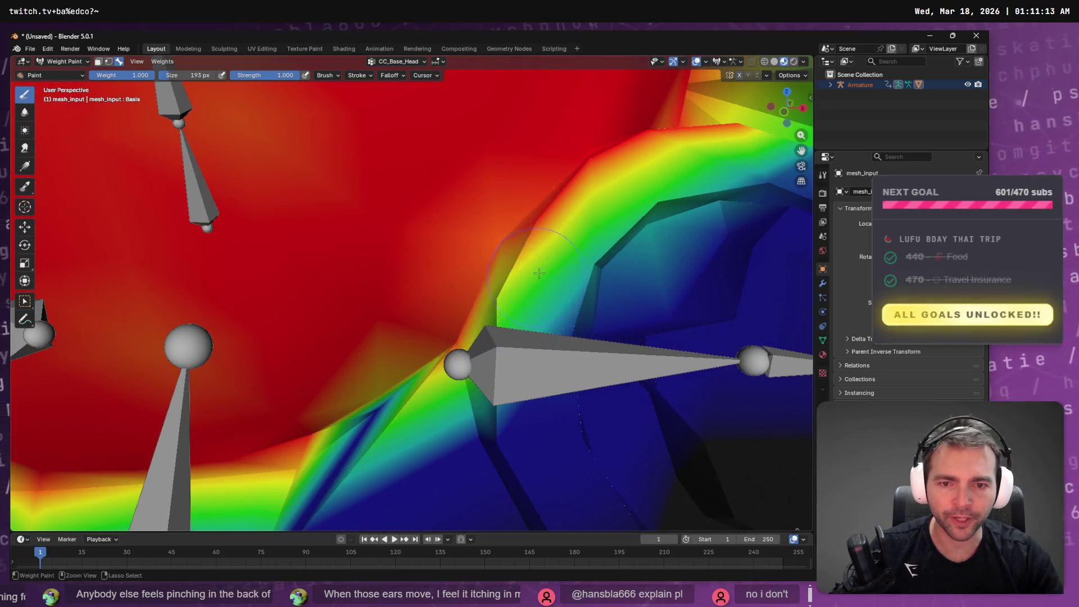
{"action": "left_click_drag", "start_coordinate": [513, 297], "coordinate": [505, 436]}
{"action": "mouse_move", "coordinate": [545, 247]}
{"action": "left_mouse_down"}
{"action": "mouse_move", "coordinate": [625, 161]}
{"action": "mouse_move", "coordinate": [753, 152]}
{"action": "mouse_move", "coordinate": [578, 314]}
{"action": "mouse_move", "coordinate": [706, 199]}
{"action": "mouse_move", "coordinate": [645, 222]}
{"action": "mouse_move", "coordinate": [578, 440]}
{"action": "left_mouse_up"}
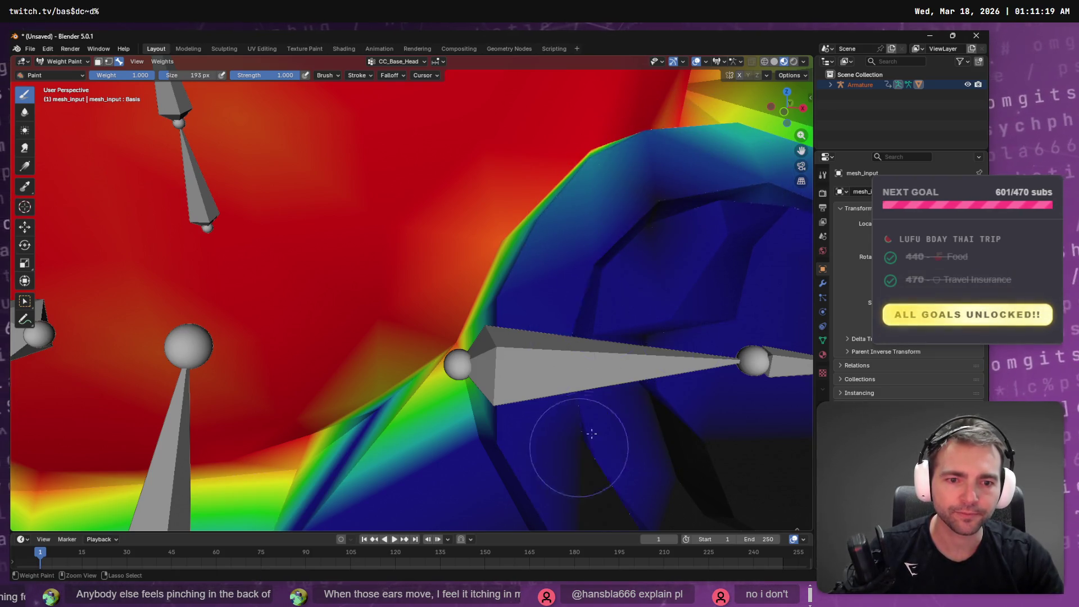
{"action": "scroll", "coordinate": [578, 441], "scroll_direction": "down", "scroll_amount": 3}
{"action": "scroll", "coordinate": [506, 324], "scroll_direction": "up", "scroll_amount": 3}
{"action": "mouse_move", "coordinate": [614, 289]}
{"action": "left_mouse_down"}
{"action": "mouse_move", "coordinate": [599, 248]}
{"action": "mouse_move", "coordinate": [646, 278]}
{"action": "mouse_move", "coordinate": [559, 264]}
{"action": "mouse_move", "coordinate": [562, 371]}
{"action": "mouse_move", "coordinate": [506, 394]}
{"action": "mouse_move", "coordinate": [481, 388]}
{"action": "mouse_move", "coordinate": [514, 250]}
{"action": "mouse_move", "coordinate": [584, 206]}
{"action": "left_mouse_up"}
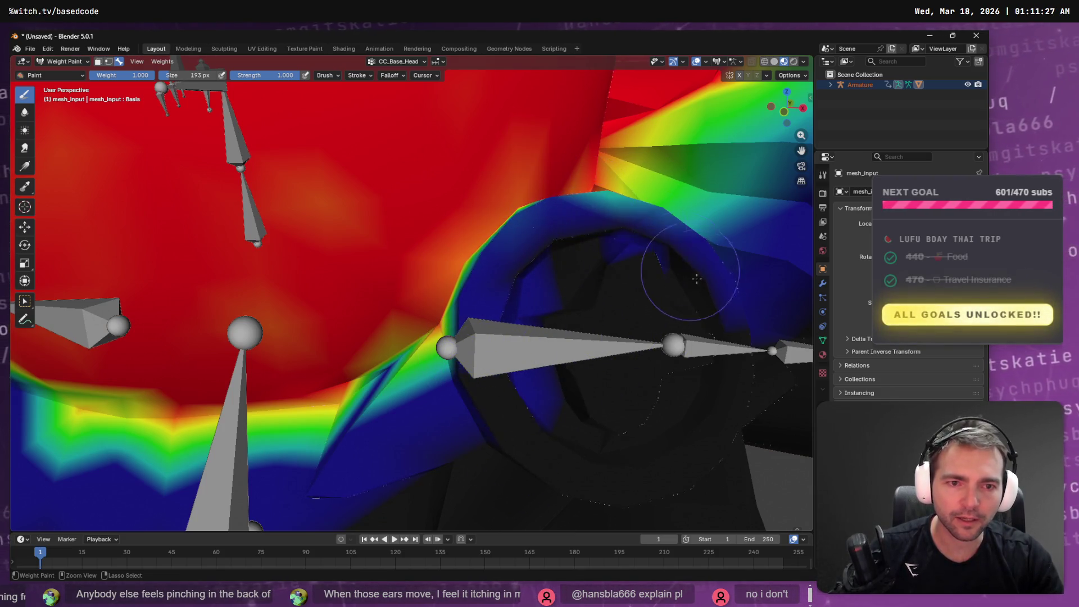
Step: Paint full red CC_Base_Head weight along the ear's upper edge, lowering stray weight nearby
{"action": "mouse_move", "coordinate": [578, 261]}
{"action": "left_mouse_down"}
{"action": "mouse_move", "coordinate": [697, 255]}
{"action": "mouse_move", "coordinate": [567, 312]}
{"action": "left_mouse_up"}
{"action": "mouse_move", "coordinate": [615, 220]}
{"action": "left_mouse_down"}
{"action": "mouse_move", "coordinate": [671, 69]}
{"action": "mouse_move", "coordinate": [608, 255]}
{"action": "mouse_move", "coordinate": [596, 220]}
{"action": "mouse_move", "coordinate": [416, 278]}
{"action": "left_mouse_up"}
{"action": "mouse_move", "coordinate": [180, 277]}
{"action": "left_mouse_down"}
{"action": "mouse_move", "coordinate": [212, 294]}
{"action": "mouse_move", "coordinate": [204, 313]}
{"action": "mouse_move", "coordinate": [280, 333]}
{"action": "mouse_move", "coordinate": [275, 364]}
{"action": "left_mouse_up"}
{"action": "left_click_drag", "start_coordinate": [278, 401], "coordinate": [374, 366]}
{"action": "mouse_move", "coordinate": [478, 342]}
{"action": "left_mouse_down"}
{"action": "mouse_move", "coordinate": [428, 281]}
{"action": "mouse_move", "coordinate": [404, 292]}
{"action": "mouse_move", "coordinate": [439, 304]}
{"action": "mouse_move", "coordinate": [404, 270]}
{"action": "mouse_move", "coordinate": [418, 297]}
{"action": "left_mouse_up"}
{"action": "left_click_drag", "start_coordinate": [419, 298], "coordinate": [274, 287]}
{"action": "left_click_drag", "start_coordinate": [216, 221], "coordinate": [393, 213]}
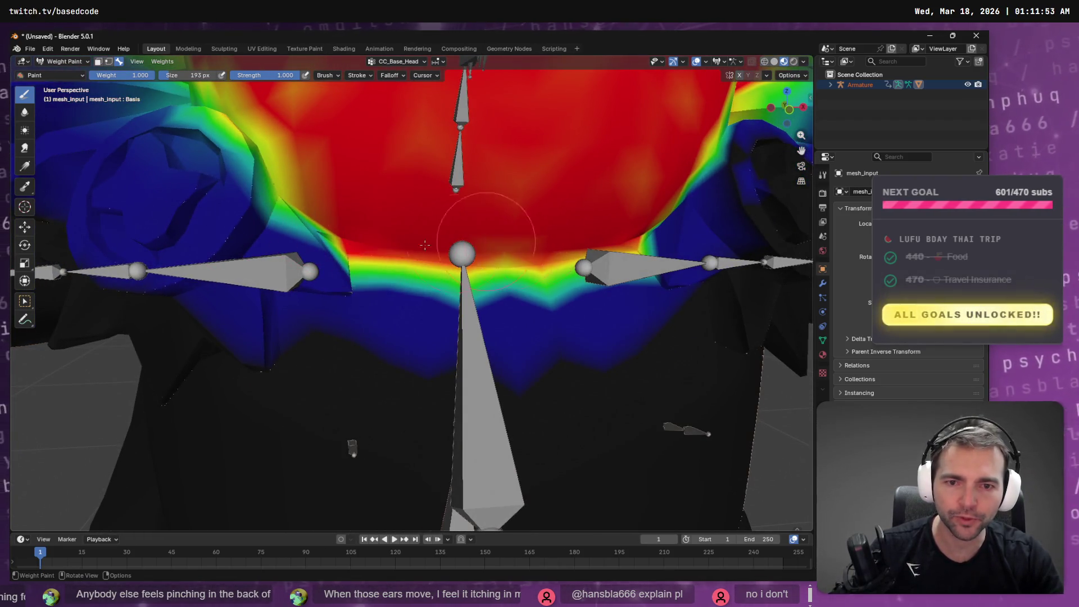
Step: Paint CC_Base_Head weight around the ear ring until its lower edge is fully red
{"action": "mouse_move", "coordinate": [451, 243]}
{"action": "left_mouse_down"}
{"action": "mouse_move", "coordinate": [343, 304]}
{"action": "mouse_move", "coordinate": [529, 264]}
{"action": "mouse_move", "coordinate": [575, 296]}
{"action": "left_mouse_up"}
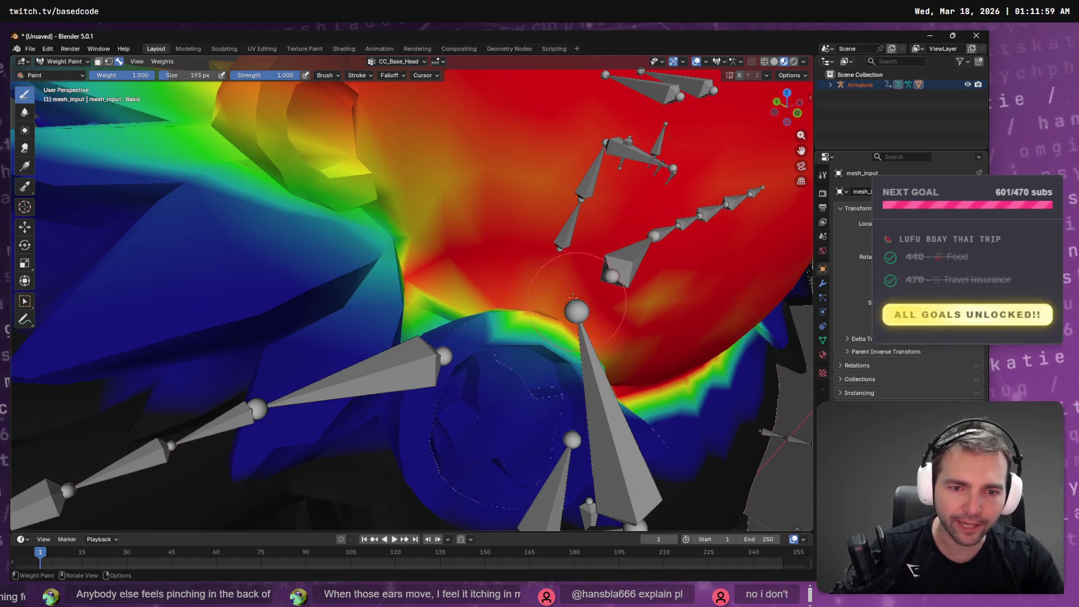
{"action": "mouse_move", "coordinate": [394, 247]}
{"action": "left_mouse_down"}
{"action": "mouse_move", "coordinate": [360, 253]}
{"action": "mouse_move", "coordinate": [386, 204]}
{"action": "mouse_move", "coordinate": [386, 339]}
{"action": "mouse_move", "coordinate": [333, 372]}
{"action": "mouse_move", "coordinate": [359, 362]}
{"action": "left_mouse_up"}
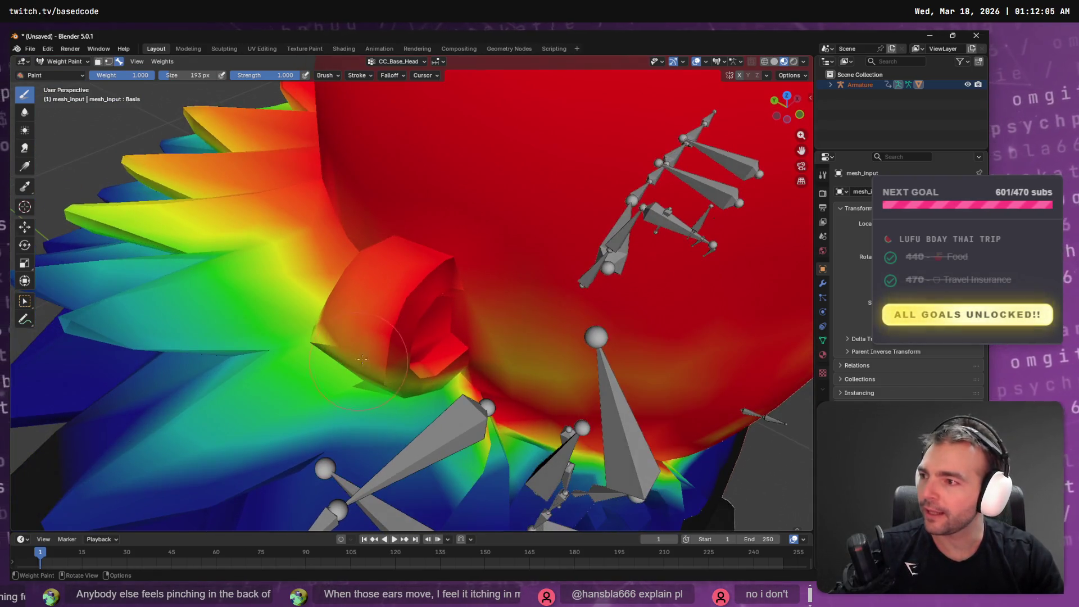
{"action": "mouse_move", "coordinate": [494, 336]}
{"action": "left_mouse_down"}
{"action": "mouse_move", "coordinate": [438, 337]}
{"action": "mouse_move", "coordinate": [446, 342]}
{"action": "mouse_move", "coordinate": [395, 373]}
{"action": "mouse_move", "coordinate": [345, 354]}
{"action": "mouse_move", "coordinate": [405, 321]}
{"action": "left_mouse_up"}
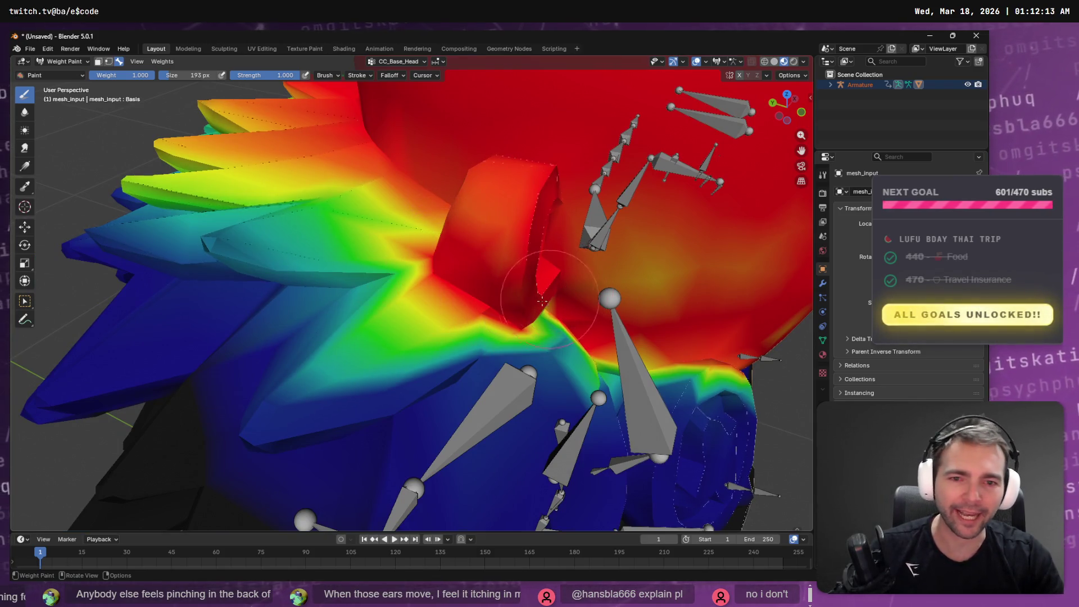
{"action": "left_click_drag", "start_coordinate": [484, 263], "coordinate": [497, 238]}
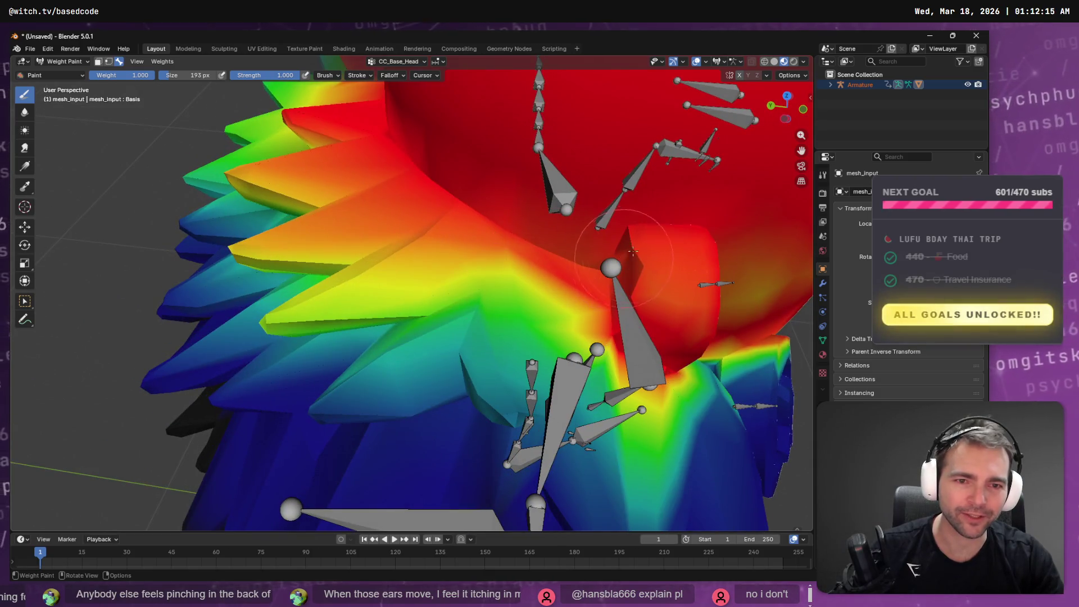
{"action": "left_click_drag", "start_coordinate": [629, 255], "coordinate": [410, 368]}
{"action": "mouse_move", "coordinate": [414, 432]}
{"action": "left_mouse_down"}
{"action": "mouse_move", "coordinate": [409, 449]}
{"action": "mouse_move", "coordinate": [400, 445]}
{"action": "mouse_move", "coordinate": [454, 418]}
{"action": "left_mouse_up"}
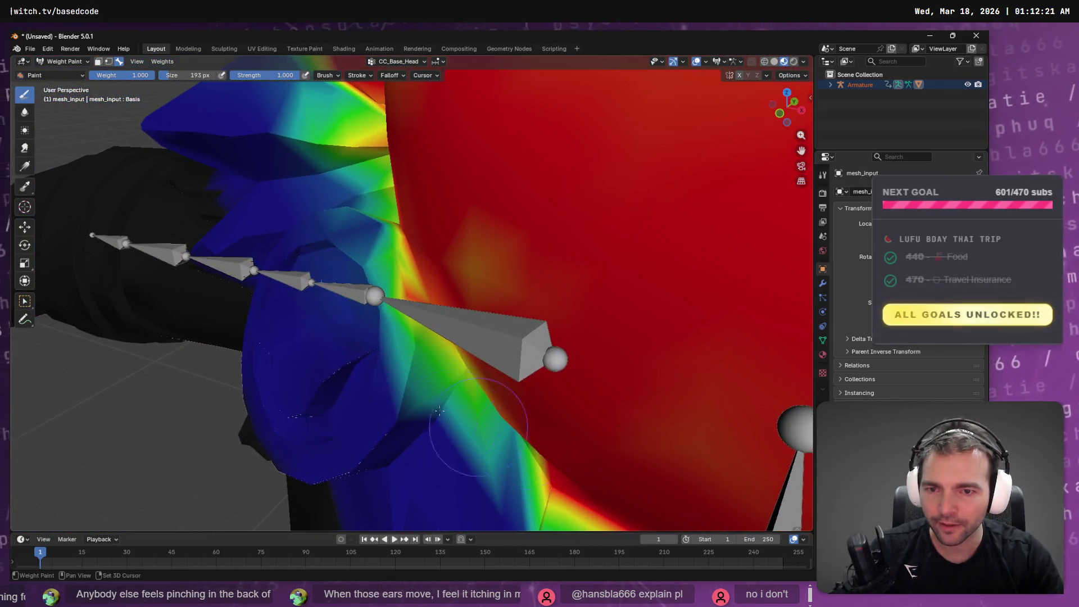
Step: Subtract the stray cyan and green head weight around the ear down to blue
{"action": "left_click_drag", "start_coordinate": [355, 242], "coordinate": [405, 348]}
{"action": "left_click_drag", "start_coordinate": [460, 422], "coordinate": [385, 297]}
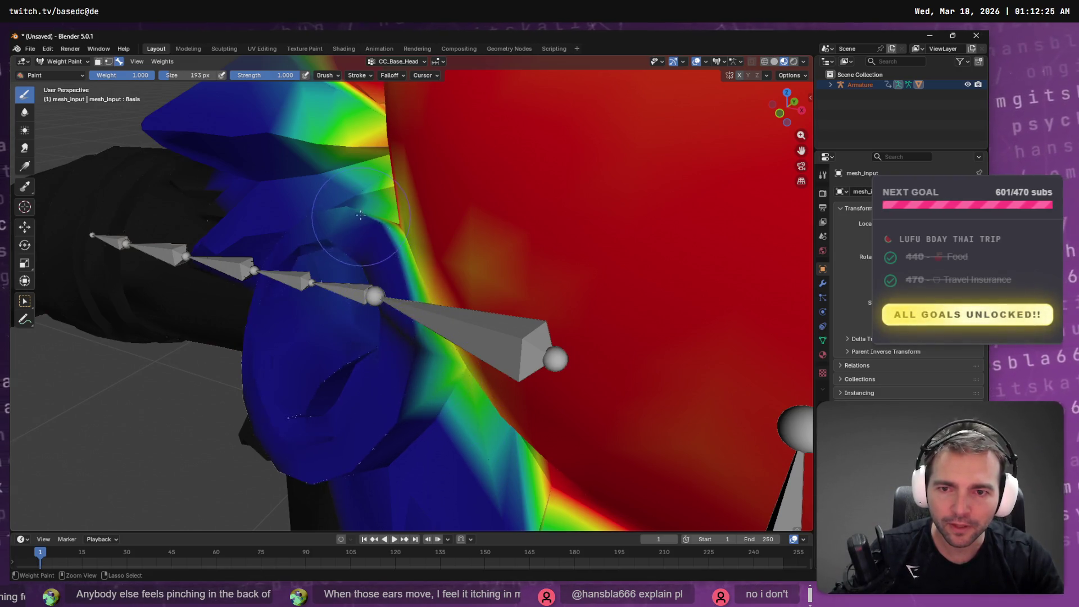
{"action": "left_click_drag", "start_coordinate": [361, 215], "coordinate": [366, 215]}
{"action": "left_click_drag", "start_coordinate": [392, 285], "coordinate": [421, 354]}
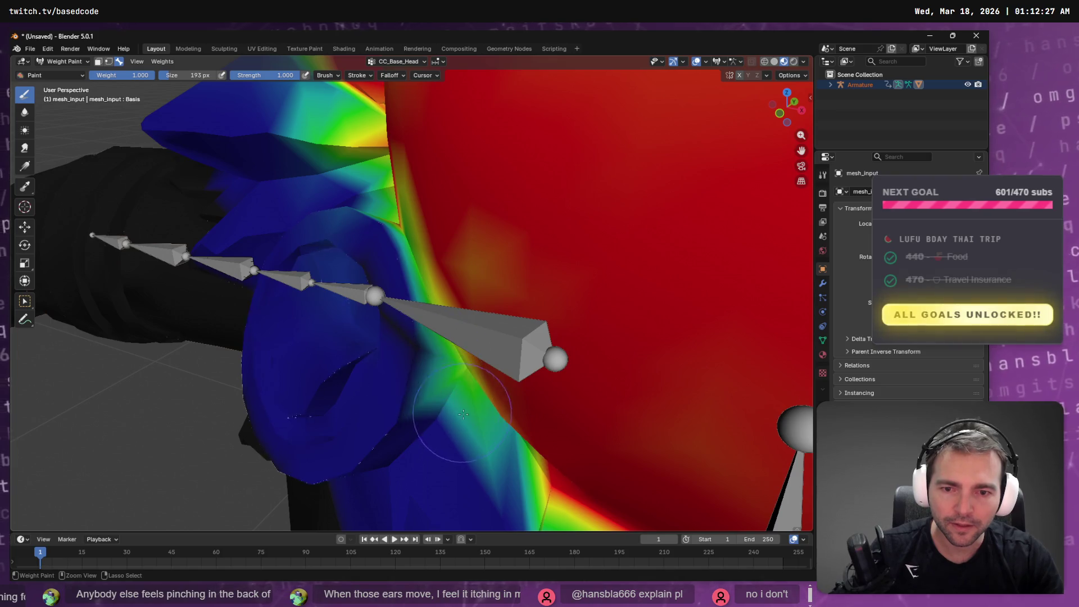
{"action": "left_click_drag", "start_coordinate": [462, 413], "coordinate": [458, 397]}
{"action": "mouse_move", "coordinate": [450, 262]}
{"action": "left_mouse_down"}
{"action": "mouse_move", "coordinate": [482, 241]}
{"action": "mouse_move", "coordinate": [478, 225]}
{"action": "mouse_move", "coordinate": [492, 233]}
{"action": "mouse_move", "coordinate": [492, 257]}
{"action": "left_mouse_up"}
{"action": "mouse_move", "coordinate": [512, 337]}
{"action": "left_mouse_down"}
{"action": "mouse_move", "coordinate": [614, 410]}
{"action": "mouse_move", "coordinate": [652, 365]}
{"action": "mouse_move", "coordinate": [590, 337]}
{"action": "mouse_move", "coordinate": [588, 364]}
{"action": "mouse_move", "coordinate": [617, 346]}
{"action": "left_mouse_up"}
{"action": "left_click_drag", "start_coordinate": [635, 331], "coordinate": [644, 350]}
{"action": "left_click_drag", "start_coordinate": [606, 381], "coordinate": [593, 371], "text": "ctrl"}
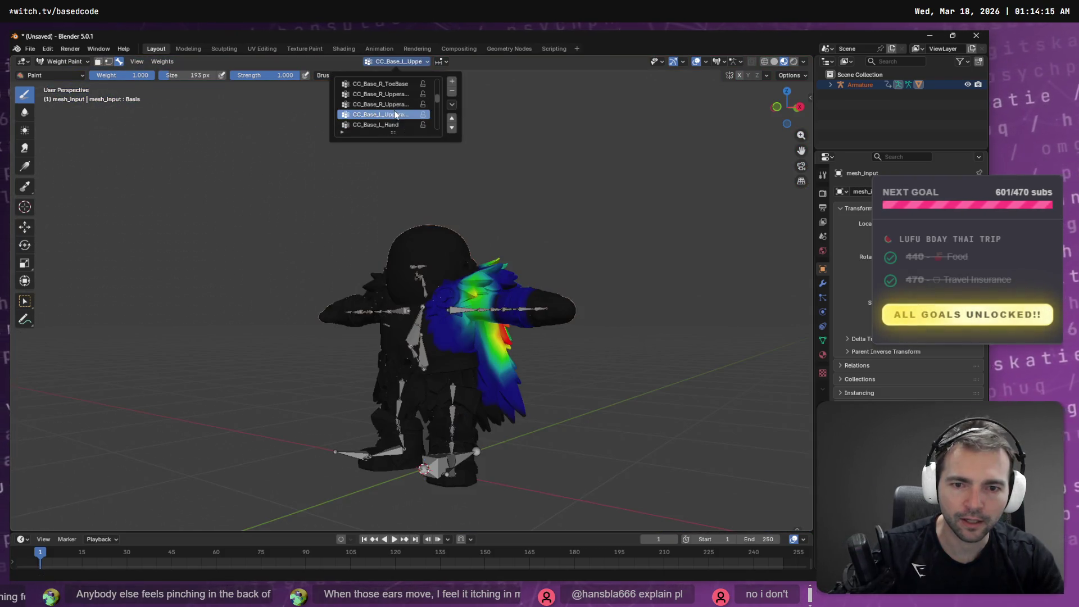
Step: Paint a red CC_Base_L_UpperarmTwist01 spot on the left shoulder and clear it from the lower wing feathers
{"action": "mouse_move", "coordinate": [579, 315]}
{"action": "left_mouse_down"}
{"action": "mouse_move", "coordinate": [481, 302]}
{"action": "mouse_move", "coordinate": [514, 321]}
{"action": "mouse_move", "coordinate": [524, 309]}
{"action": "left_mouse_up"}
{"action": "scroll", "coordinate": [486, 331], "scroll_direction": "up", "scroll_amount": 4}
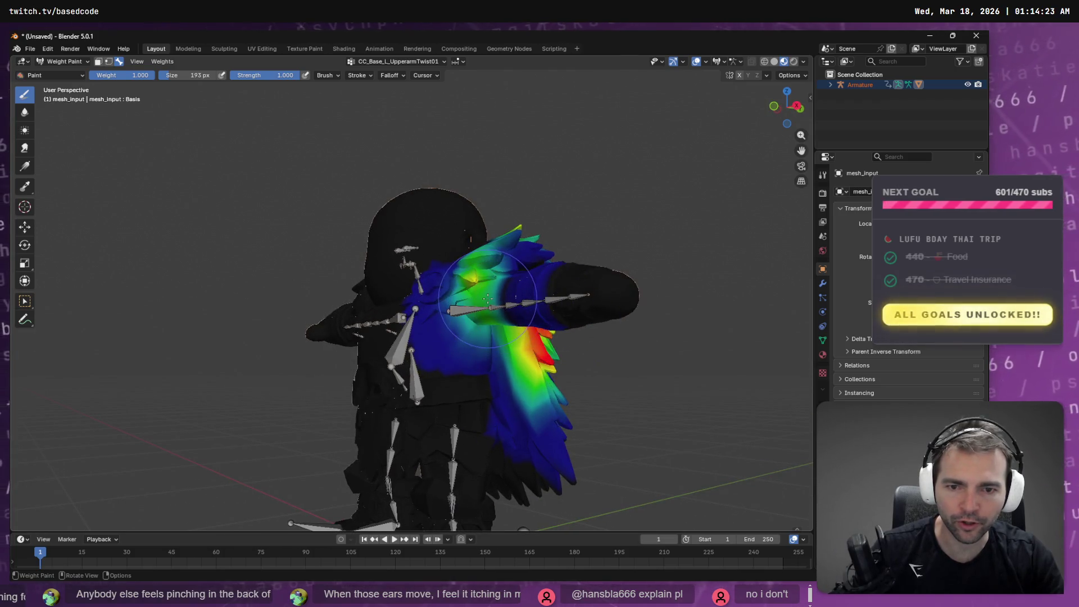
{"action": "scroll", "coordinate": [488, 298], "scroll_direction": "up", "scroll_amount": 4}
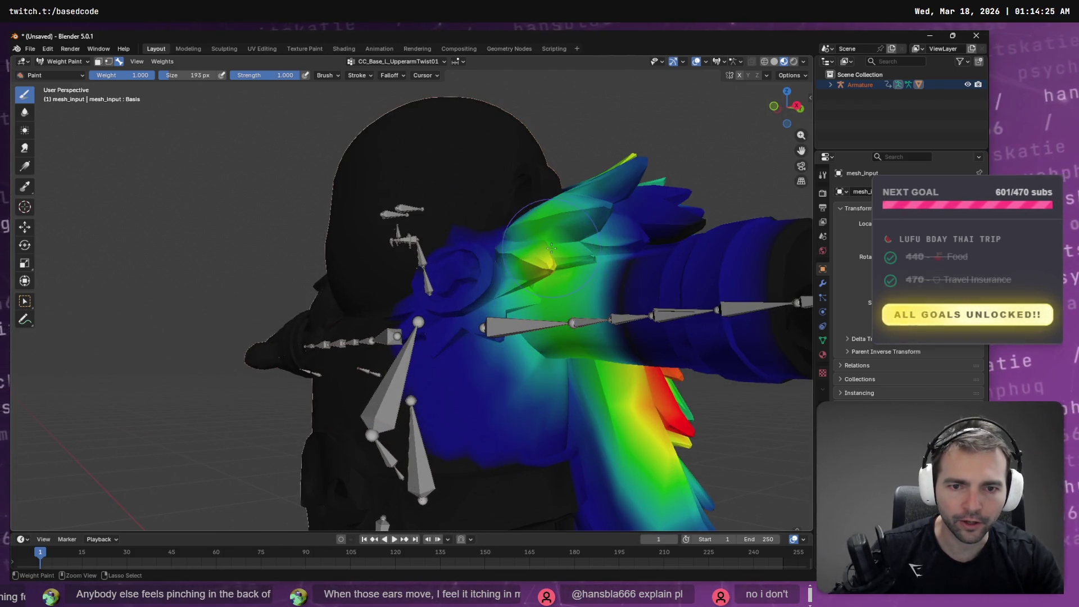
{"action": "mouse_move", "coordinate": [600, 239]}
{"action": "left_mouse_down"}
{"action": "mouse_move", "coordinate": [505, 360]}
{"action": "mouse_move", "coordinate": [510, 372]}
{"action": "mouse_move", "coordinate": [571, 290]}
{"action": "mouse_move", "coordinate": [393, 337]}
{"action": "mouse_move", "coordinate": [394, 326]}
{"action": "mouse_move", "coordinate": [432, 365]}
{"action": "mouse_move", "coordinate": [449, 411]}
{"action": "mouse_move", "coordinate": [471, 308]}
{"action": "left_mouse_up"}
{"action": "scroll", "coordinate": [347, 346], "scroll_direction": "down", "scroll_amount": 3}
{"action": "mouse_move", "coordinate": [454, 420]}
{"action": "left_mouse_down", "text": "ctrl"}
{"action": "mouse_move", "coordinate": [373, 458]}
{"action": "mouse_move", "coordinate": [361, 481]}
{"action": "mouse_move", "coordinate": [441, 441]}
{"action": "mouse_move", "coordinate": [409, 460]}
{"action": "mouse_move", "coordinate": [478, 444]}
{"action": "mouse_move", "coordinate": [444, 405]}
{"action": "mouse_move", "coordinate": [444, 318]}
{"action": "mouse_move", "coordinate": [410, 276]}
{"action": "mouse_move", "coordinate": [512, 299]}
{"action": "mouse_move", "coordinate": [559, 289]}
{"action": "mouse_move", "coordinate": [550, 287]}
{"action": "left_mouse_up", "text": "ctrl"}
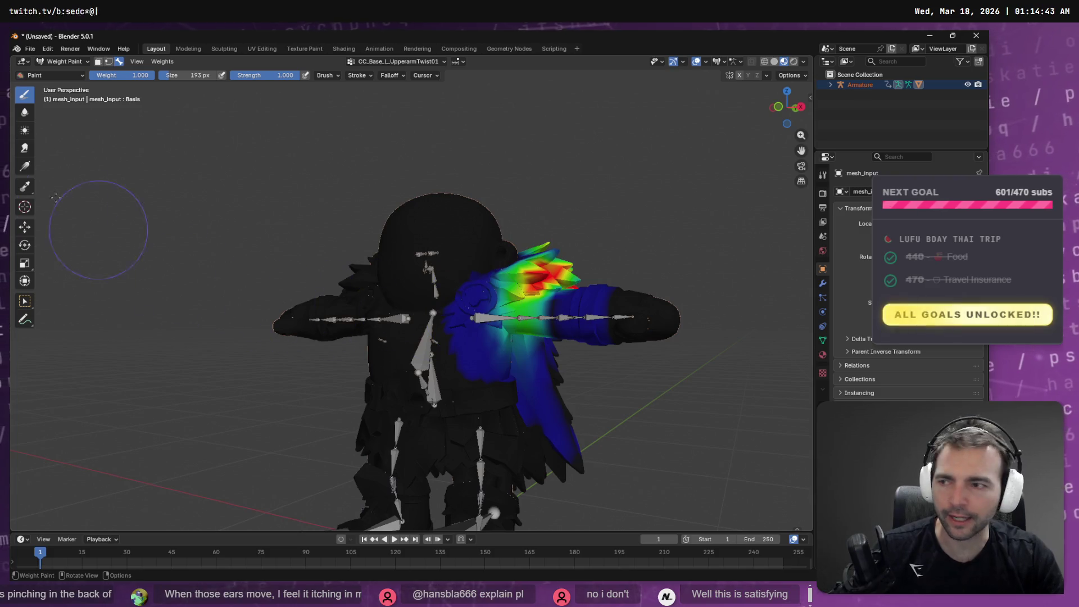
{"action": "left_click", "coordinate": [405, 61]}
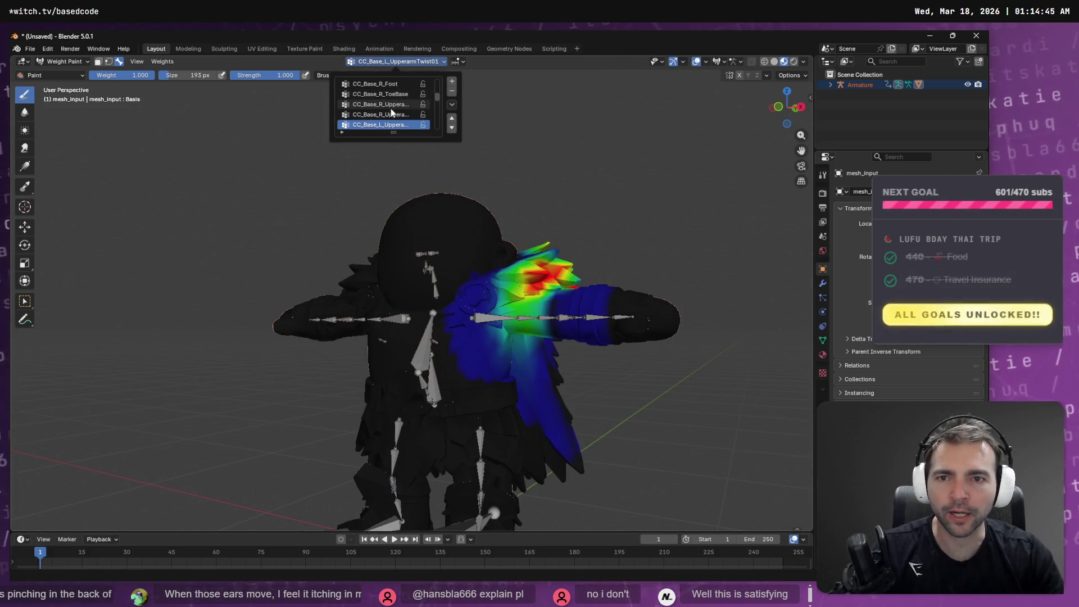
Step: Select CC_Base_R_UpperarmTwist01, repaint the right shoulder feathers, and orbit to check them from several angles
{"action": "scroll", "coordinate": [399, 102], "scroll_direction": "down", "scroll_amount": 1}
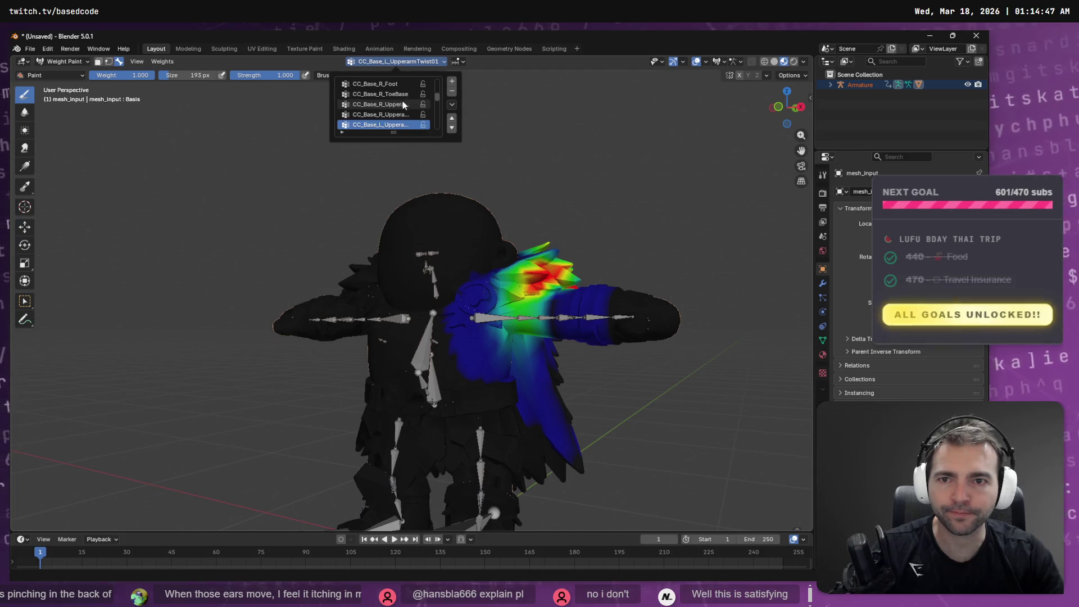
{"action": "left_click", "coordinate": [404, 107]}
{"action": "left_click_drag", "start_coordinate": [508, 269], "coordinate": [523, 273]}
{"action": "mouse_move", "coordinate": [332, 371]}
{"action": "left_mouse_down"}
{"action": "mouse_move", "coordinate": [366, 411]}
{"action": "mouse_move", "coordinate": [382, 389]}
{"action": "mouse_move", "coordinate": [372, 419]}
{"action": "left_mouse_up"}
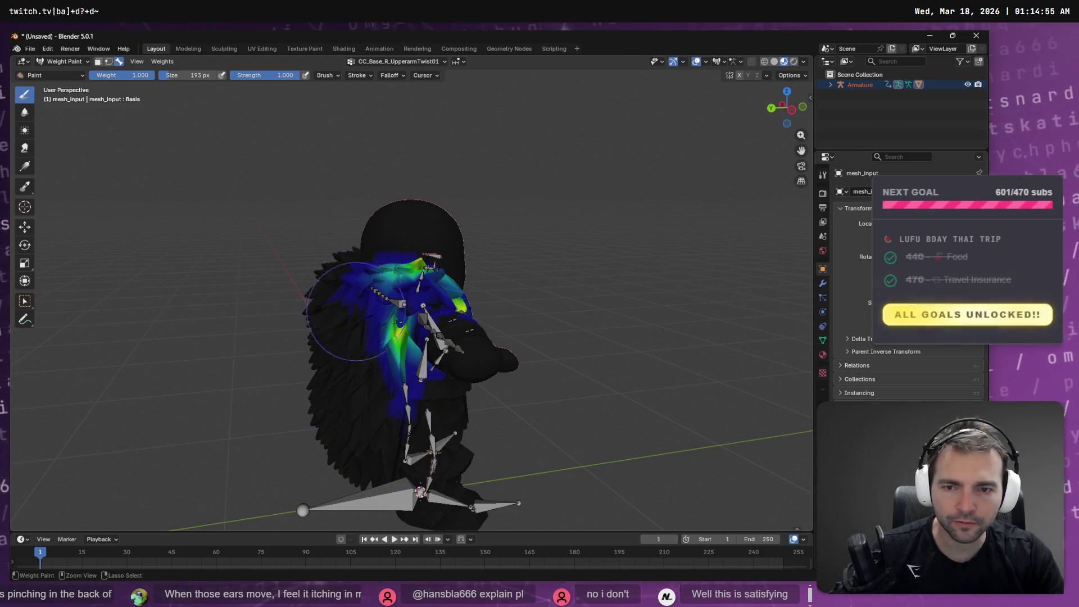
{"action": "mouse_move", "coordinate": [412, 328]}
{"action": "left_mouse_down"}
{"action": "mouse_move", "coordinate": [381, 293]}
{"action": "mouse_move", "coordinate": [435, 289]}
{"action": "left_mouse_up"}
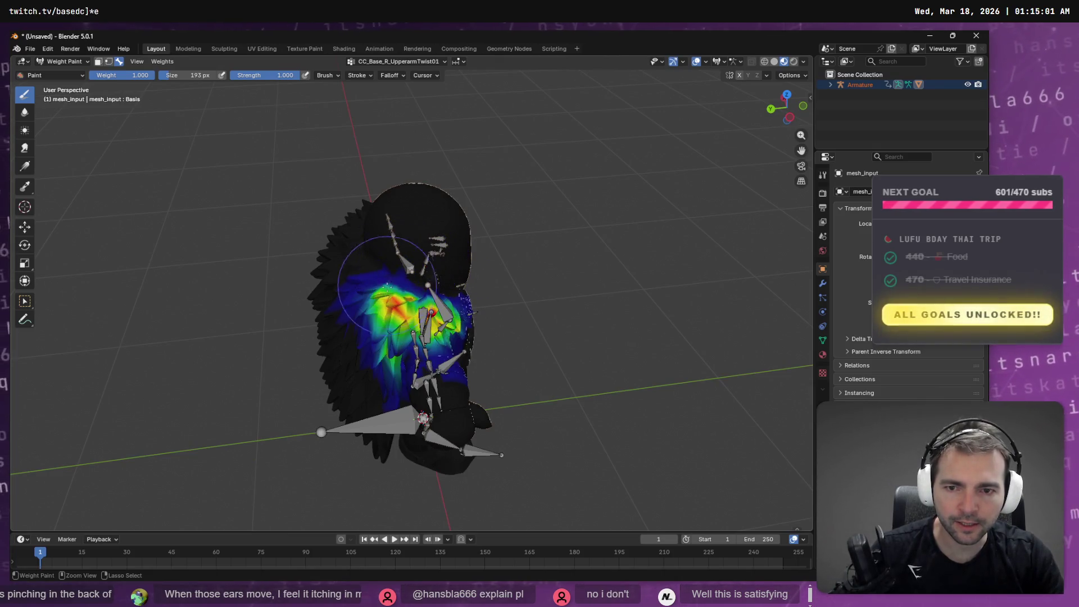
{"action": "left_click_drag", "start_coordinate": [425, 335], "coordinate": [385, 318]}
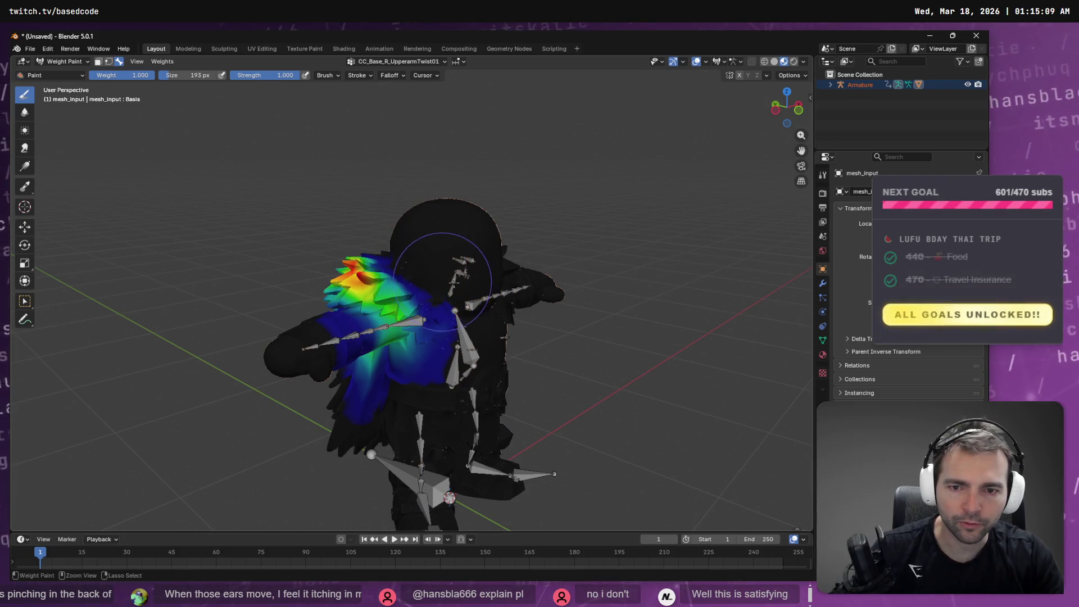
{"action": "mouse_move", "coordinate": [463, 287]}
{"action": "left_mouse_down"}
{"action": "mouse_move", "coordinate": [391, 335]}
{"action": "mouse_move", "coordinate": [459, 339]}
{"action": "left_mouse_up"}
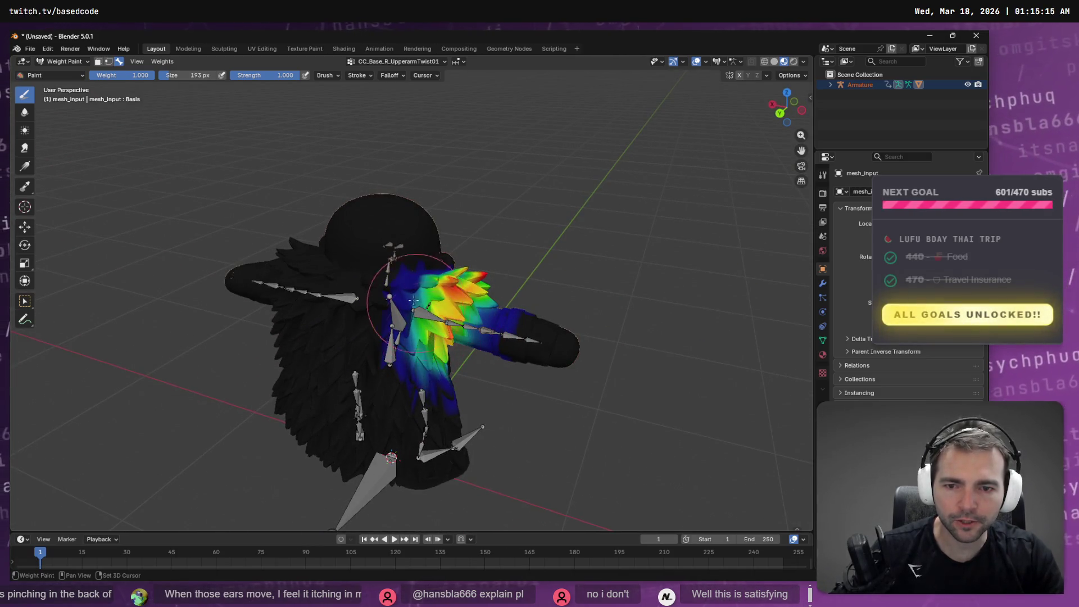
{"action": "left_click_drag", "start_coordinate": [478, 349], "coordinate": [405, 120]}
Step: Switch back to CC_Base_L_UpperarmTwist01 and spread more weight over the left shoulder
{"action": "left_click", "coordinate": [417, 61]}
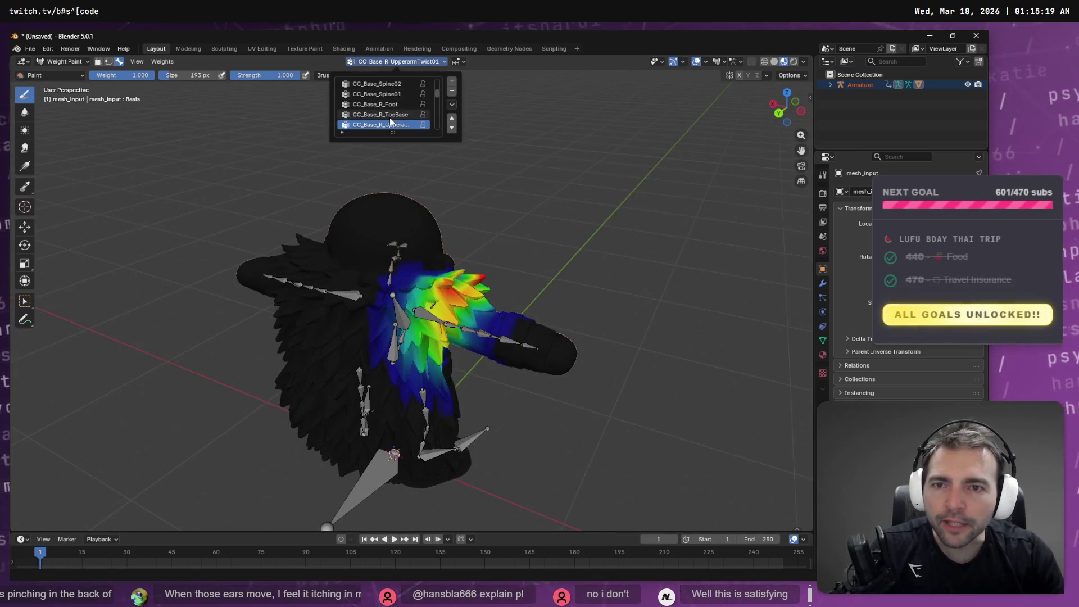
{"action": "left_click", "coordinate": [406, 123]}
{"action": "left_click_drag", "start_coordinate": [349, 193], "coordinate": [431, 284]}
{"action": "left_click_drag", "start_coordinate": [327, 316], "coordinate": [336, 324]}
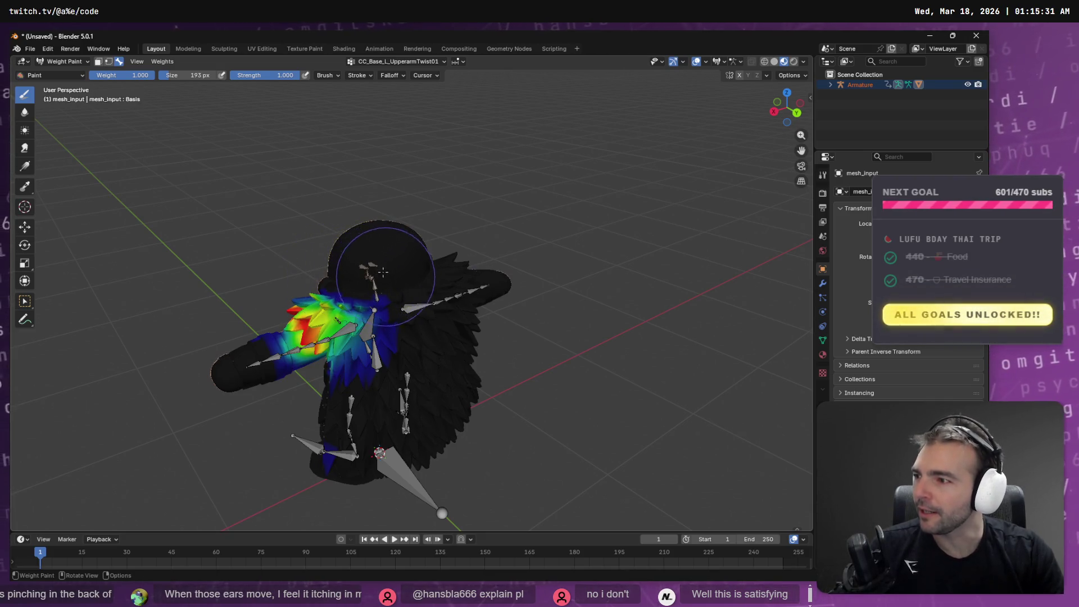
{"action": "mouse_move", "coordinate": [391, 270]}
{"action": "left_mouse_down"}
{"action": "mouse_move", "coordinate": [490, 306]}
{"action": "mouse_move", "coordinate": [517, 334]}
{"action": "mouse_move", "coordinate": [502, 355]}
{"action": "mouse_move", "coordinate": [509, 344]}
{"action": "left_mouse_up"}
{"action": "scroll", "coordinate": [510, 350], "scroll_direction": "up", "scroll_amount": 3}
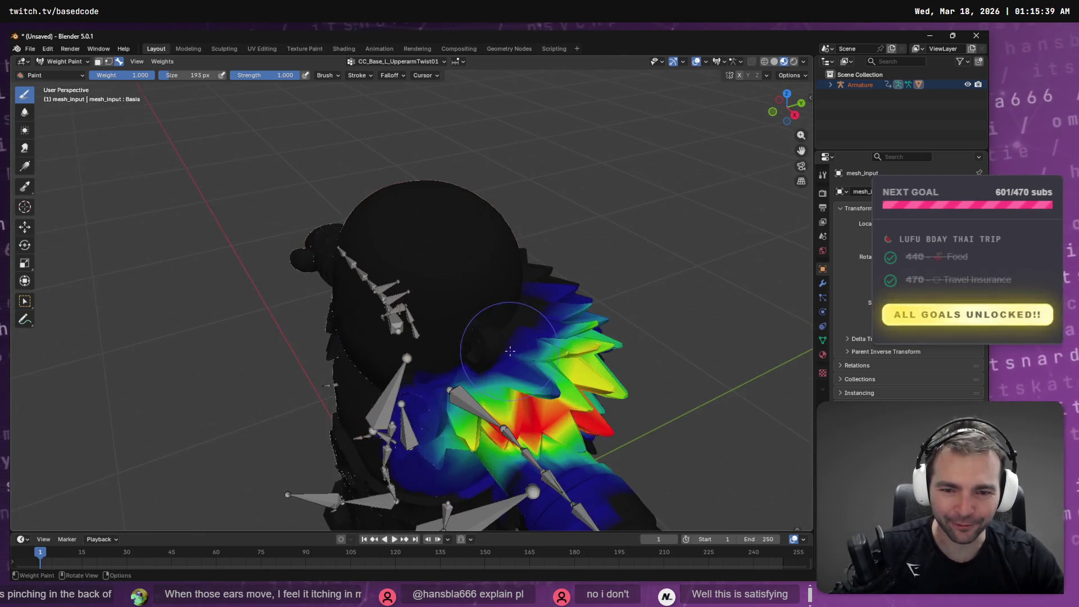
{"action": "left_click_drag", "start_coordinate": [544, 386], "coordinate": [520, 360]}
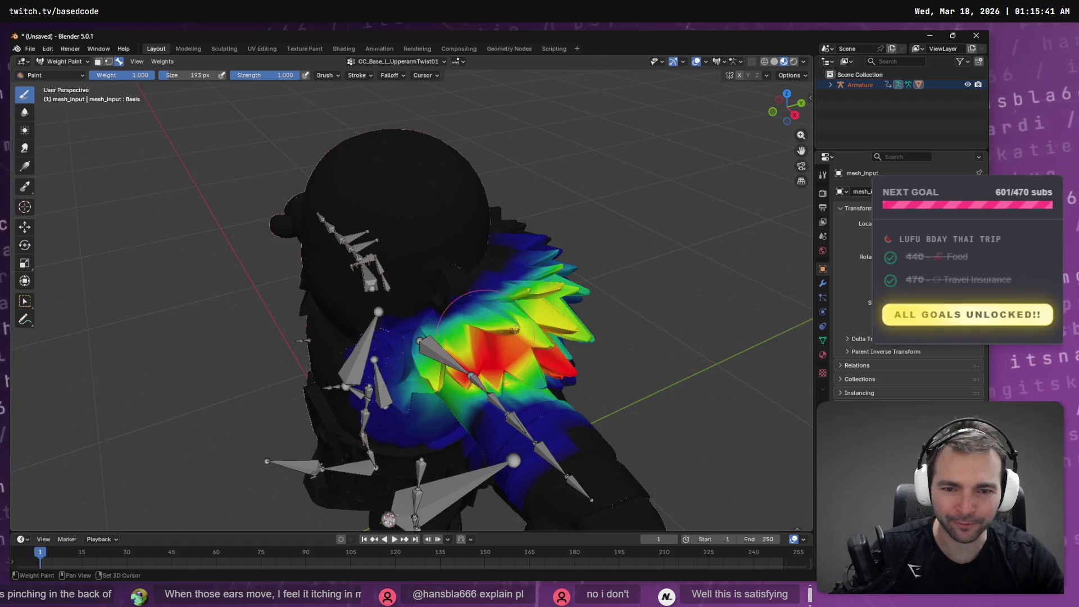
{"action": "mouse_move", "coordinate": [578, 277]}
{"action": "left_mouse_down"}
{"action": "mouse_move", "coordinate": [338, 118]}
{"action": "mouse_move", "coordinate": [401, 56]}
{"action": "left_mouse_up"}
Step: Review the CC_Base_L_UpperarmTwist02, CC_Base_L_Hand and CC_Base_L_ForearmTwist02 weight groups
{"action": "left_click", "coordinate": [402, 61]}
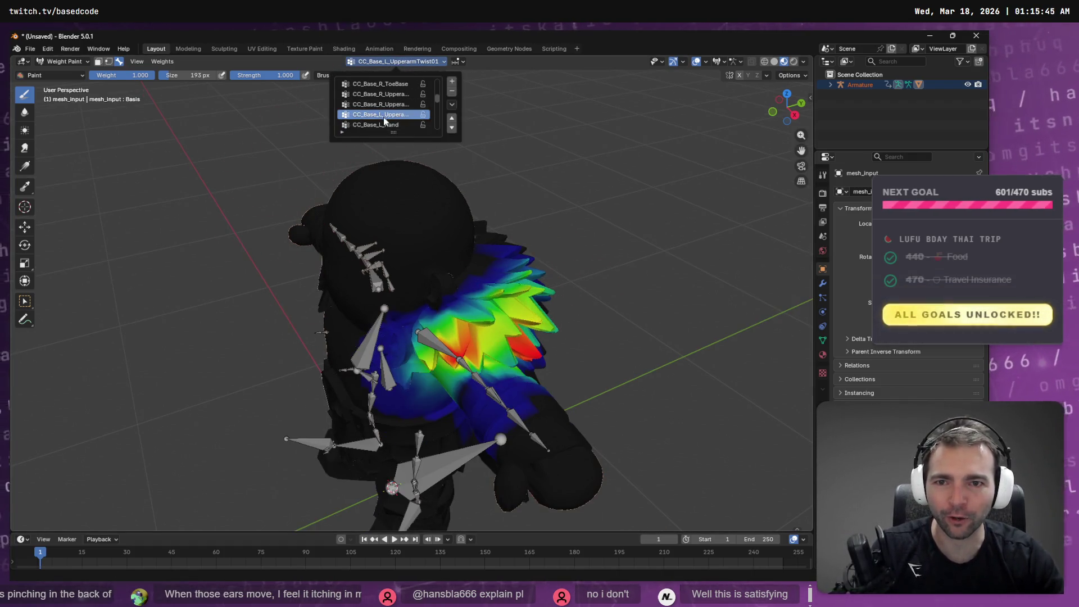
{"action": "left_click", "coordinate": [396, 125]}
{"action": "left_click", "coordinate": [396, 124]}
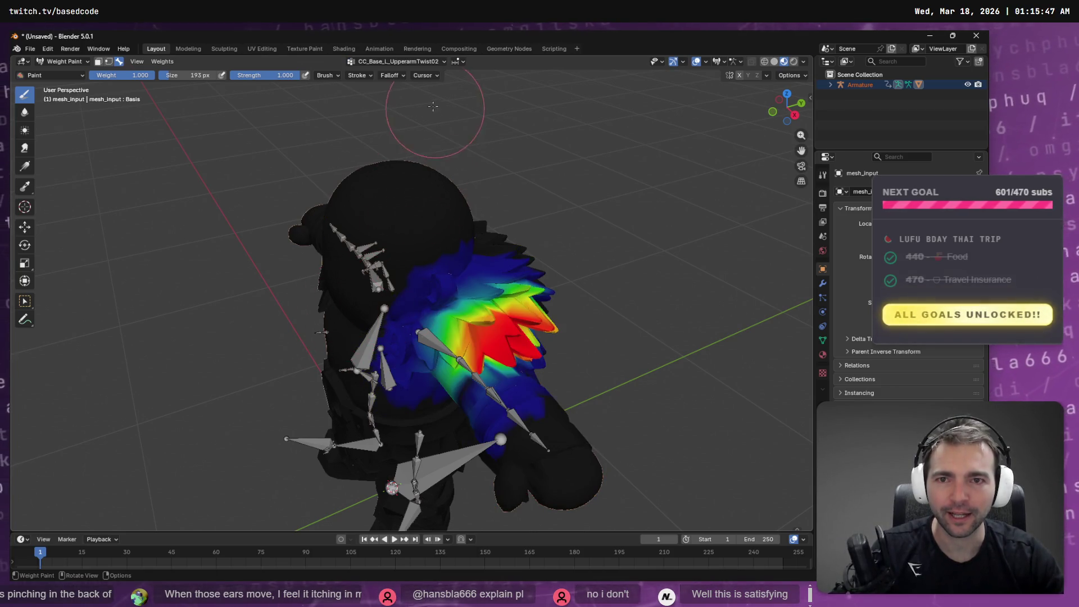
{"action": "left_click", "coordinate": [402, 61]}
{"action": "left_click", "coordinate": [396, 95]}
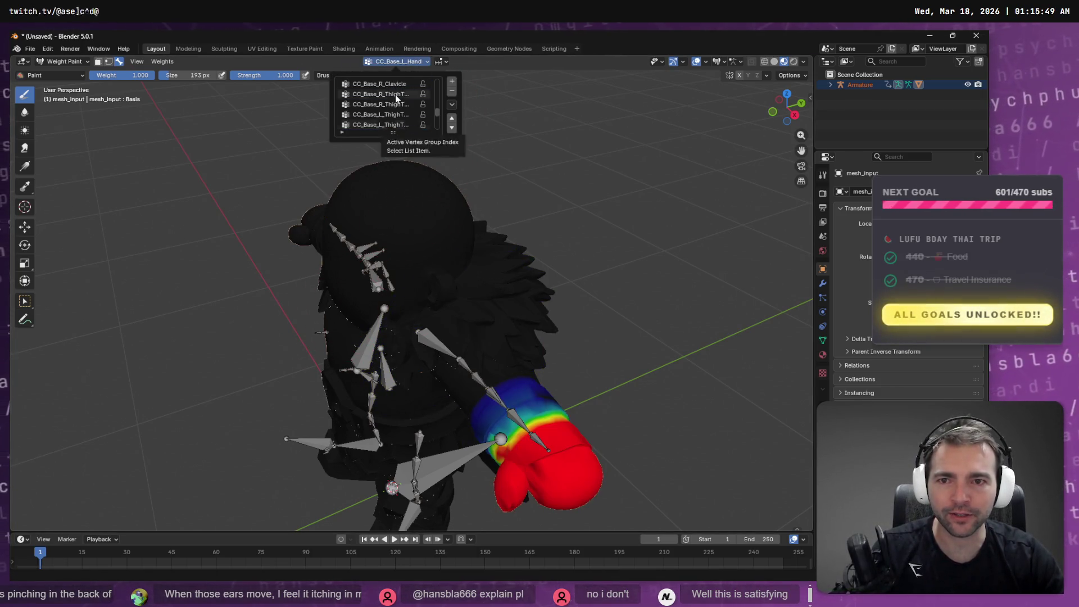
{"action": "left_click", "coordinate": [395, 94]}
{"action": "left_click", "coordinate": [383, 95]}
{"action": "mouse_move", "coordinate": [317, 297]}
{"action": "left_mouse_down"}
{"action": "mouse_move", "coordinate": [438, 373]}
{"action": "mouse_move", "coordinate": [461, 340]}
{"action": "mouse_move", "coordinate": [388, 253]}
{"action": "mouse_move", "coordinate": [357, 88]}
{"action": "left_mouse_up"}
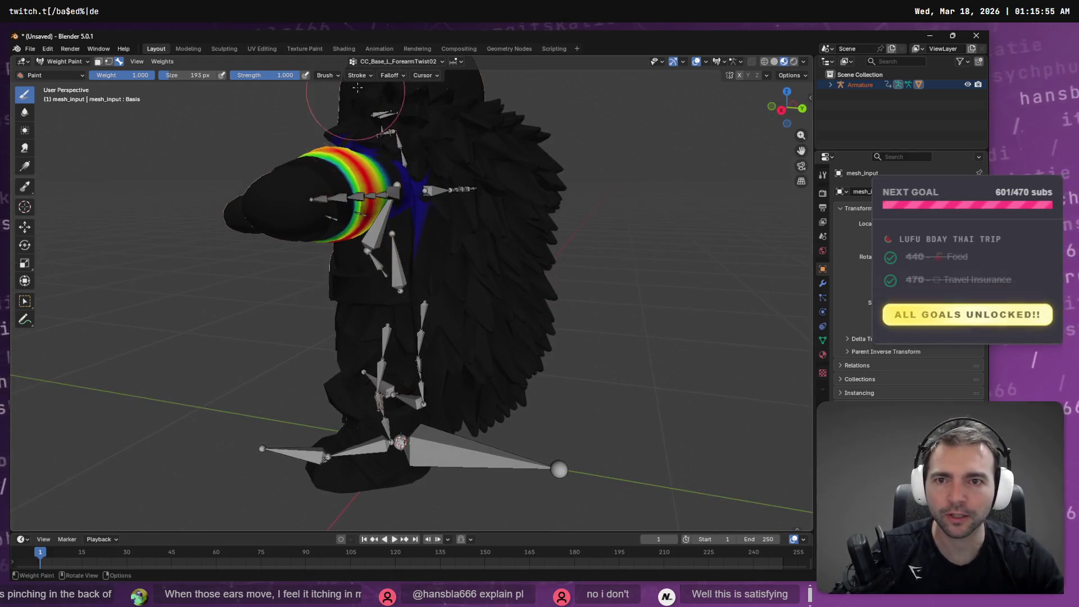
Step: Show CC_Base_L_ThighTwist02 and paint a little thigh weight onto the feathers
{"action": "left_click", "coordinate": [397, 63]}
{"action": "left_click", "coordinate": [382, 115]}
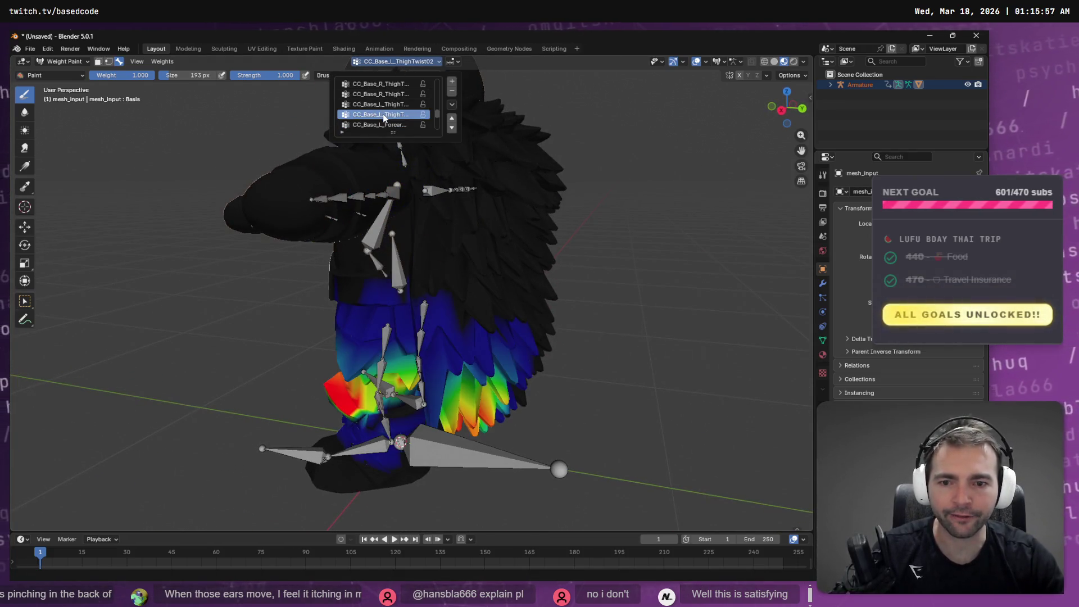
{"action": "mouse_move", "coordinate": [518, 361]}
{"action": "left_mouse_down"}
{"action": "mouse_move", "coordinate": [587, 307]}
{"action": "mouse_move", "coordinate": [540, 314]}
{"action": "mouse_move", "coordinate": [500, 281]}
{"action": "mouse_move", "coordinate": [489, 304]}
{"action": "mouse_move", "coordinate": [532, 270]}
{"action": "mouse_move", "coordinate": [494, 196]}
{"action": "left_mouse_up"}
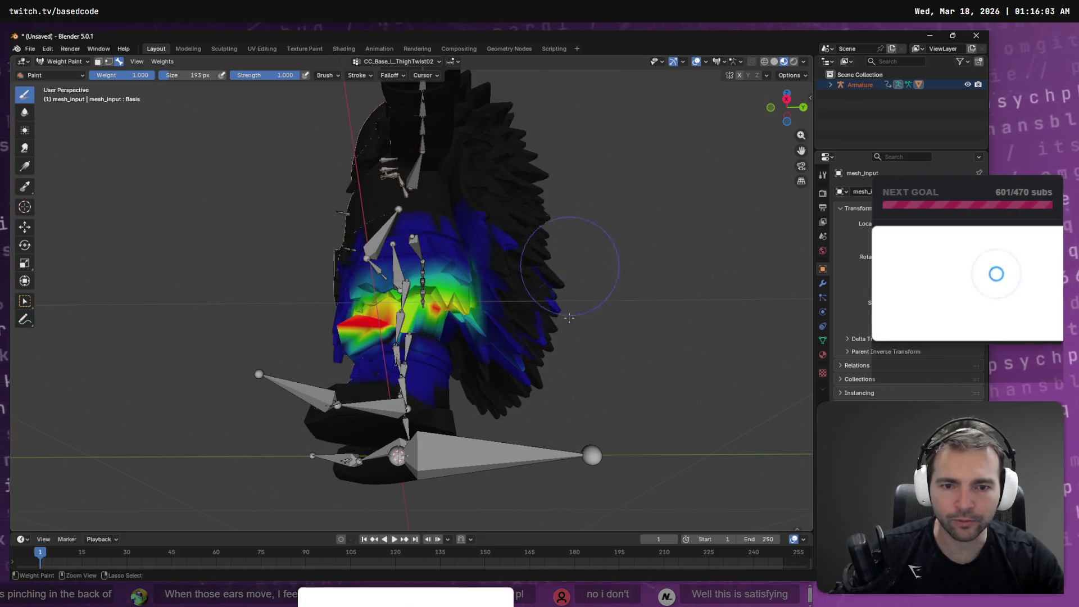
{"action": "mouse_move", "coordinate": [551, 289]}
{"action": "left_mouse_down"}
{"action": "mouse_move", "coordinate": [554, 313]}
{"action": "mouse_move", "coordinate": [590, 338]}
{"action": "mouse_move", "coordinate": [566, 349]}
{"action": "mouse_move", "coordinate": [425, 318]}
{"action": "left_mouse_up"}
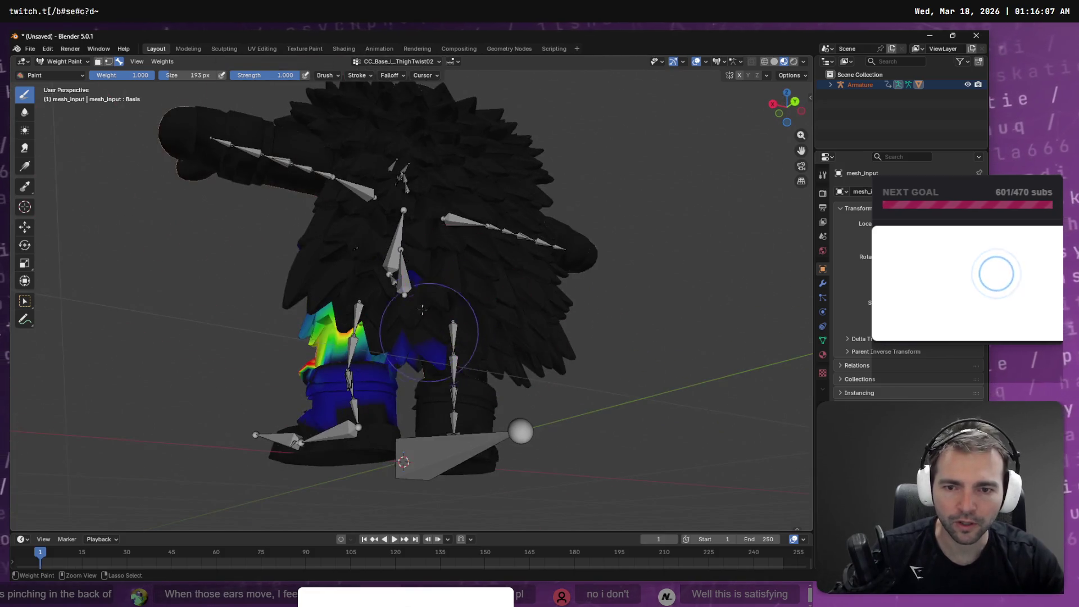
Step: Select CC_Base_L_ThighTwist01 and orbit to inspect its weights on the left hip
{"action": "left_click", "coordinate": [412, 63]}
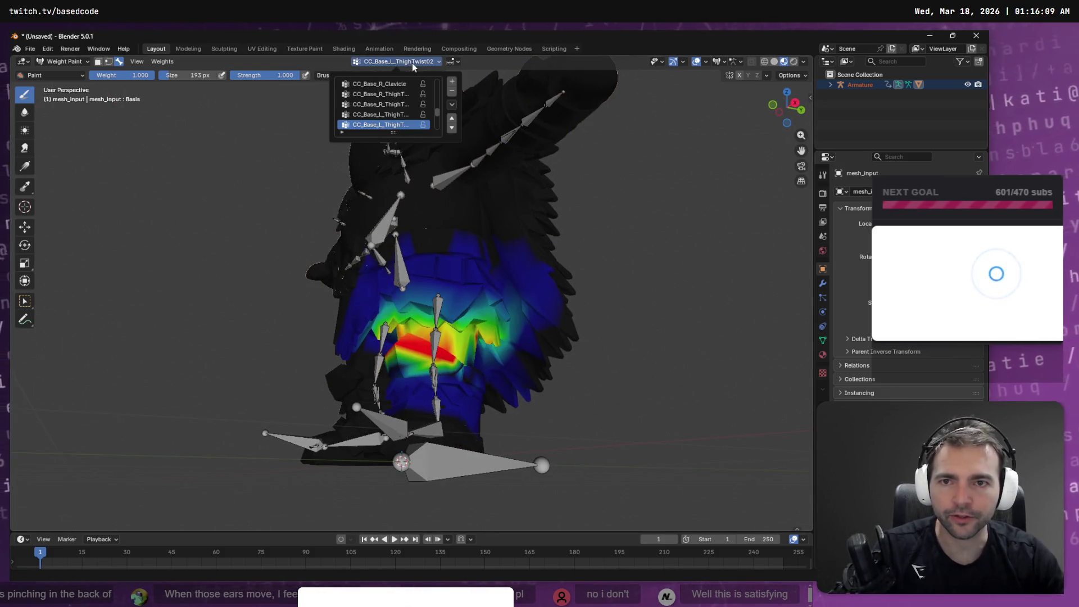
{"action": "scroll", "coordinate": [386, 121], "scroll_direction": "down", "scroll_amount": 1}
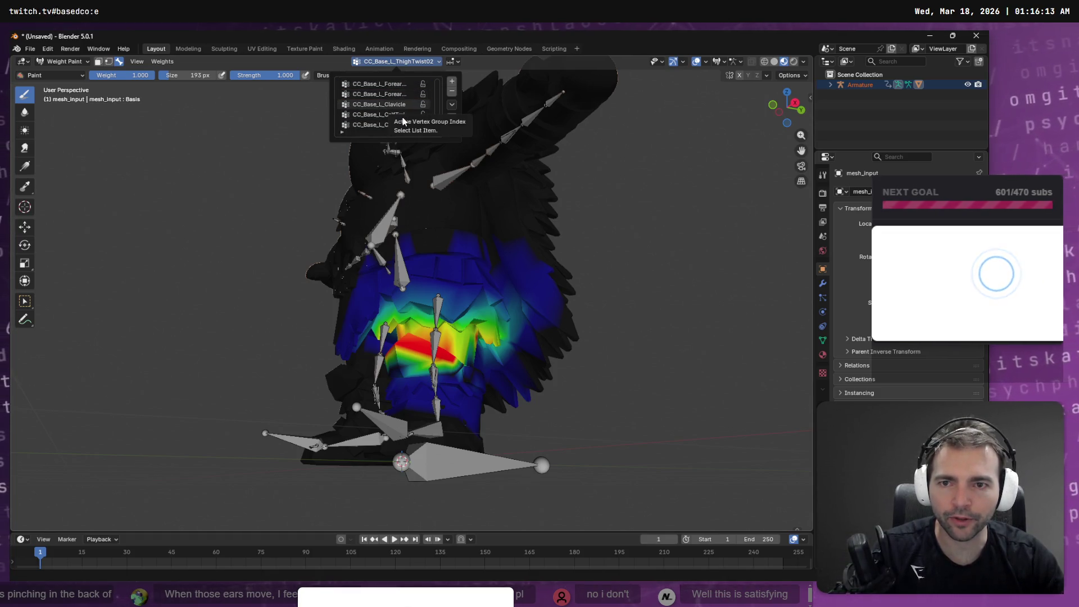
{"action": "left_click", "coordinate": [379, 115]}
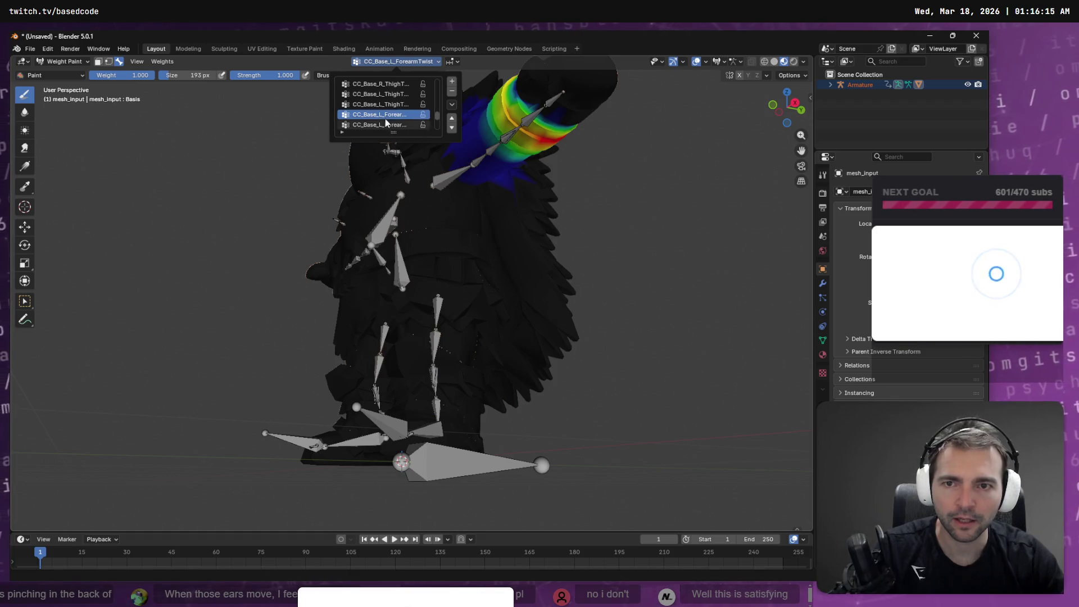
{"action": "key", "text": "Up"}
{"action": "key", "text": "Up"}
{"action": "key", "text": "Up"}
{"action": "key", "text": "Down"}
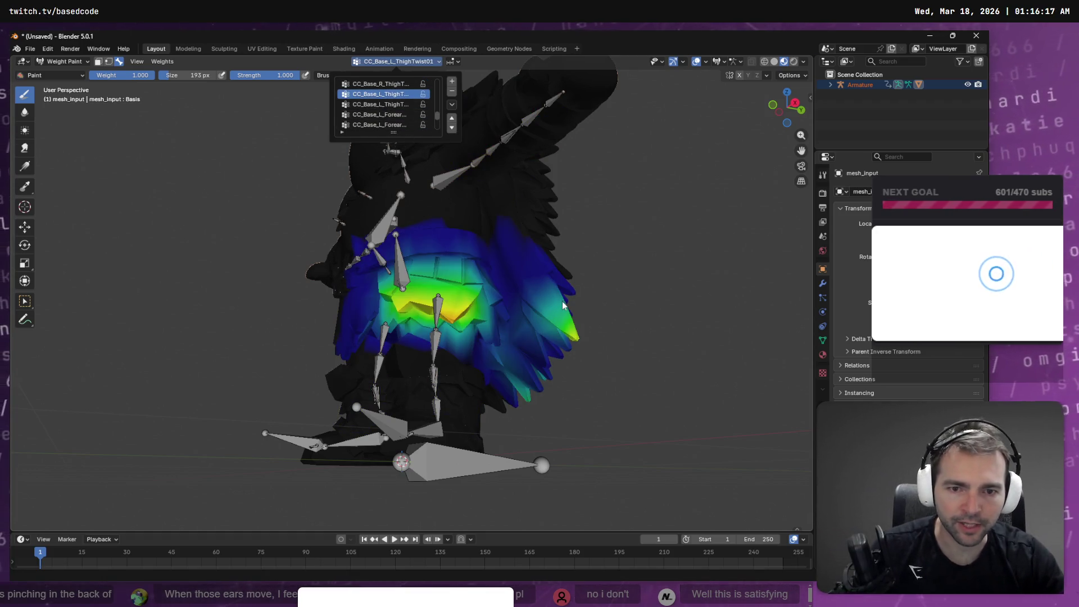
{"action": "left_click_drag", "start_coordinate": [578, 357], "coordinate": [524, 350]}
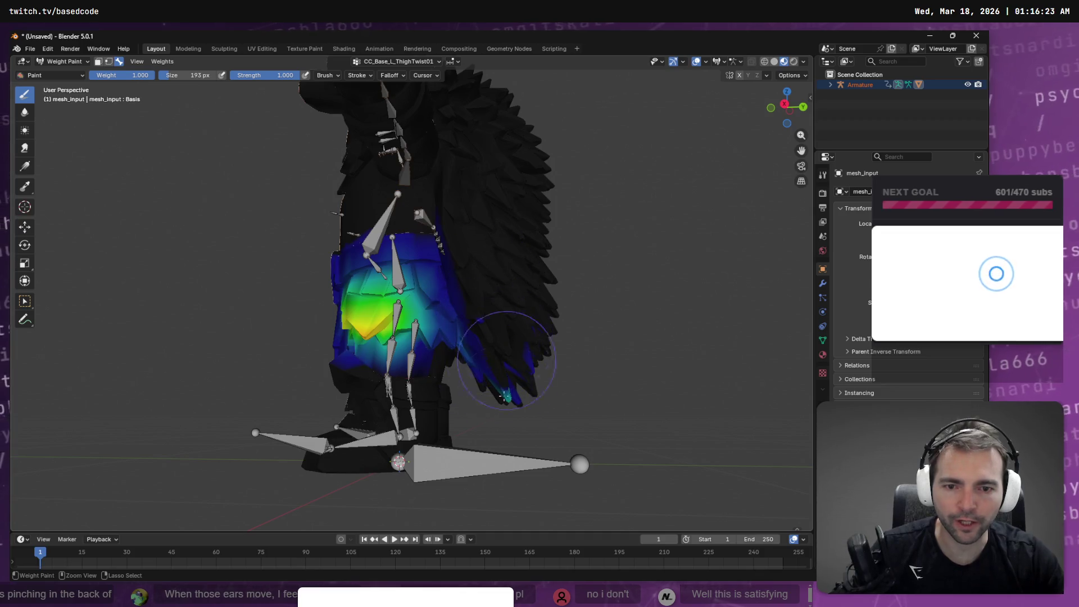
{"action": "left_click_drag", "start_coordinate": [524, 381], "coordinate": [513, 301]}
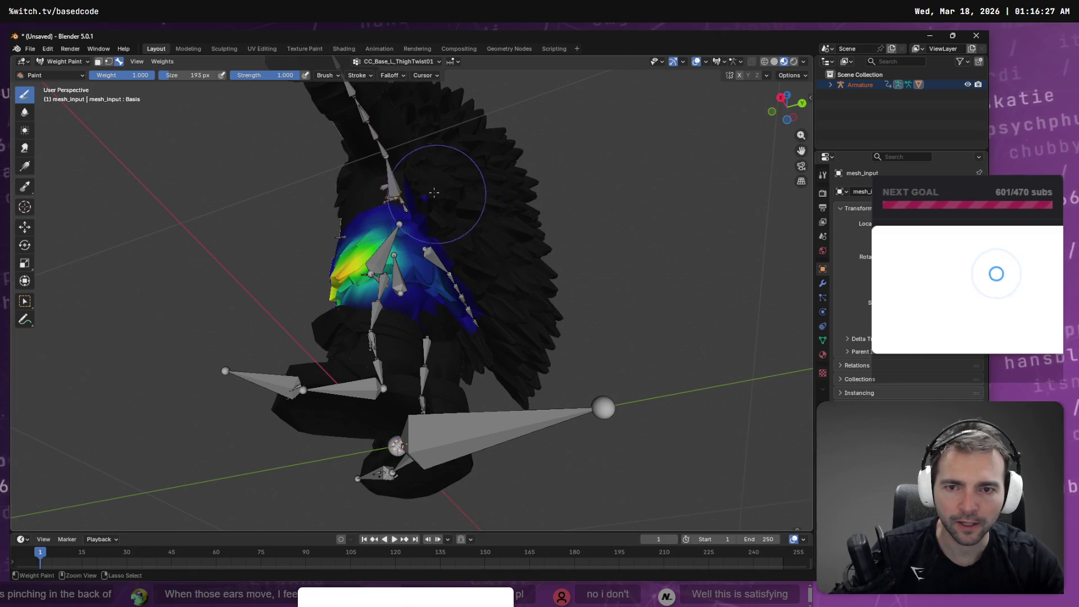
{"action": "left_click_drag", "start_coordinate": [458, 188], "coordinate": [498, 236]}
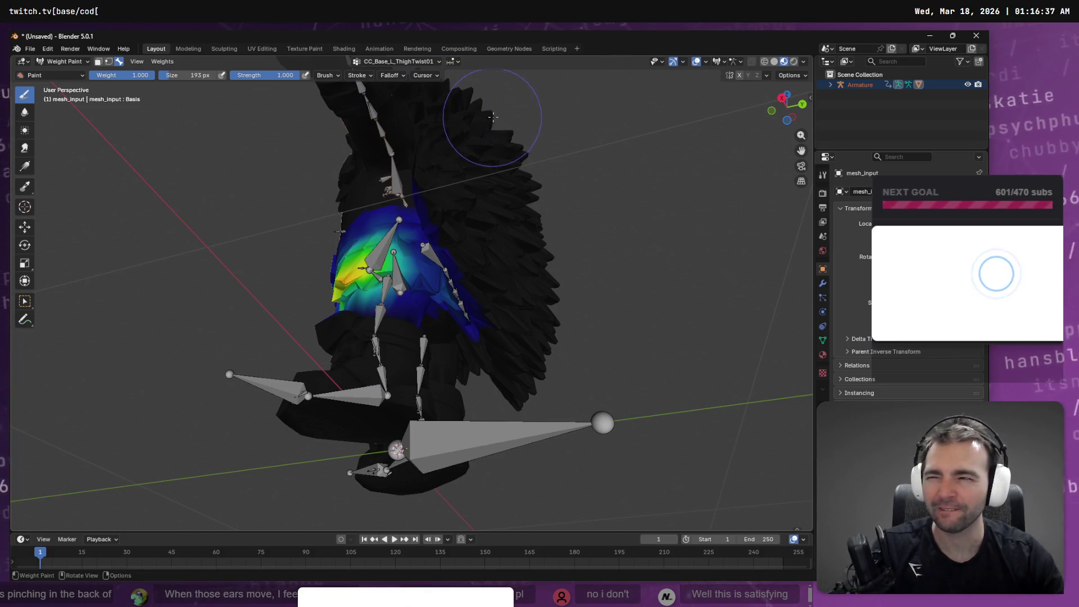
Step: Step through the vertex groups, settling on the CC_Base_L_ThighTwist02 weights
{"action": "left_click", "coordinate": [410, 61]}
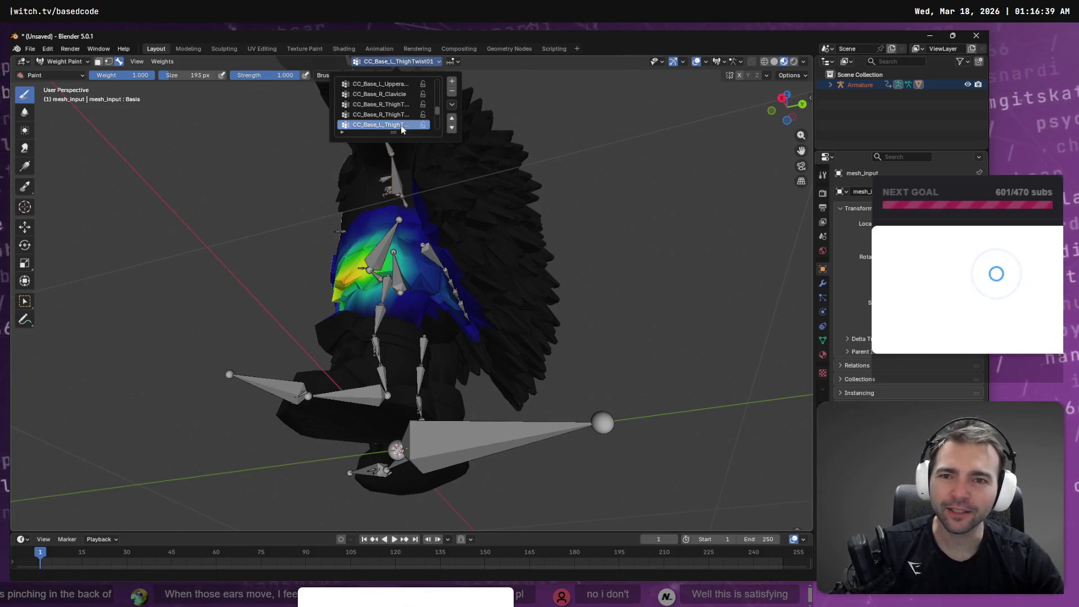
{"action": "key", "text": "Down"}
{"action": "key", "text": "Down"}
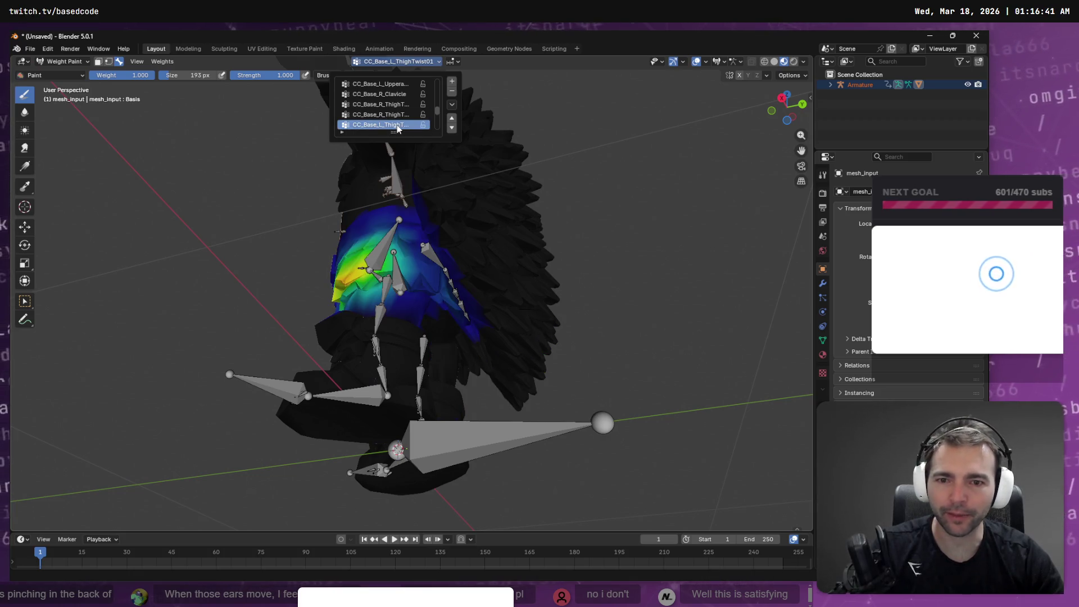
{"action": "key", "text": "Up"}
{"action": "key", "text": "Down"}
{"action": "key", "text": "Up"}
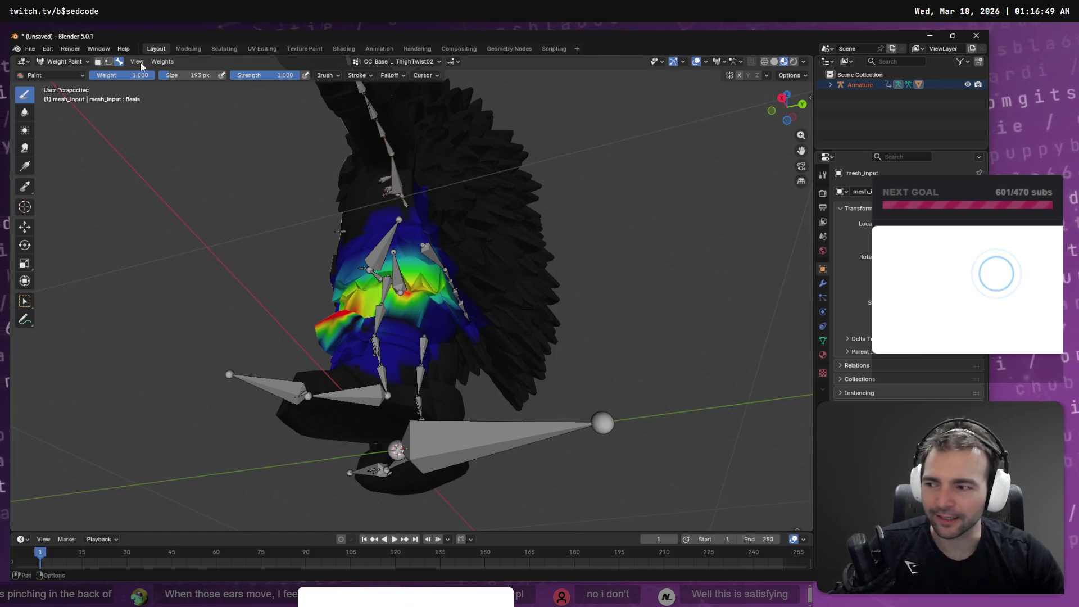
Step: Pick CC_Base_L_Clavicle and paint its weight onto the upper shoulder feathers
{"action": "left_click", "coordinate": [416, 61]}
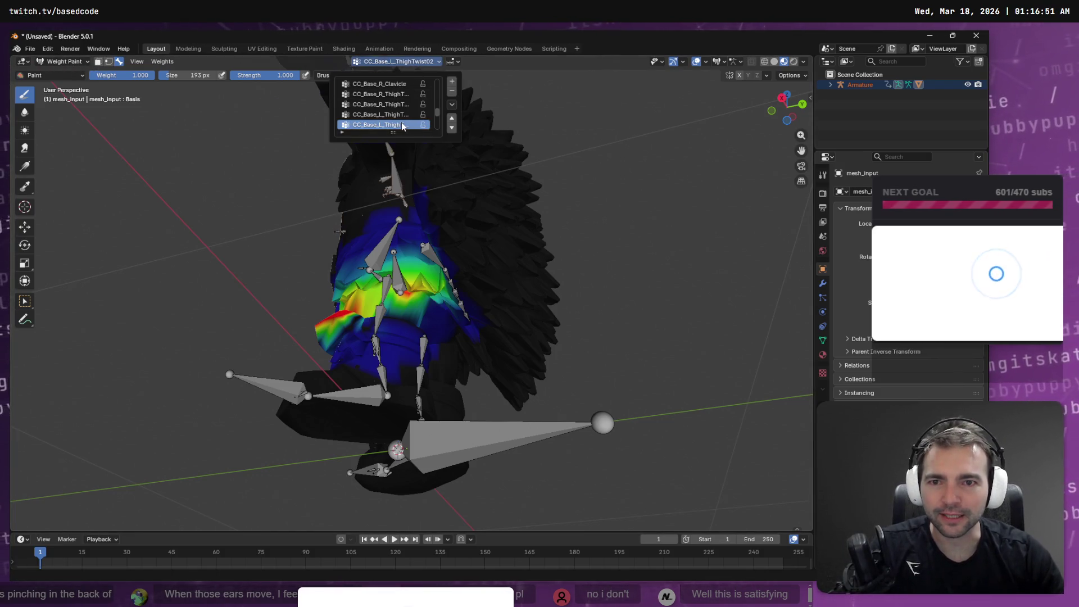
{"action": "scroll", "coordinate": [403, 125], "scroll_direction": "down", "scroll_amount": 1, "text": "ctrl"}
{"action": "scroll", "coordinate": [408, 123], "scroll_direction": "down", "scroll_amount": 1, "text": "ctrl"}
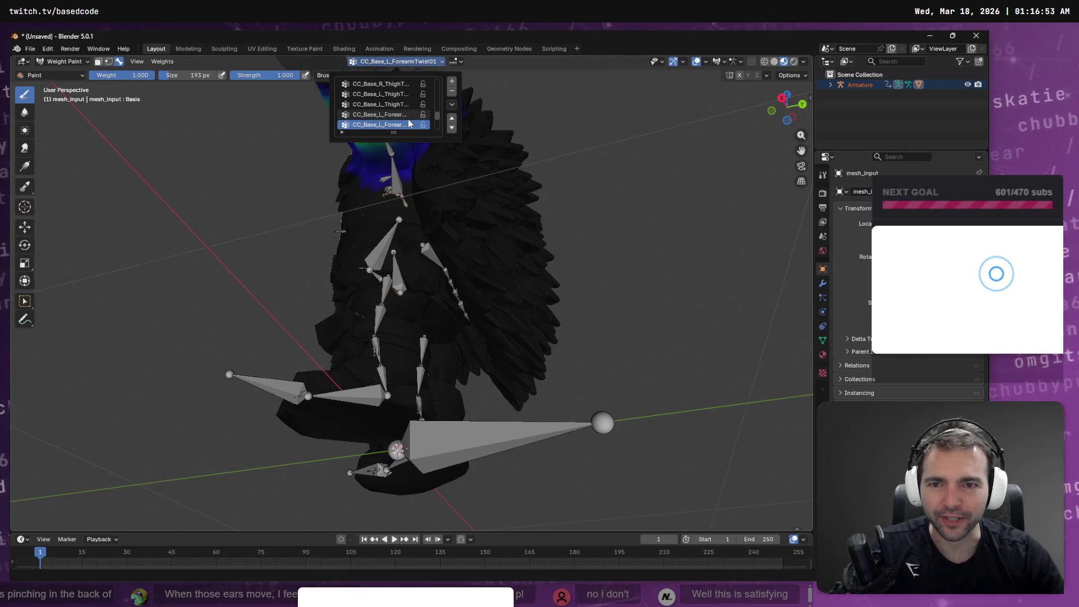
{"action": "scroll", "coordinate": [409, 123], "scroll_direction": "down", "scroll_amount": 2, "text": "ctrl"}
{"action": "mouse_move", "coordinate": [534, 175]}
{"action": "left_mouse_down"}
{"action": "mouse_move", "coordinate": [513, 199]}
{"action": "mouse_move", "coordinate": [607, 190]}
{"action": "mouse_move", "coordinate": [408, 79]}
{"action": "left_mouse_up"}
{"action": "mouse_move", "coordinate": [483, 112]}
{"action": "left_mouse_down"}
{"action": "mouse_move", "coordinate": [550, 115]}
{"action": "mouse_move", "coordinate": [527, 145]}
{"action": "mouse_move", "coordinate": [458, 150]}
{"action": "left_mouse_up"}
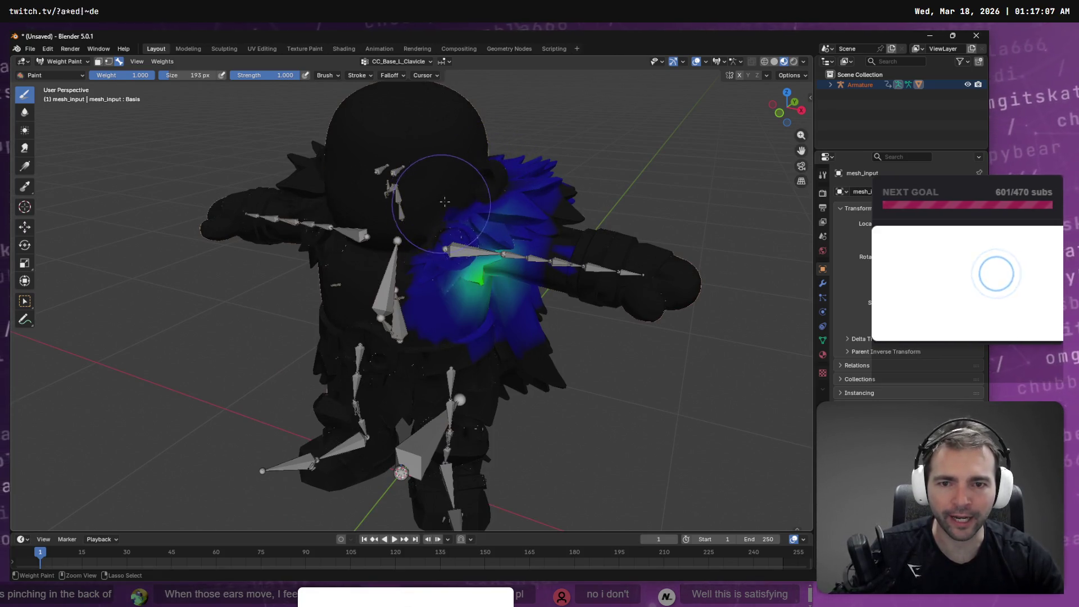
{"action": "left_click_drag", "start_coordinate": [538, 170], "coordinate": [522, 180]}
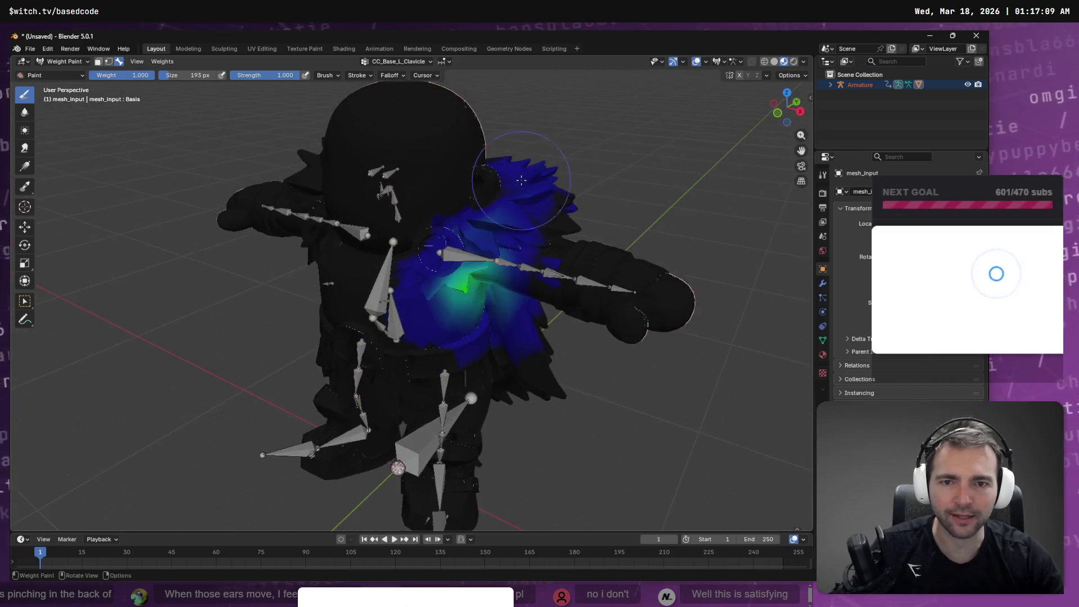
Step: Switch the active vertex group down the list to CC_Base_Hip
{"action": "left_click", "coordinate": [410, 62]}
{"action": "left_click", "coordinate": [395, 114]}
{"action": "scroll", "coordinate": [396, 116], "scroll_direction": "down", "scroll_amount": 5}
{"action": "scroll", "coordinate": [369, 136], "scroll_direction": "down", "scroll_amount": 1}
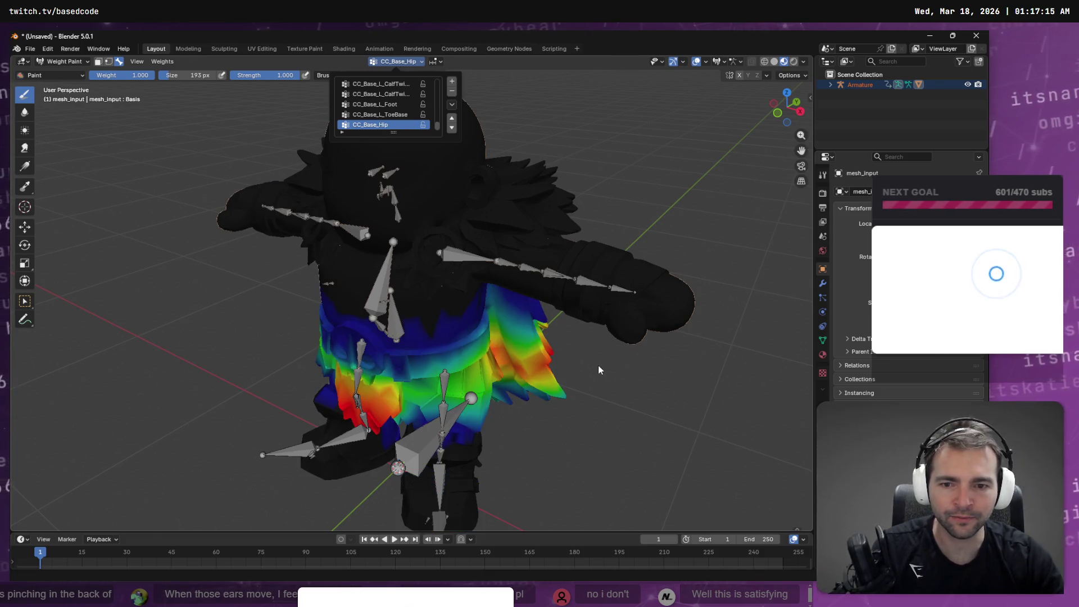
Step: View the model from the front and above, and undo the stray CC_Base_Hip stroke on the chest
{"action": "mouse_move", "coordinate": [532, 319]}
{"action": "left_mouse_down"}
{"action": "mouse_move", "coordinate": [478, 315]}
{"action": "mouse_move", "coordinate": [562, 303]}
{"action": "mouse_move", "coordinate": [384, 292]}
{"action": "left_mouse_up"}
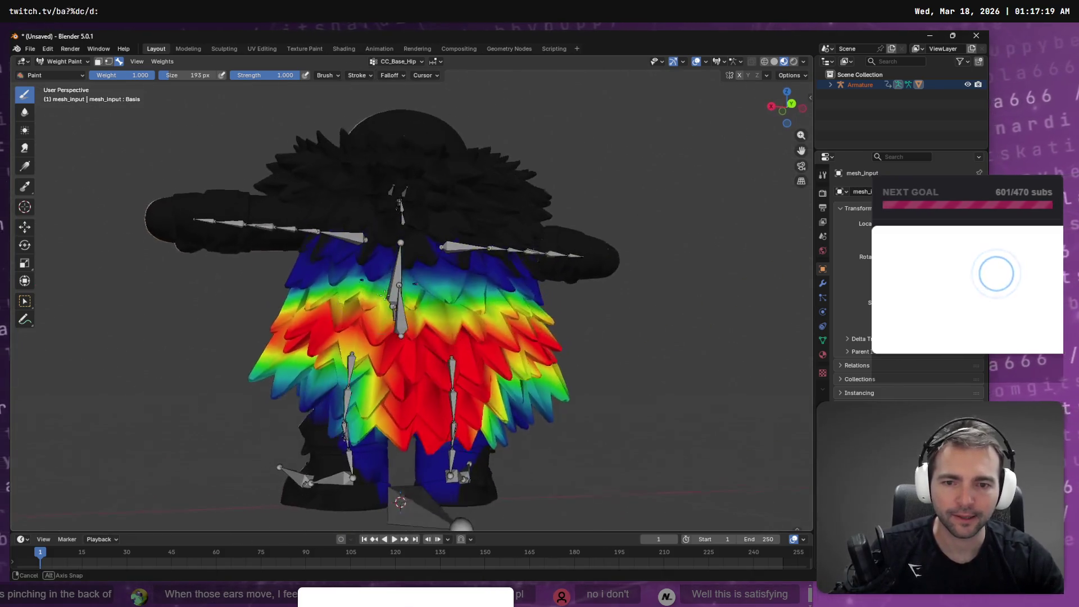
{"action": "scroll", "coordinate": [402, 314], "scroll_direction": "down", "scroll_amount": 4}
{"action": "scroll", "coordinate": [430, 324], "scroll_direction": "up", "scroll_amount": 4}
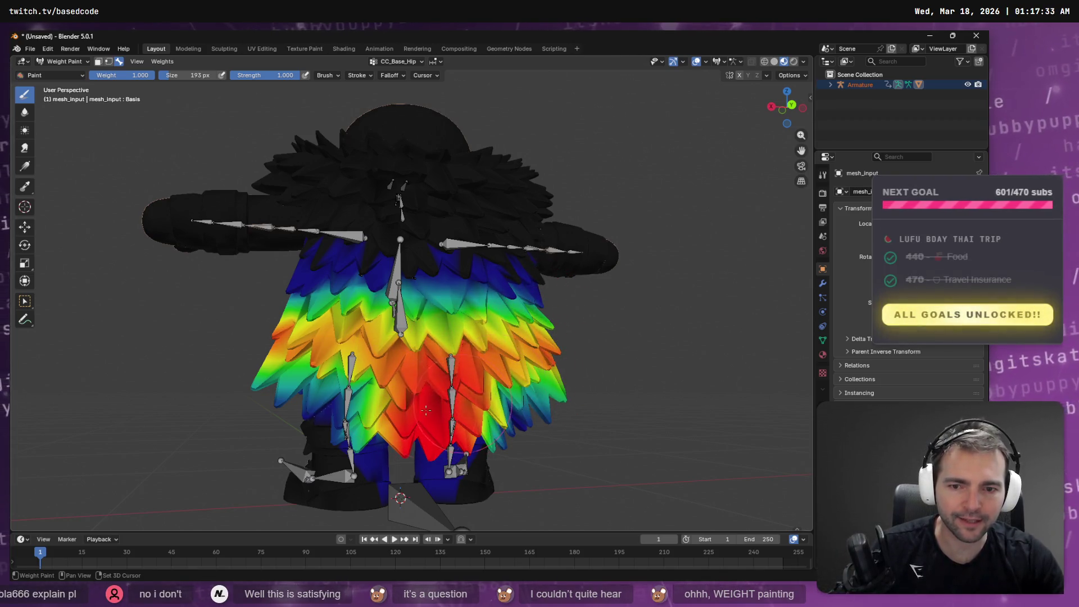
{"action": "mouse_move", "coordinate": [485, 355]}
{"action": "left_mouse_down"}
{"action": "mouse_move", "coordinate": [460, 366]}
{"action": "mouse_move", "coordinate": [412, 304]}
{"action": "mouse_move", "coordinate": [464, 295]}
{"action": "left_mouse_up"}
{"action": "key", "text": "ctrl+z"}
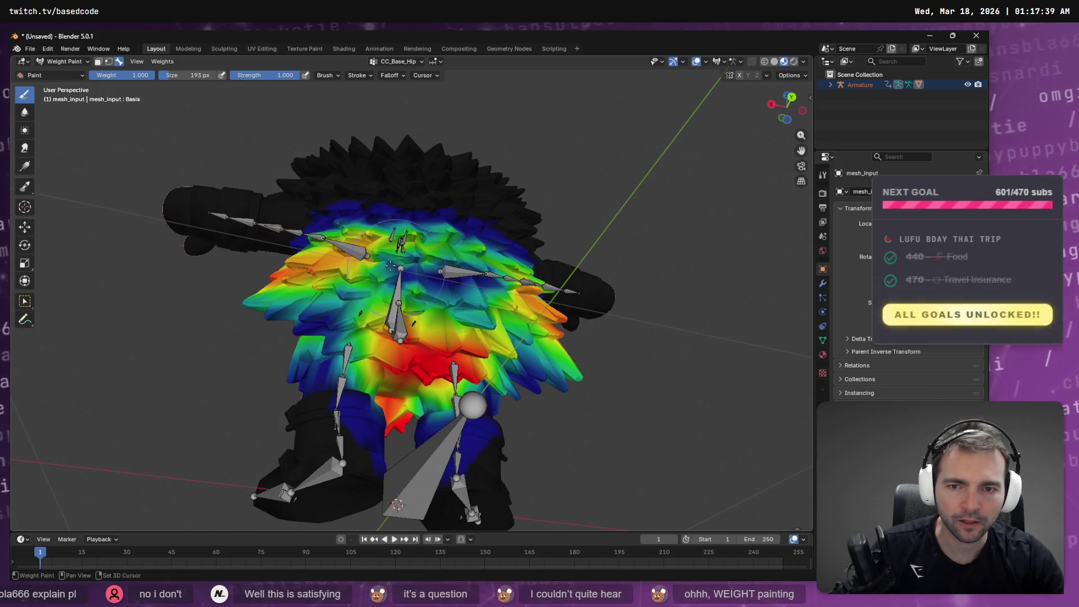
Step: Repaint CC_Base_Hip weight over the centre skirt feathers and check it from behind
{"action": "left_click_drag", "start_coordinate": [456, 264], "coordinate": [523, 287]}
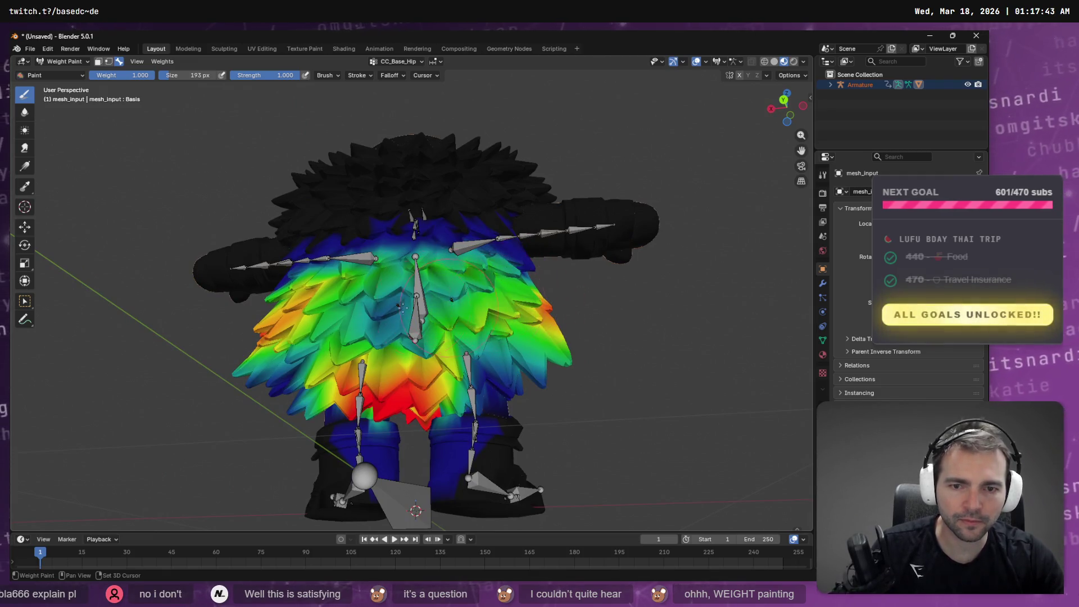
{"action": "mouse_move", "coordinate": [393, 308]}
{"action": "left_mouse_down"}
{"action": "mouse_move", "coordinate": [472, 313]}
{"action": "mouse_move", "coordinate": [430, 304]}
{"action": "mouse_move", "coordinate": [360, 338]}
{"action": "mouse_move", "coordinate": [343, 332]}
{"action": "left_mouse_up"}
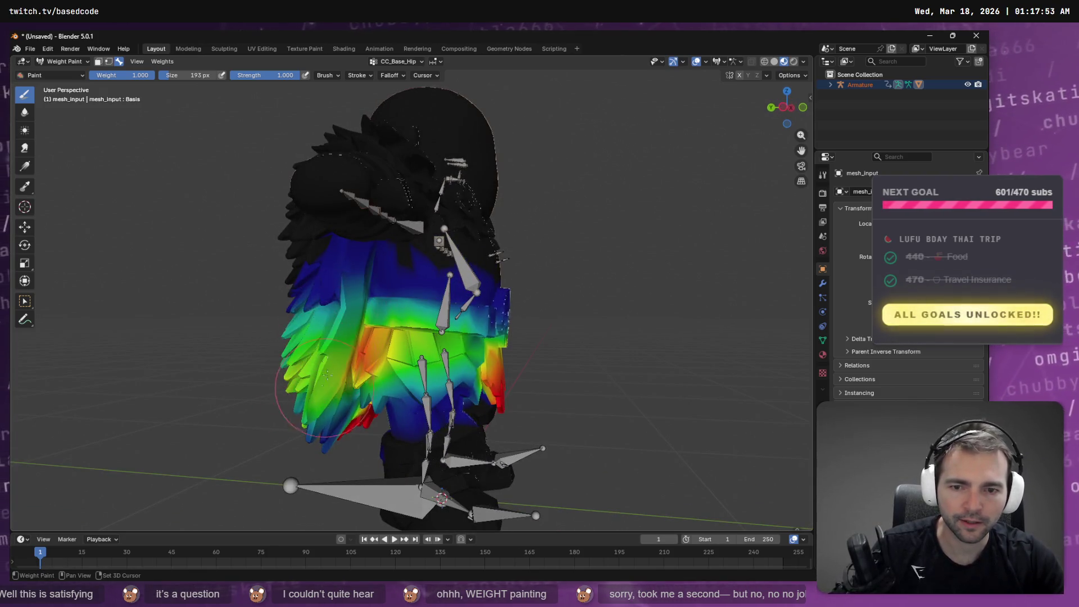
{"action": "mouse_move", "coordinate": [292, 348]}
{"action": "left_mouse_down"}
{"action": "mouse_move", "coordinate": [433, 329]}
{"action": "mouse_move", "coordinate": [385, 315]}
{"action": "left_mouse_up"}
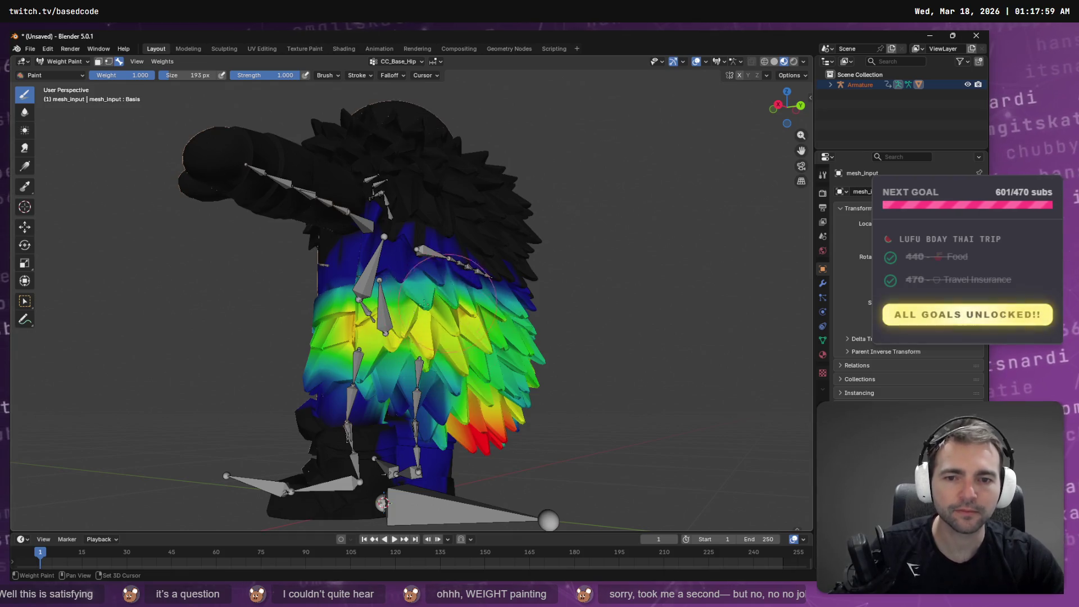
{"action": "mouse_move", "coordinate": [422, 312]}
{"action": "left_mouse_down"}
{"action": "mouse_move", "coordinate": [580, 350]}
{"action": "mouse_move", "coordinate": [579, 205]}
{"action": "left_mouse_up"}
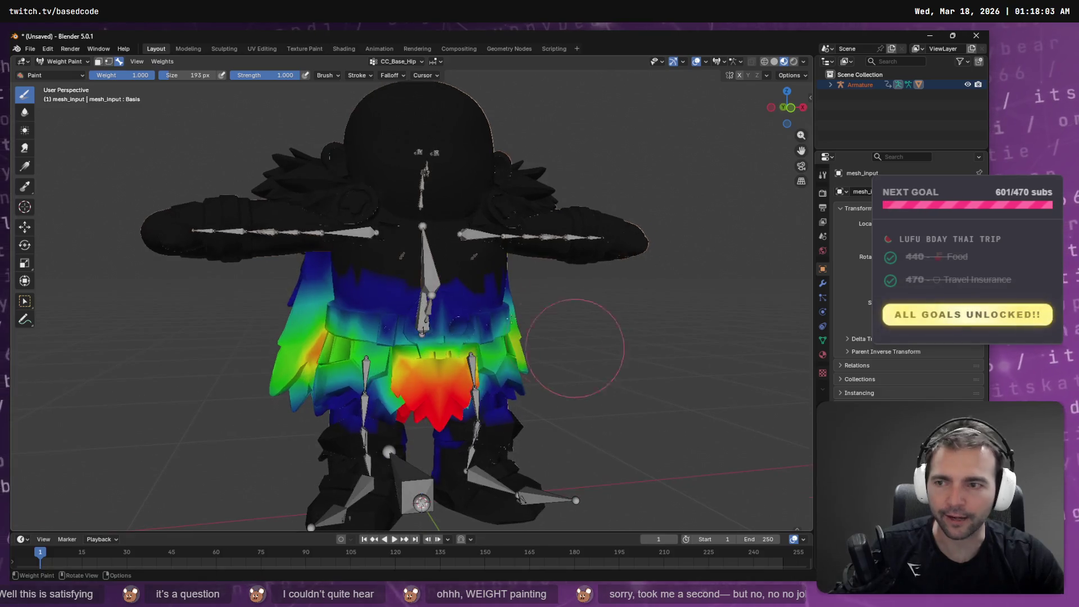
{"action": "left_click", "coordinate": [396, 62]}
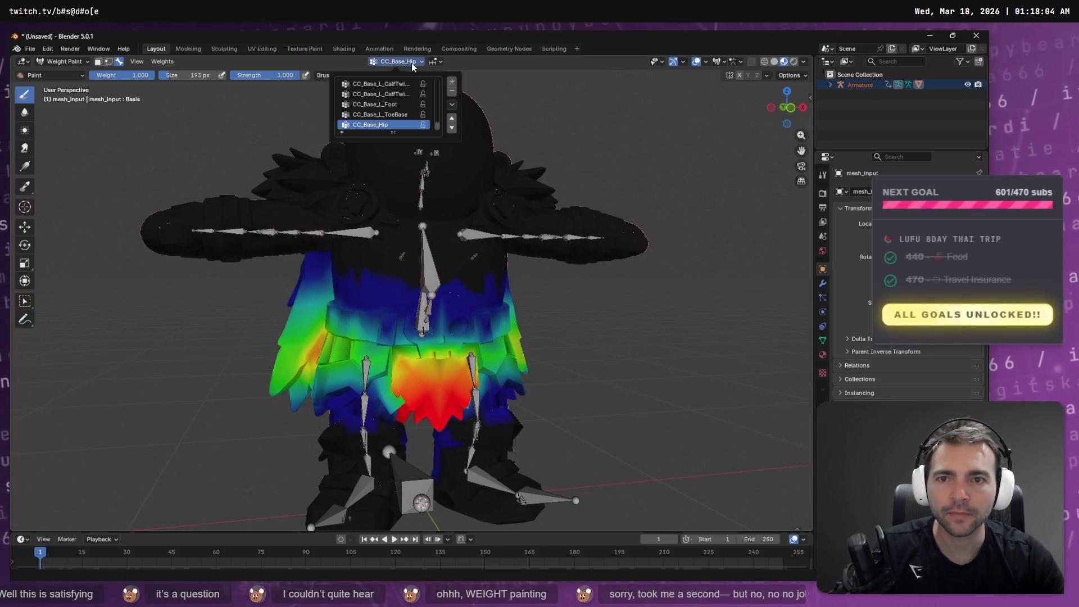
Step: Review the left foot, thigh, spine and hand weights, stopping on CC_Base_R_Hand
{"action": "left_click", "coordinate": [382, 105]}
{"action": "scroll", "coordinate": [394, 126], "scroll_direction": "up", "scroll_amount": 5}
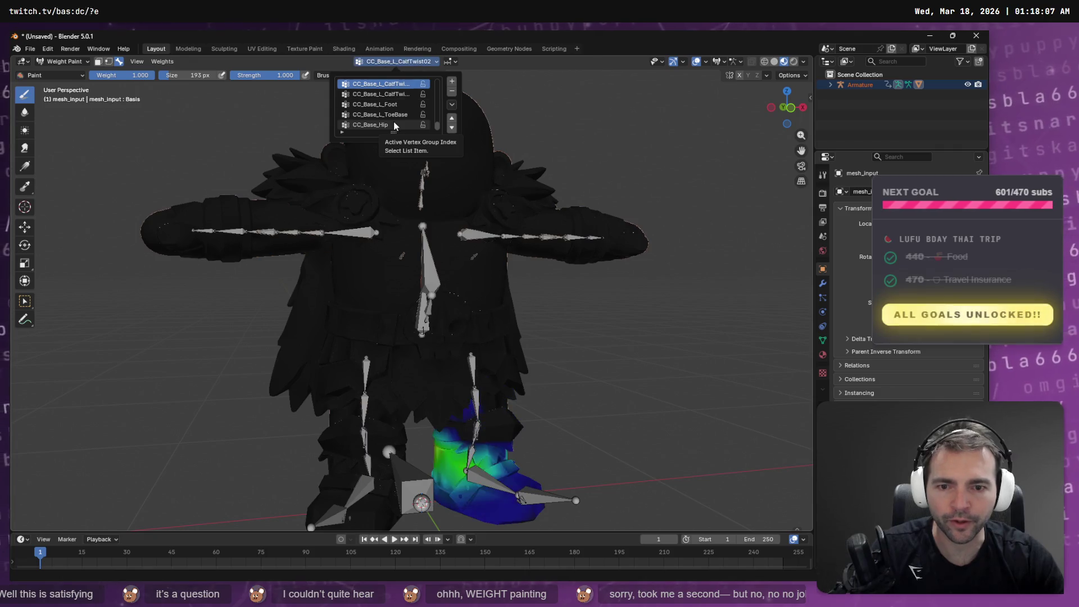
{"action": "scroll", "coordinate": [394, 126], "scroll_direction": "down", "scroll_amount": 8}
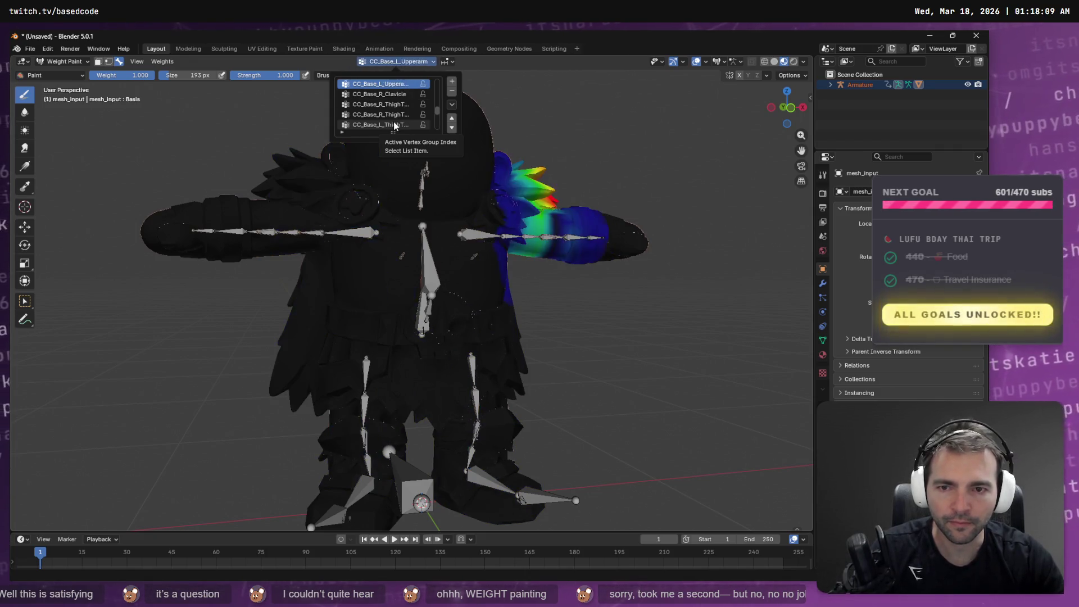
{"action": "scroll", "coordinate": [394, 126], "scroll_direction": "down", "scroll_amount": 10}
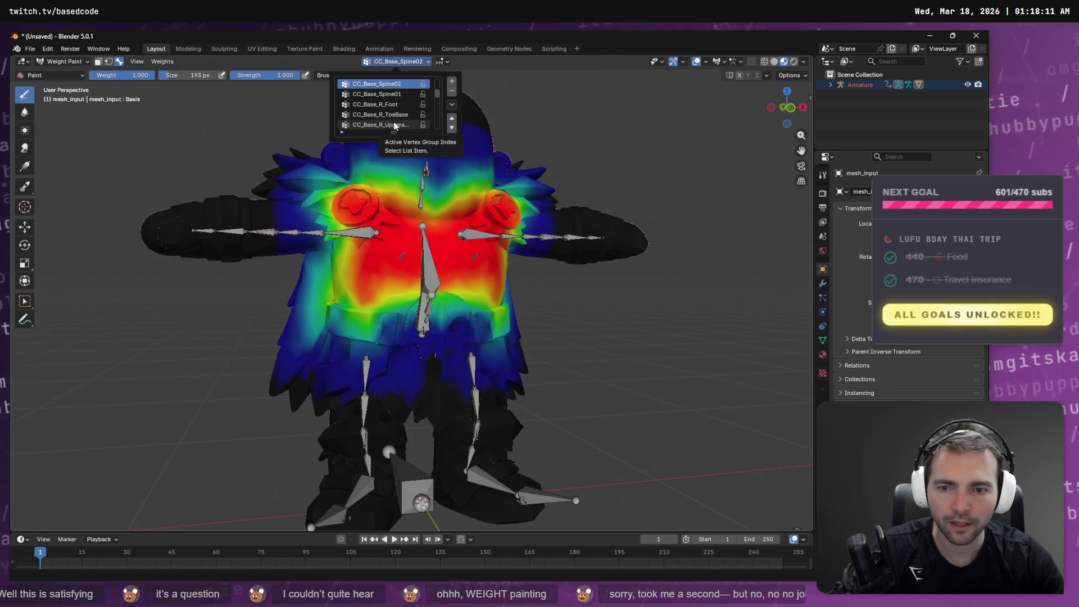
{"action": "scroll", "coordinate": [395, 125], "scroll_direction": "up", "scroll_amount": 3}
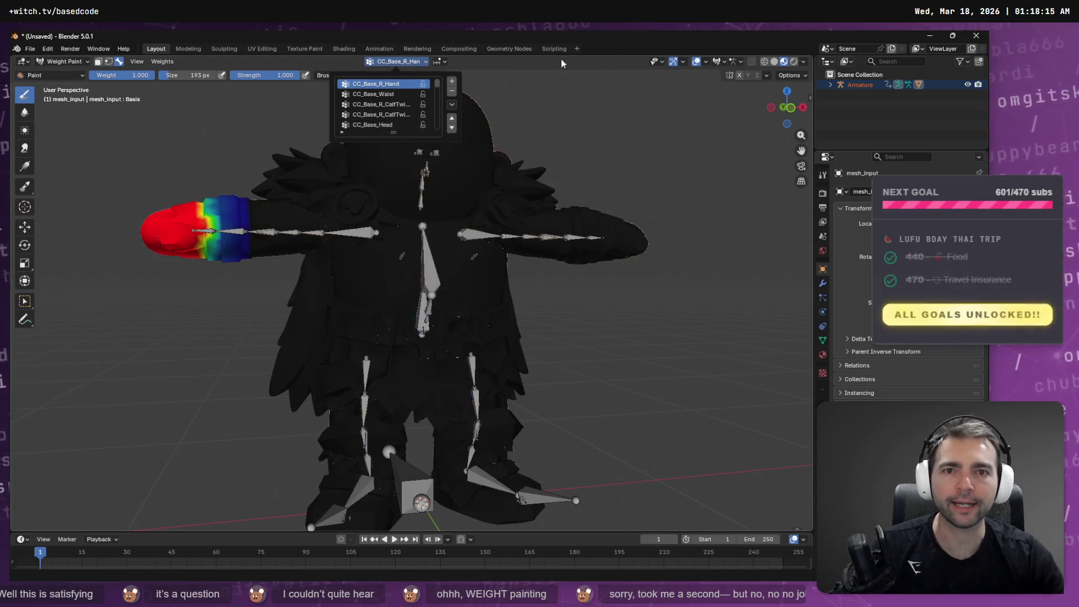
{"action": "left_click", "coordinate": [30, 49]}
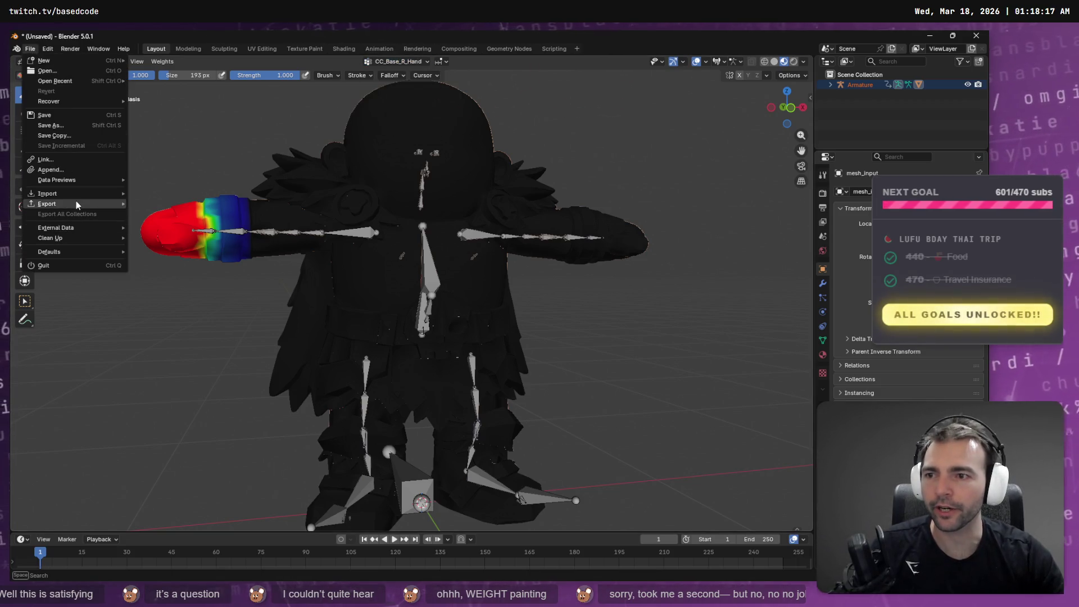
Step: Start an FBX export with Path Mode Copy and object types Armature, Mesh and Other
{"action": "mouse_move", "coordinate": [75, 202]}
{"action": "left_click", "coordinate": [195, 282]}
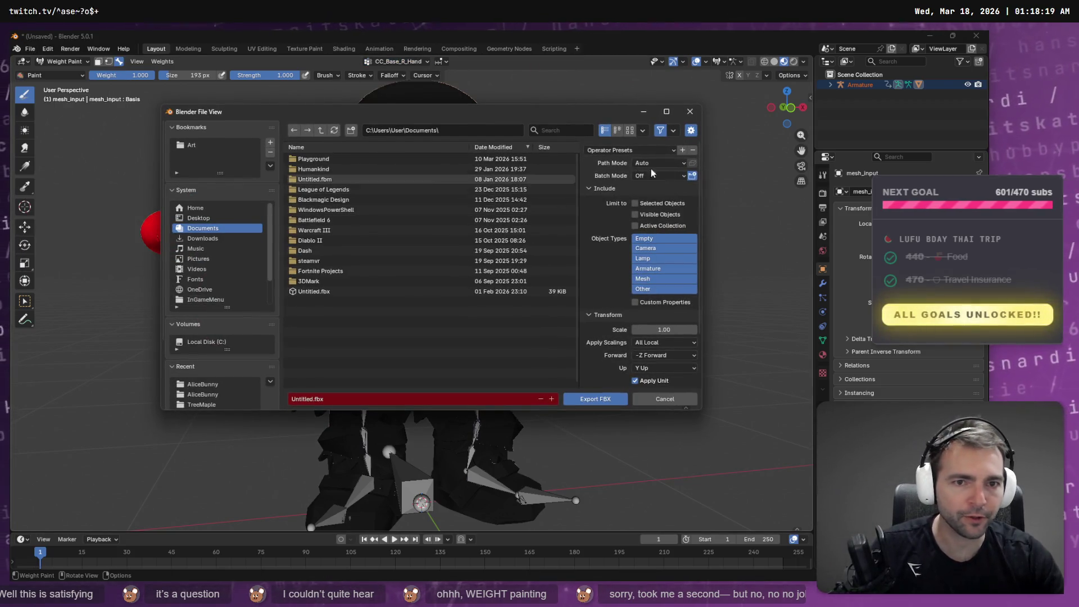
{"action": "left_click", "coordinate": [683, 177]}
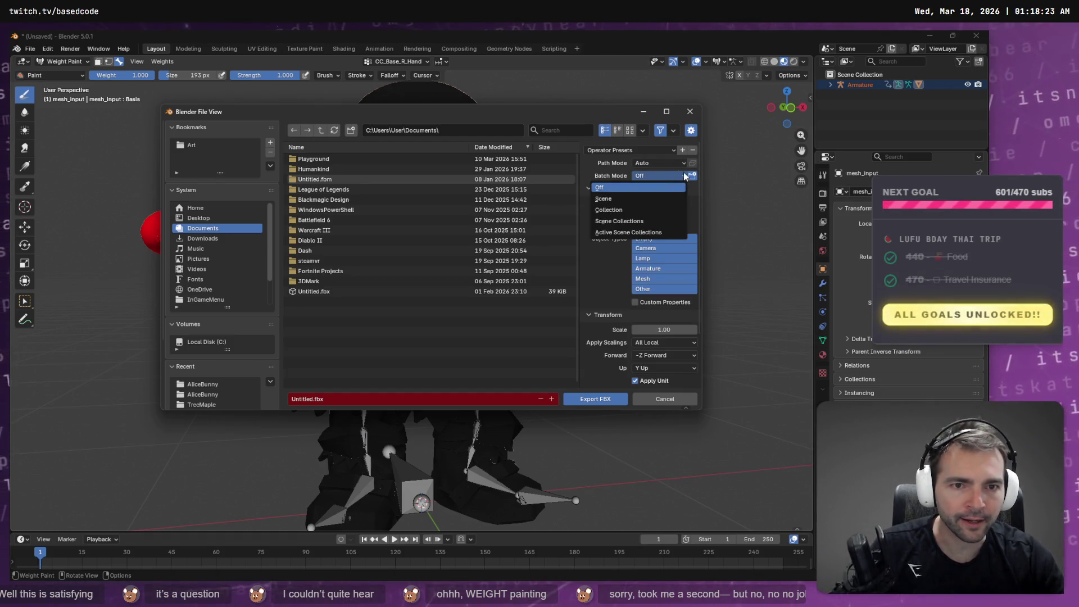
{"action": "left_click", "coordinate": [683, 164]}
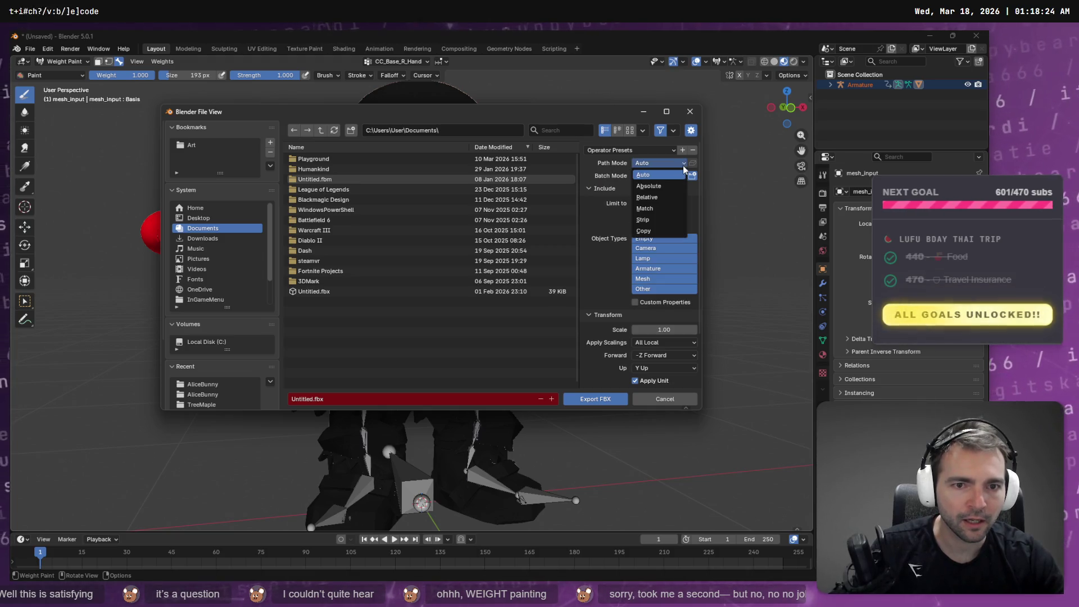
{"action": "left_click", "coordinate": [678, 229]}
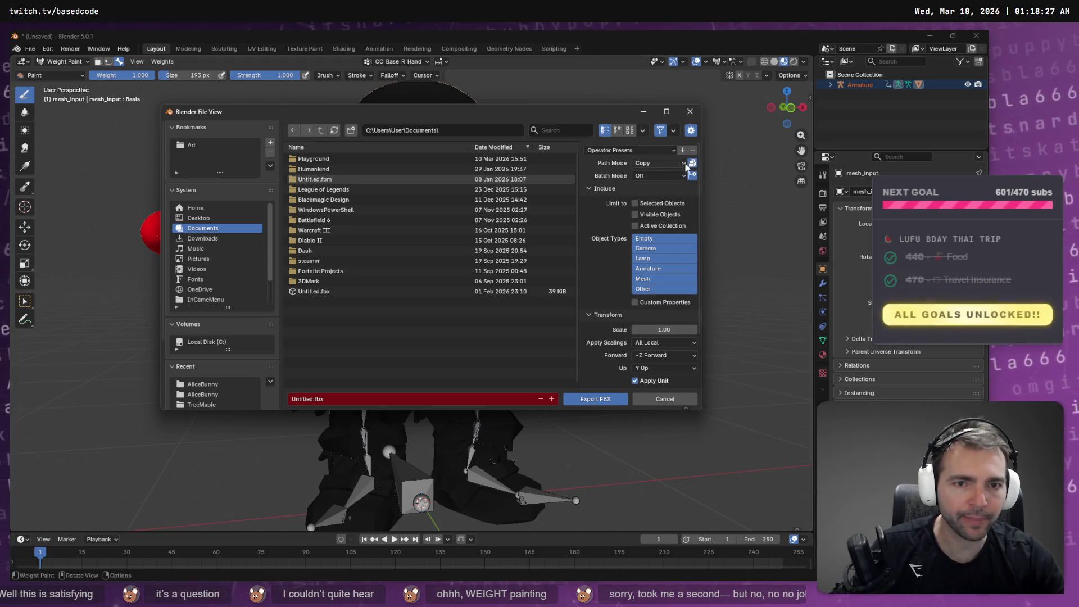
{"action": "left_click", "coordinate": [650, 242]}
{"action": "left_click", "coordinate": [659, 267]}
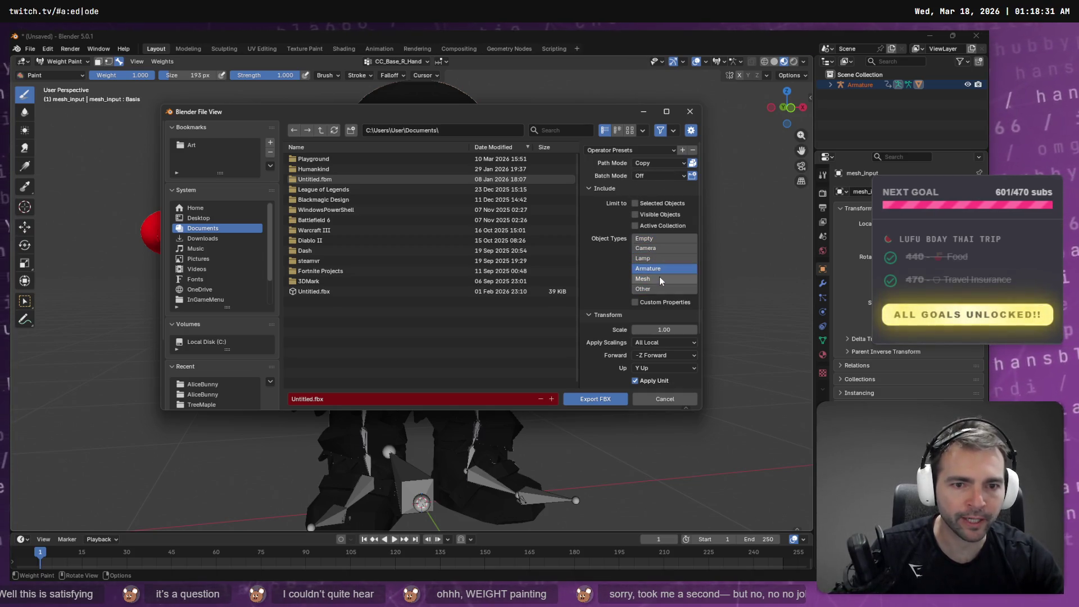
{"action": "left_click", "coordinate": [659, 277]}
{"action": "left_click", "coordinate": [659, 289]}
{"action": "left_click", "coordinate": [662, 280], "text": "shift"}
{"action": "left_click", "coordinate": [665, 270], "text": "shift"}
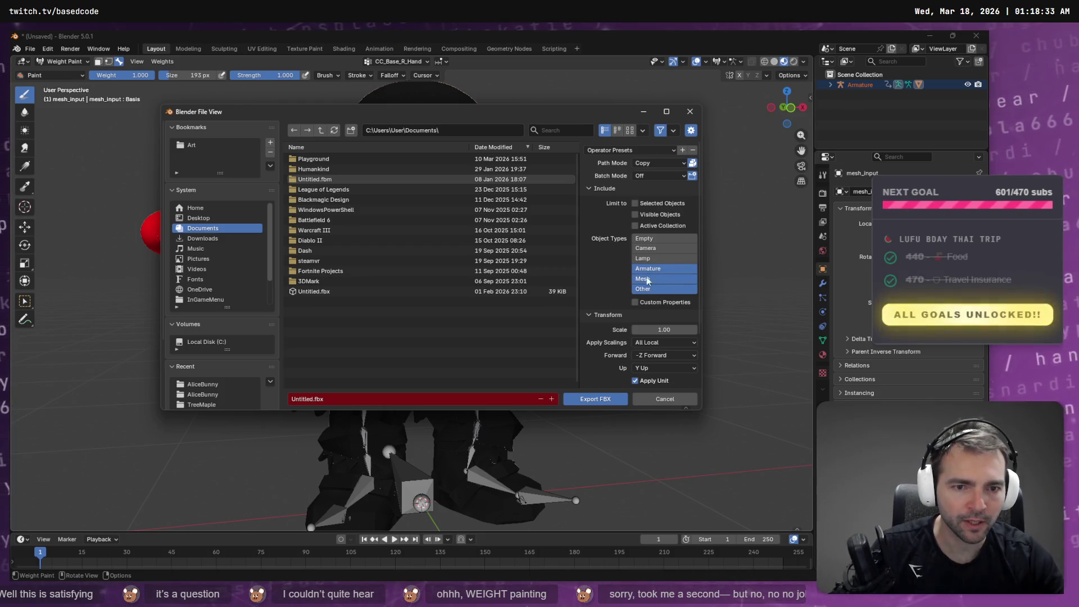
Step: Set the export location to the Barbarian folder by pasting its path
{"action": "scroll", "coordinate": [656, 296], "scroll_direction": "down", "scroll_amount": 3}
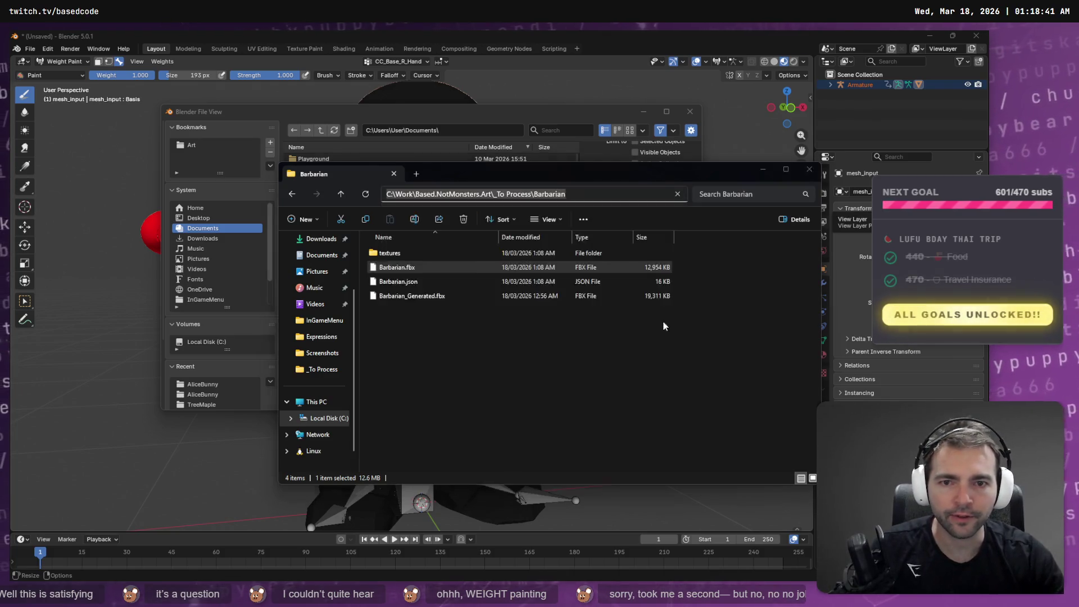
{"action": "left_click", "coordinate": [498, 381]}
{"action": "left_click", "coordinate": [373, 399]}
{"action": "key", "text": "ctrl+v"}
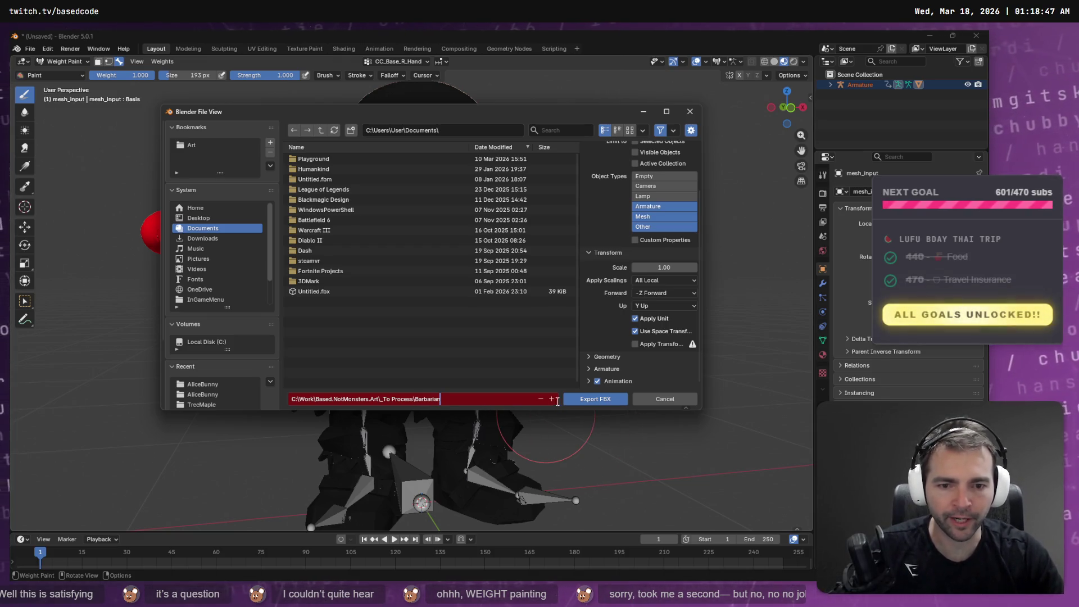
{"action": "left_click", "coordinate": [414, 130]}
{"action": "key", "text": "ctrl+v"}
{"action": "key", "text": "Return"}
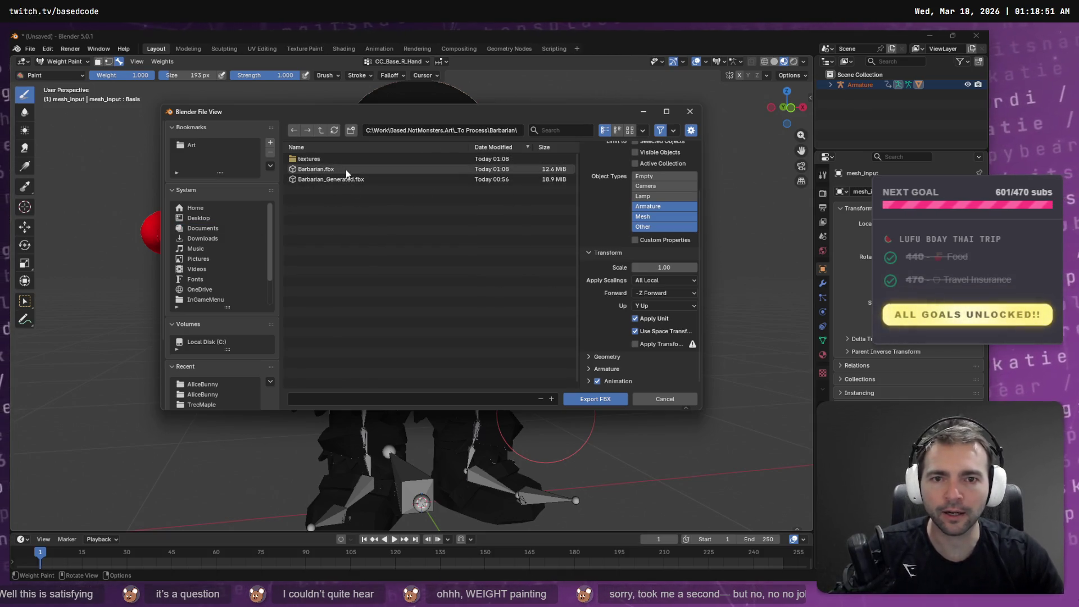
Step: Rename the old Barbarian.fbx to Barbarian_Rigged.fbx and export the model as Barbarian.fbx
{"action": "right_click", "coordinate": [330, 167]}
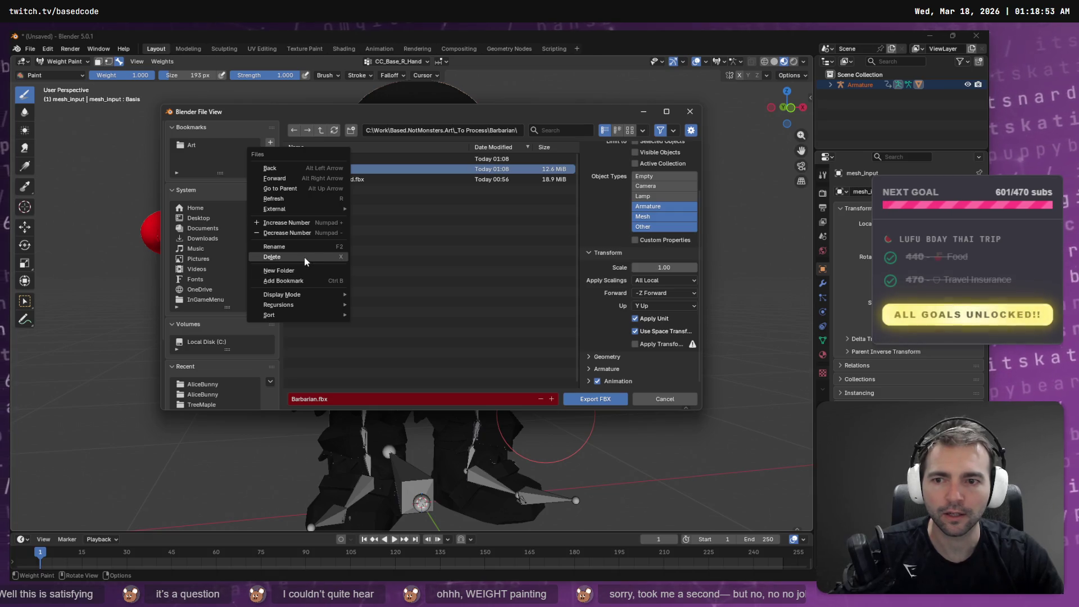
{"action": "left_click", "coordinate": [318, 246]}
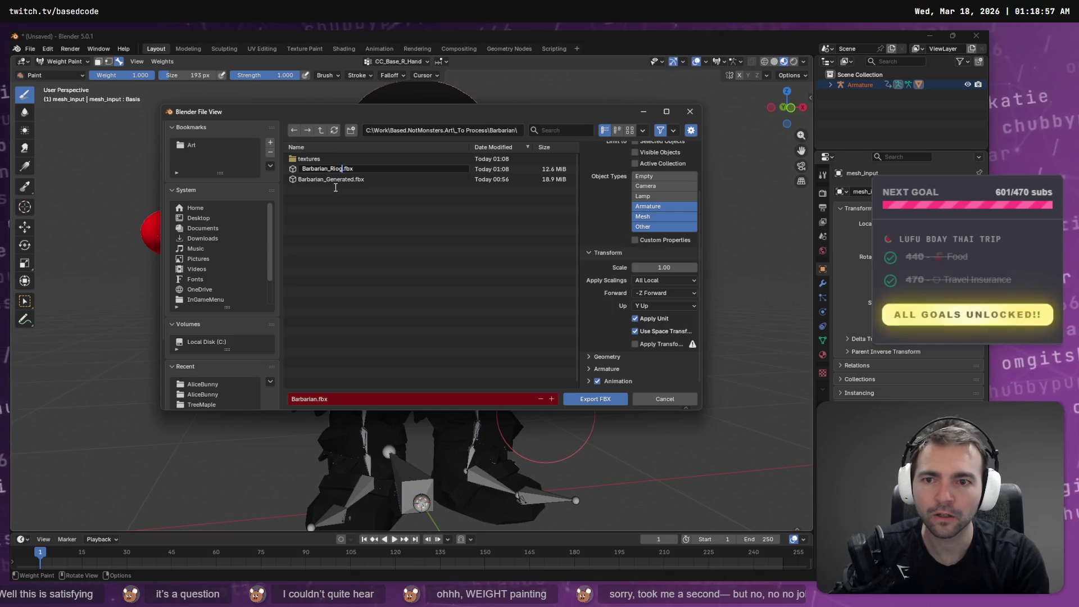
{"action": "type", "text": "ed"}
{"action": "key", "text": "Return"}
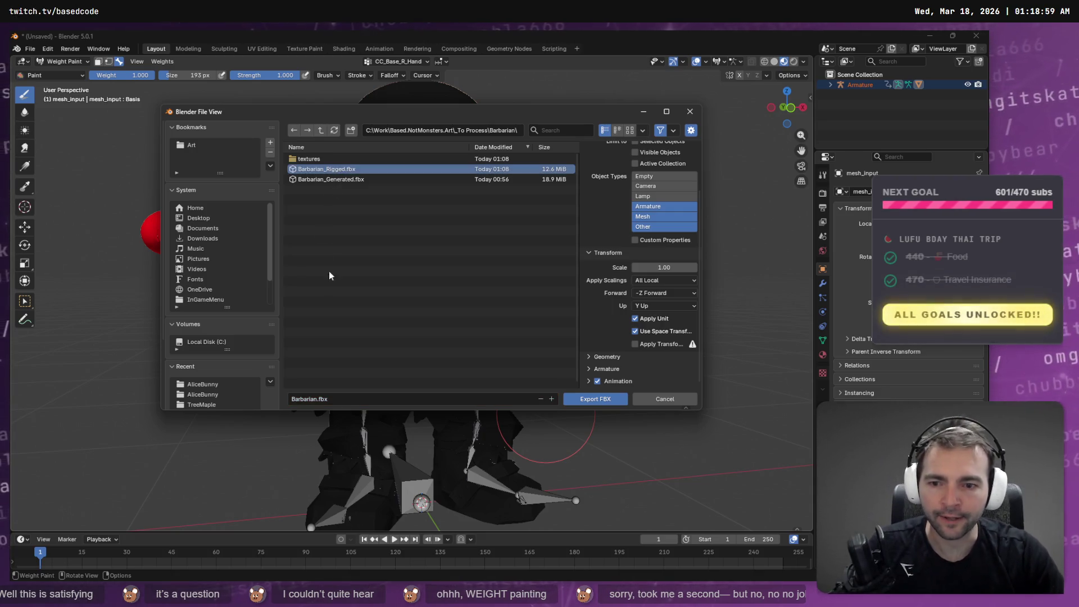
{"action": "left_click", "coordinate": [351, 400]}
{"action": "left_click", "coordinate": [582, 402]}
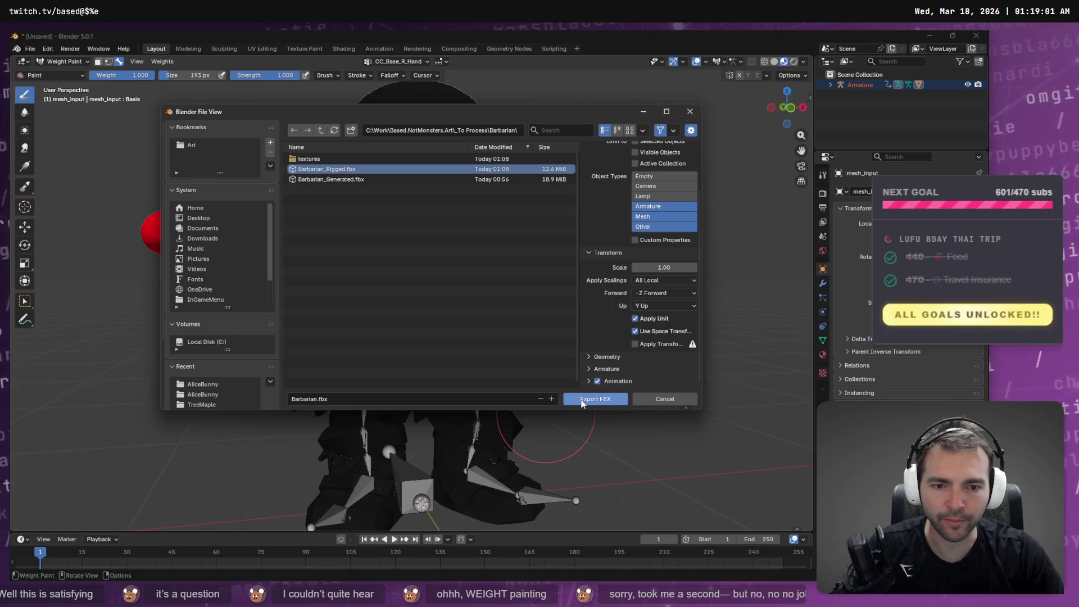
{"action": "left_click", "coordinate": [582, 400]}
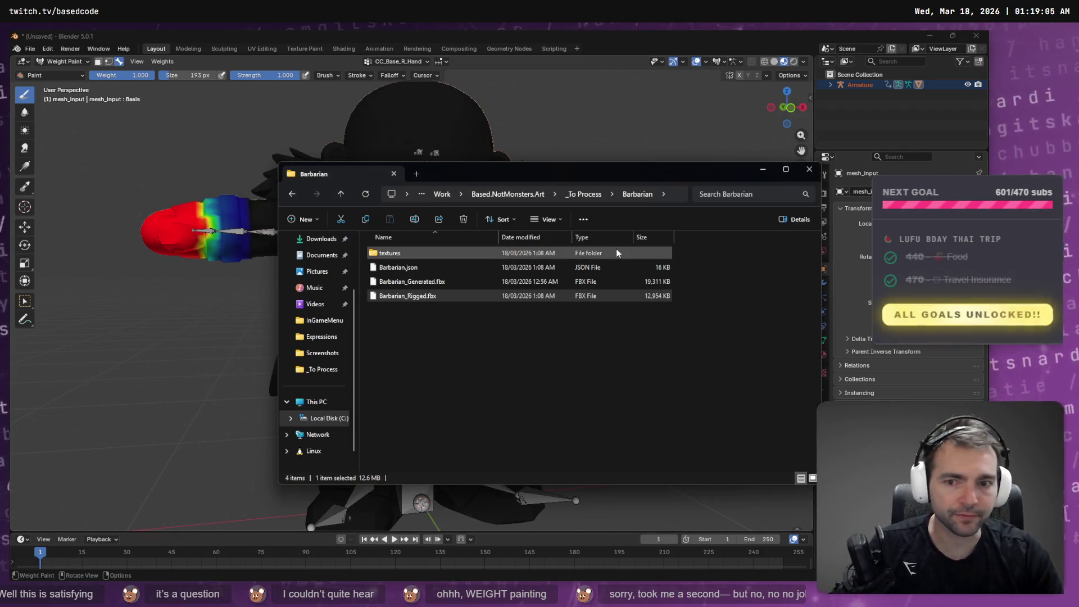
Step: Confirm the new Barbarian.fbx in the Barbarian folder, then return to Godot
{"action": "left_click", "coordinate": [424, 310]}
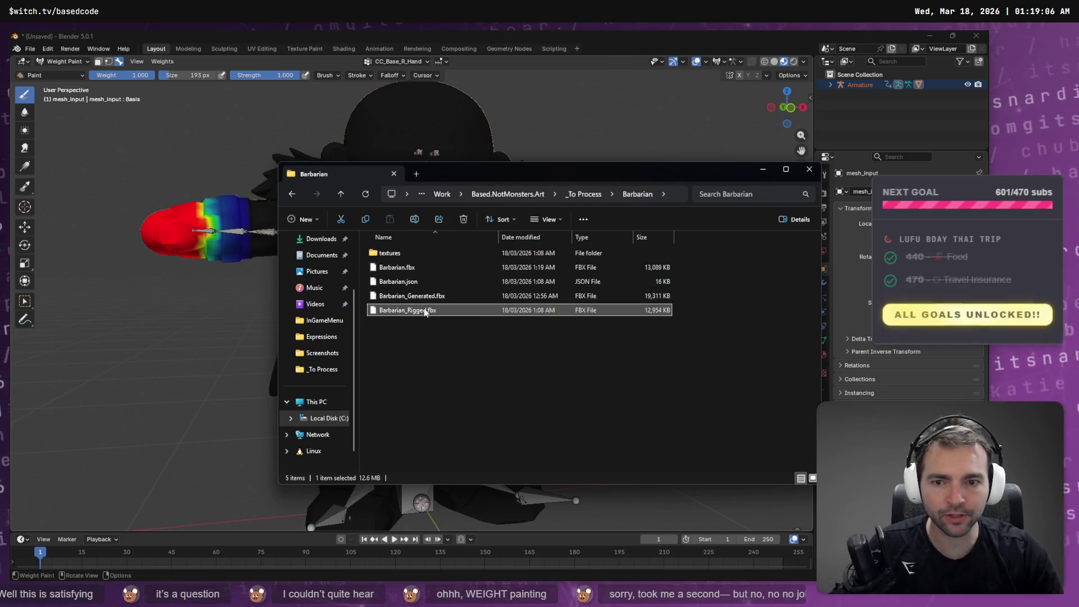
{"action": "left_click", "coordinate": [467, 389]}
{"action": "left_click", "coordinate": [430, 272]}
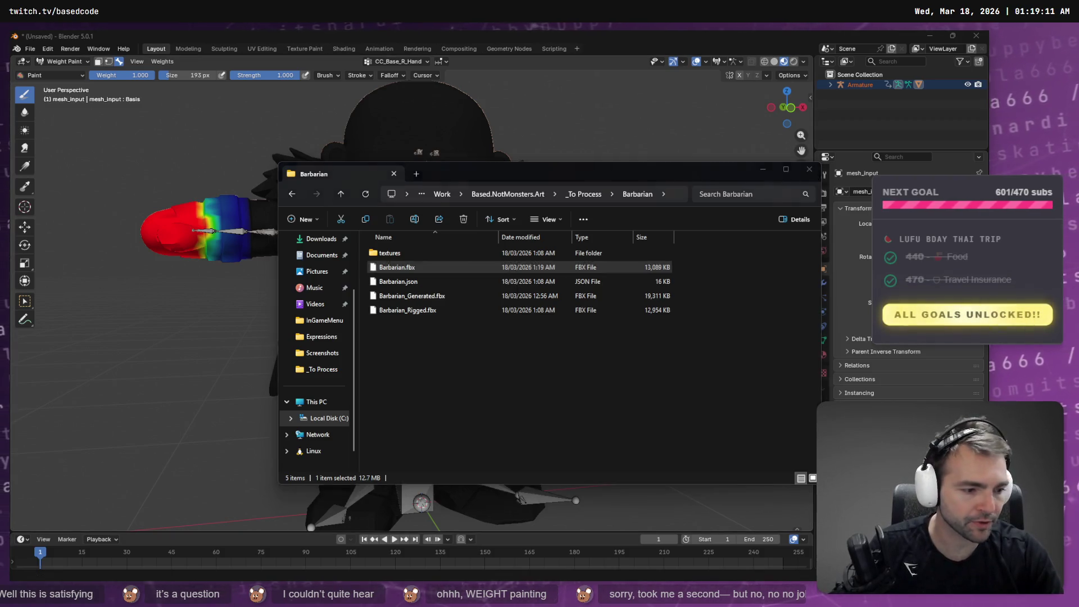
{"action": "key", "text": "alt+Tab"}
{"action": "left_click", "coordinate": [169, 365]}
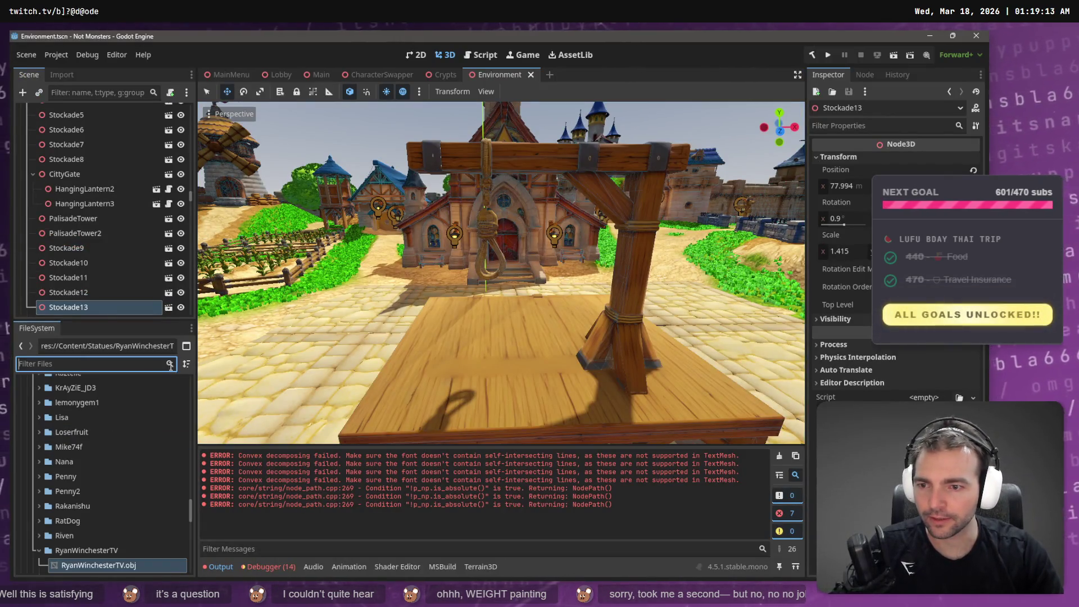
Step: Collapse the Crypts, Achitecture and Environment folders in the FileSystem tree
{"action": "scroll", "coordinate": [101, 458], "scroll_direction": "up", "scroll_amount": 3}
{"action": "scroll", "coordinate": [101, 453], "scroll_direction": "up", "scroll_amount": 10}
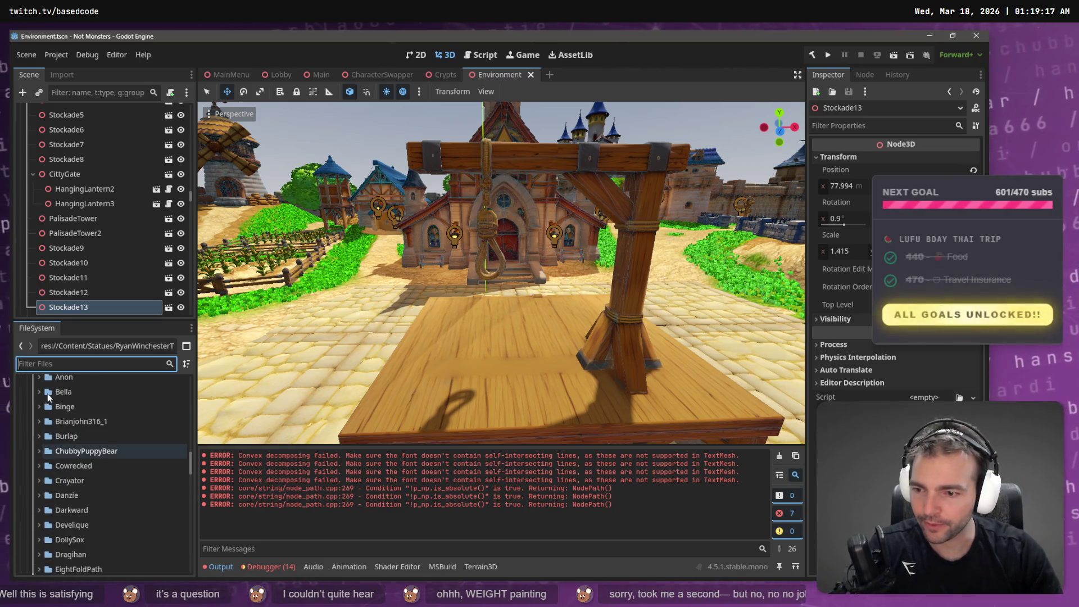
{"action": "scroll", "coordinate": [52, 436], "scroll_direction": "down", "scroll_amount": 1}
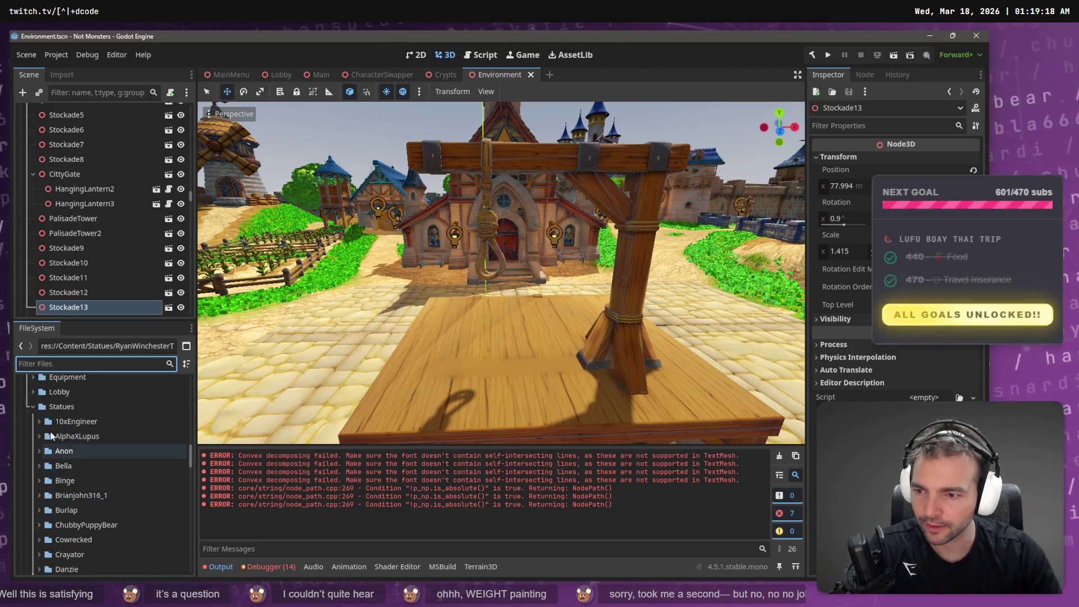
{"action": "left_click", "coordinate": [28, 403]}
{"action": "scroll", "coordinate": [46, 433], "scroll_direction": "up", "scroll_amount": 5}
{"action": "scroll", "coordinate": [52, 432], "scroll_direction": "up", "scroll_amount": 10}
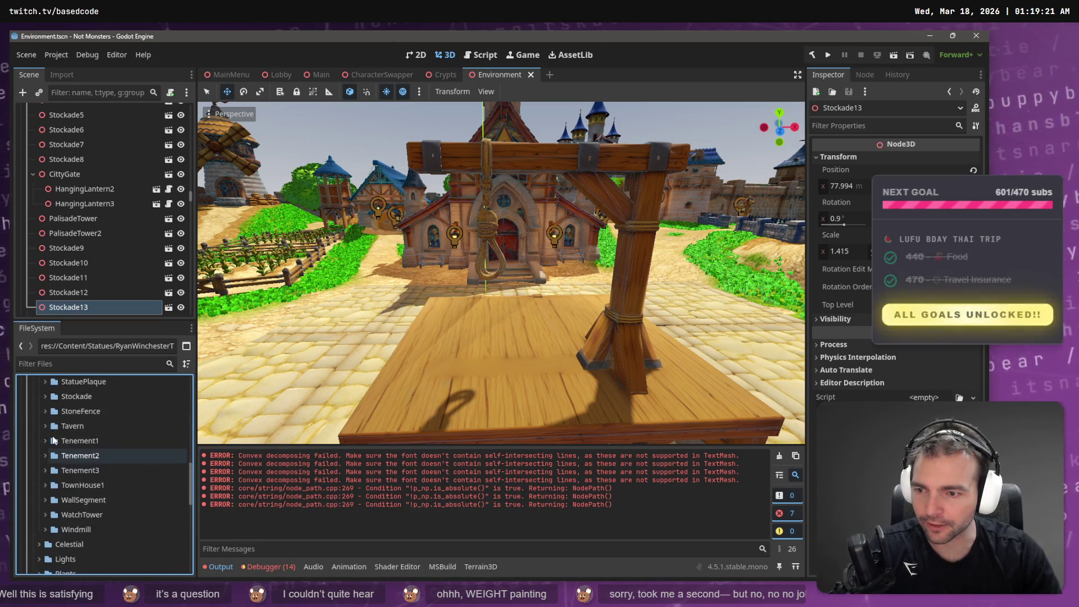
{"action": "scroll", "coordinate": [50, 434], "scroll_direction": "up", "scroll_amount": 4}
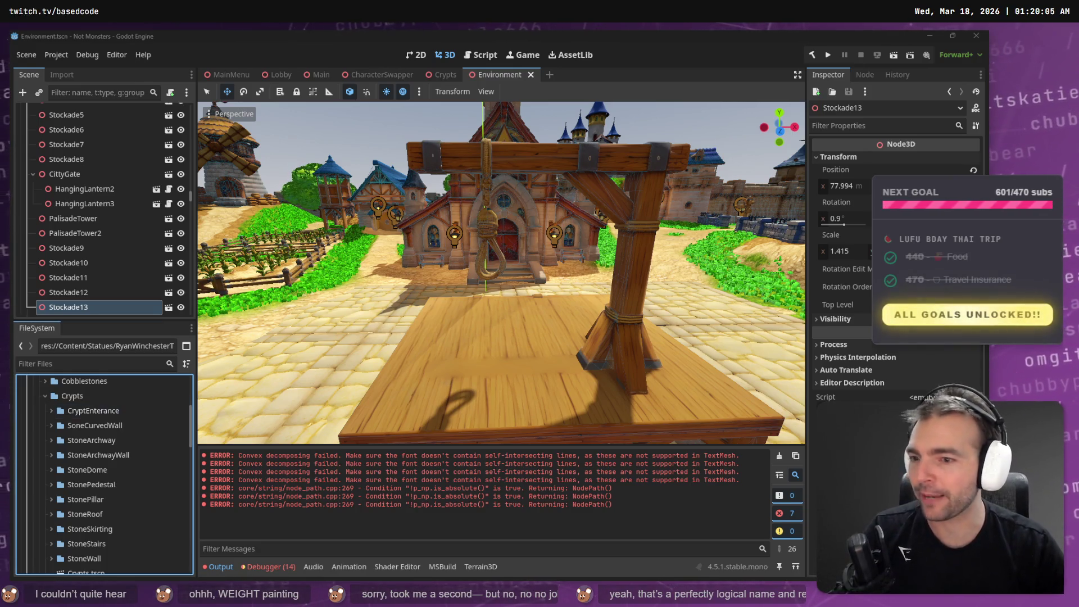
{"action": "left_click", "coordinate": [44, 397]}
{"action": "scroll", "coordinate": [68, 431], "scroll_direction": "up", "scroll_amount": 5}
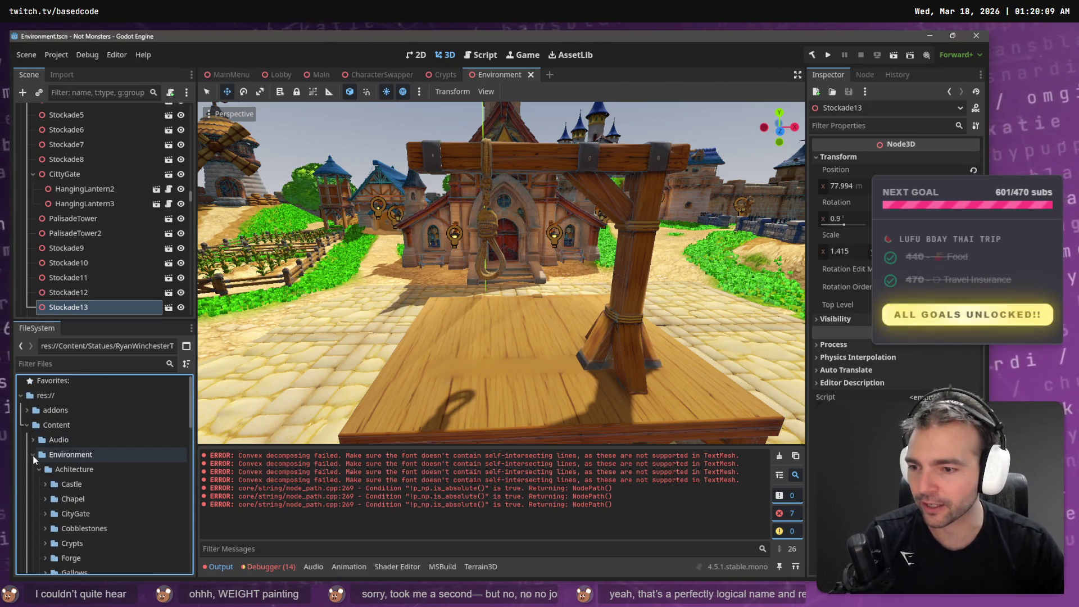
{"action": "left_click", "coordinate": [38, 469]}
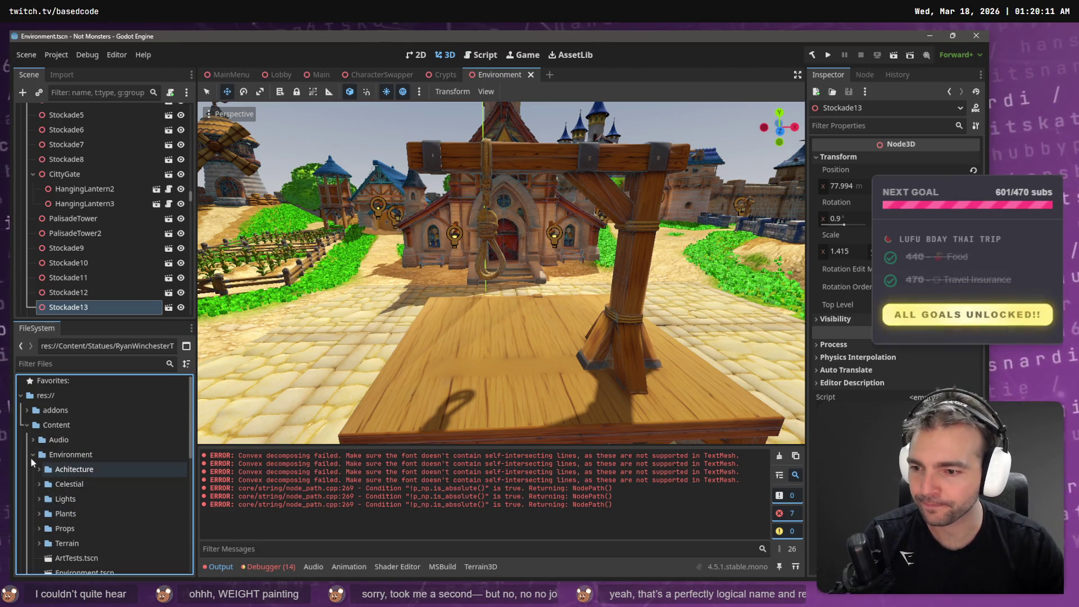
{"action": "left_click", "coordinate": [32, 454]}
Step: Expand Runtime/Character/Villagers to reveal the villager subfolders
{"action": "scroll", "coordinate": [35, 503], "scroll_direction": "down", "scroll_amount": 5}
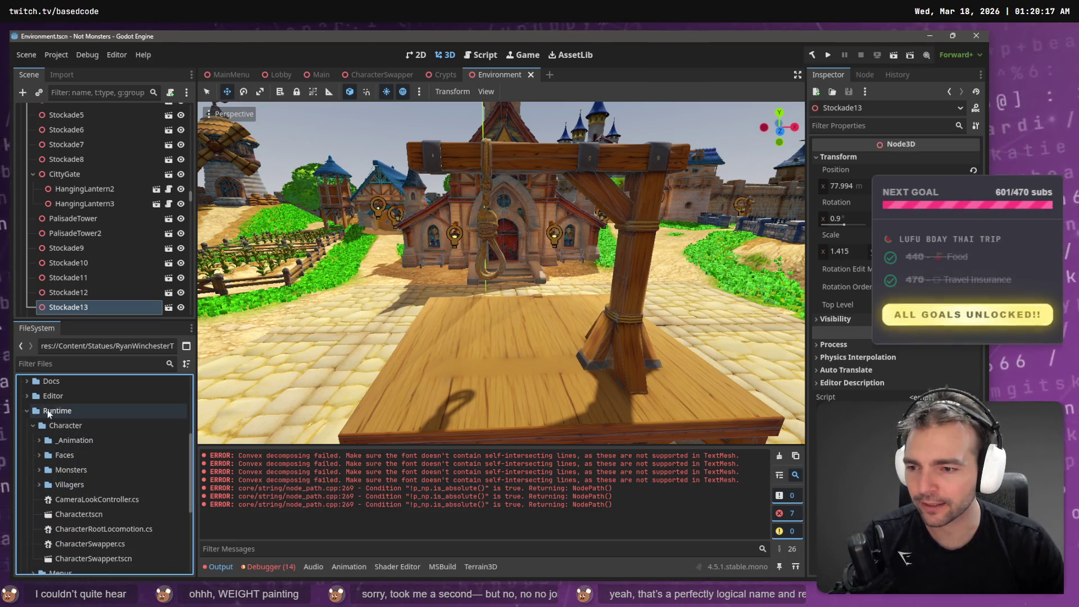
{"action": "left_click", "coordinate": [37, 486]}
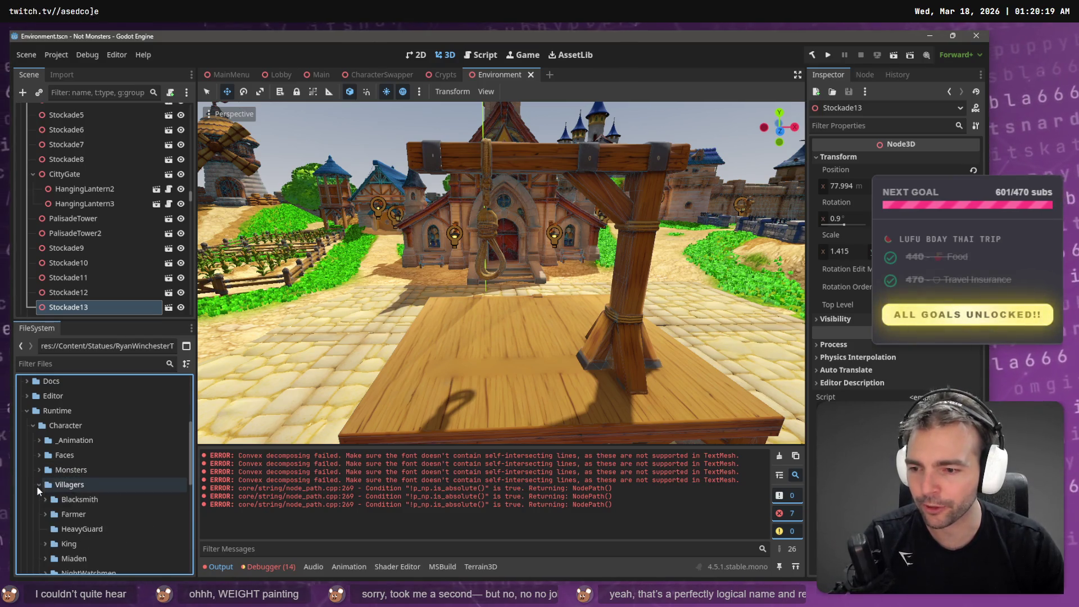
{"action": "scroll", "coordinate": [76, 489], "scroll_direction": "down", "scroll_amount": 2}
{"action": "right_click", "coordinate": [88, 433]}
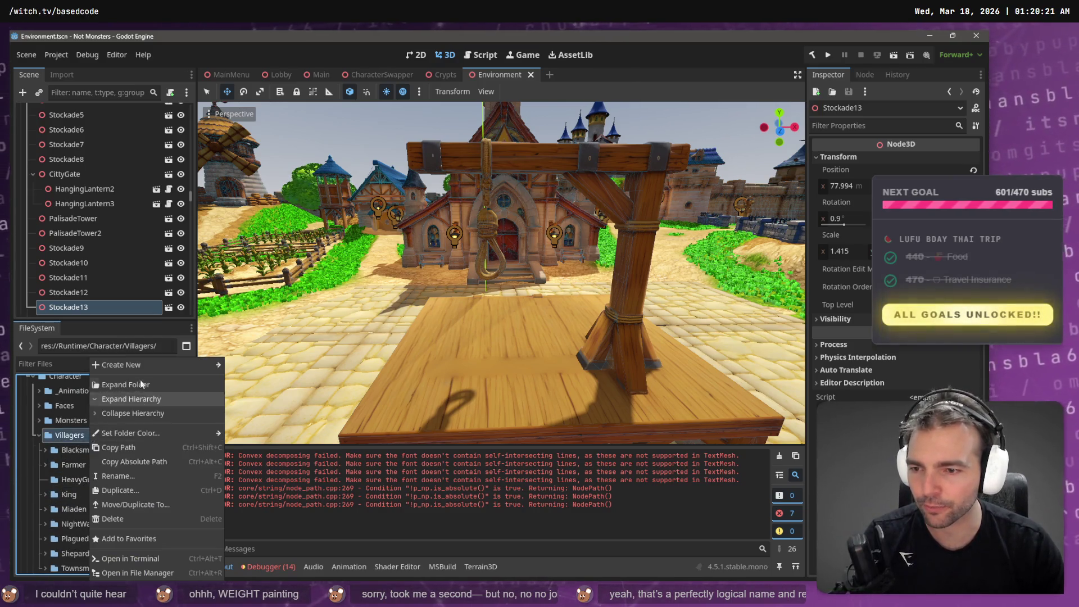
Step: Create a Barbarian folder under Villagers and show it in the file manager
{"action": "mouse_move", "coordinate": [143, 362]}
{"action": "left_click", "coordinate": [248, 366]}
{"action": "type", "text": "Barbarian"}
{"action": "key", "text": "Return"}
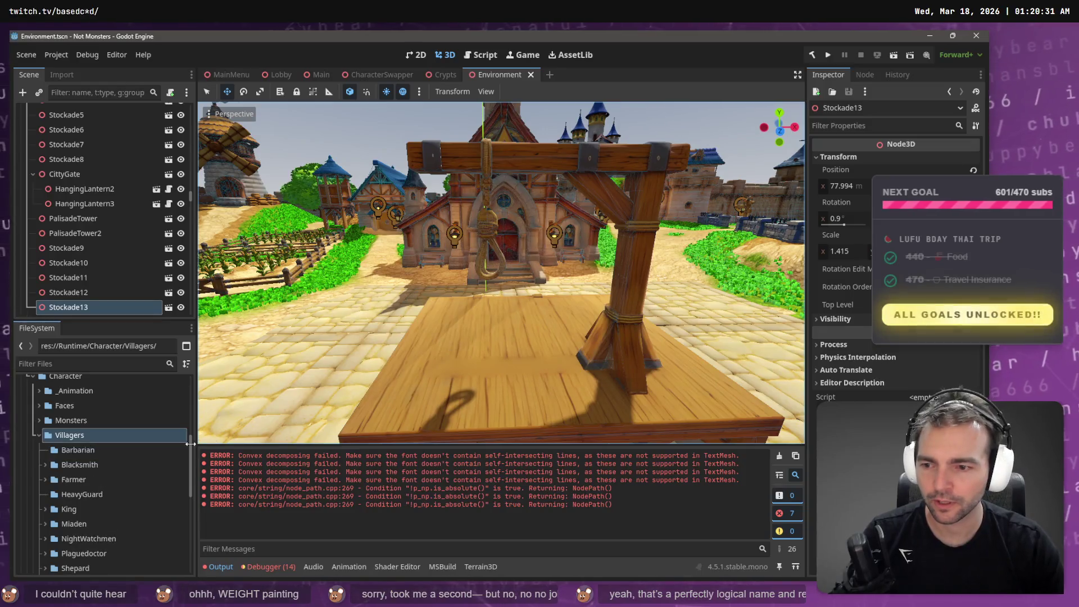
{"action": "right_click", "coordinate": [87, 453]}
{"action": "left_click", "coordinate": [148, 572]}
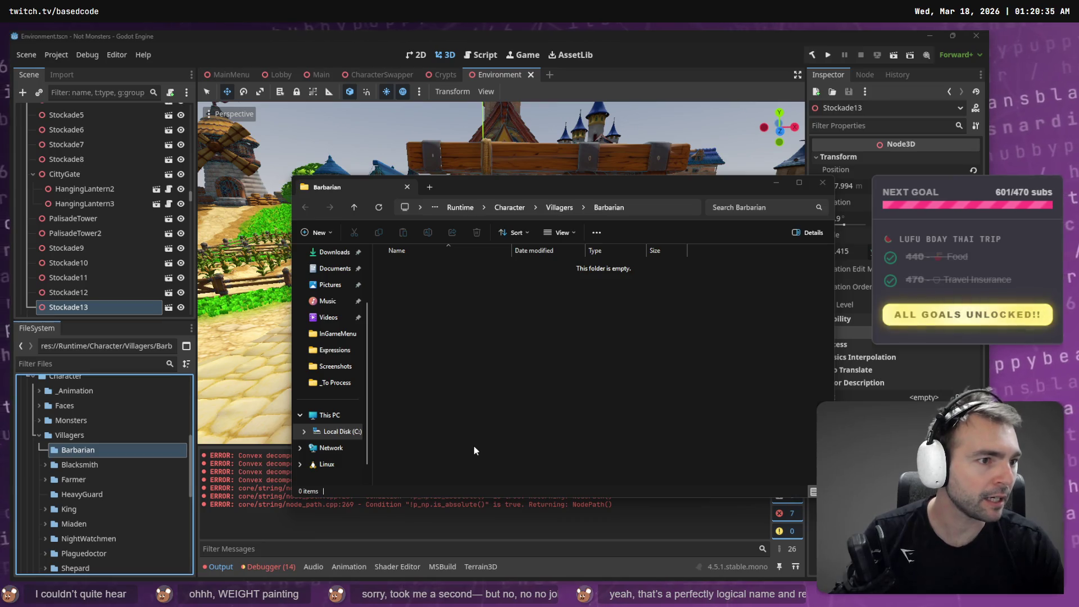
Step: Copy the exported Barbarian.fbx into the new Barbarian project folder
{"action": "key", "text": "alt+Tab"}
{"action": "key", "text": "ctrl+c"}
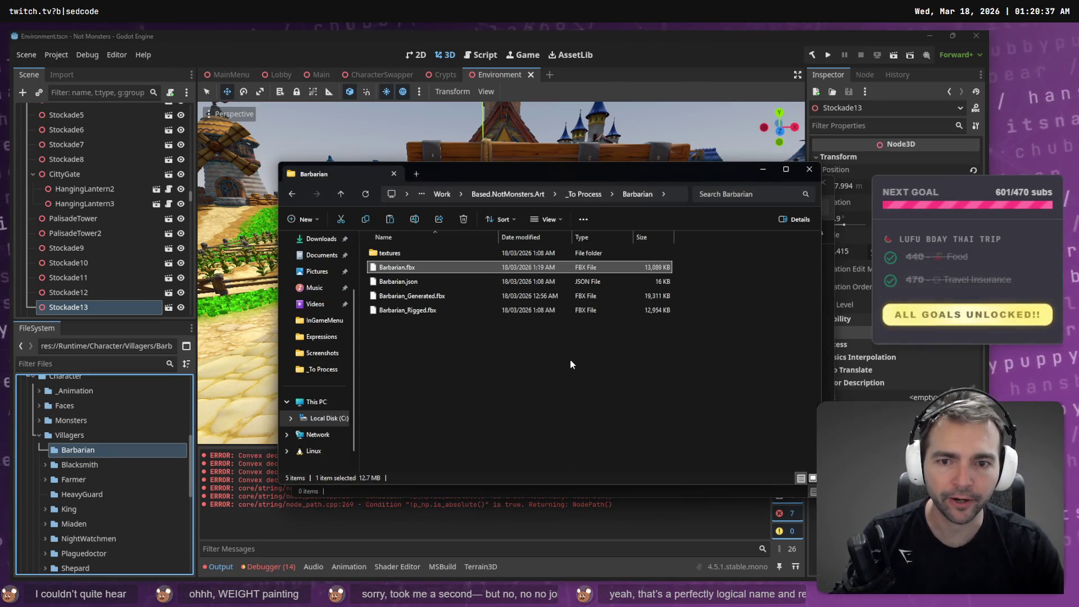
{"action": "key", "text": "alt+Tab"}
{"action": "key", "text": "ctrl+v"}
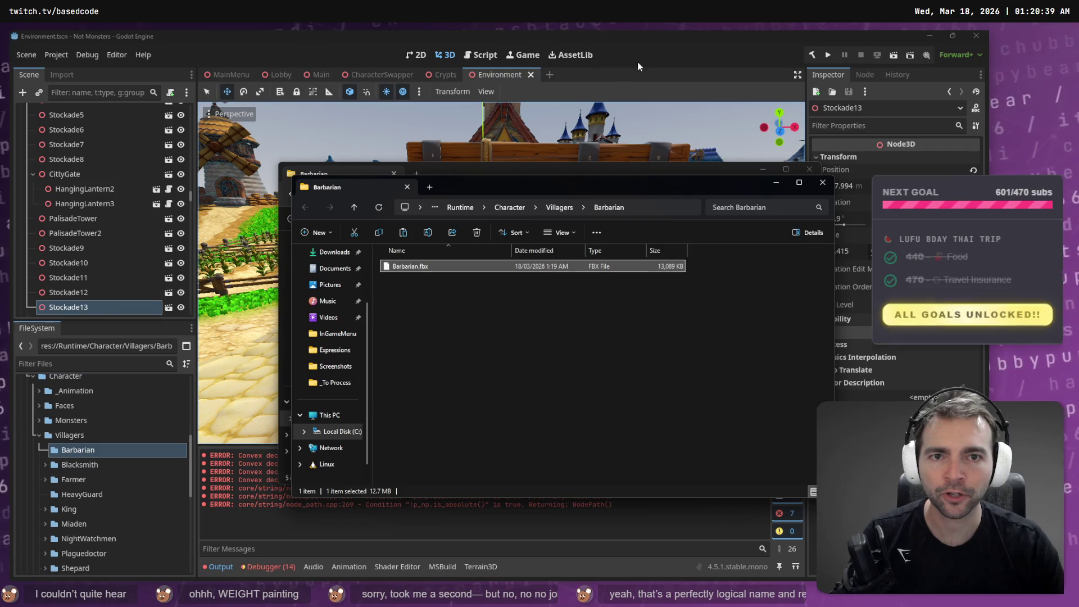
{"action": "left_click", "coordinate": [662, 62]}
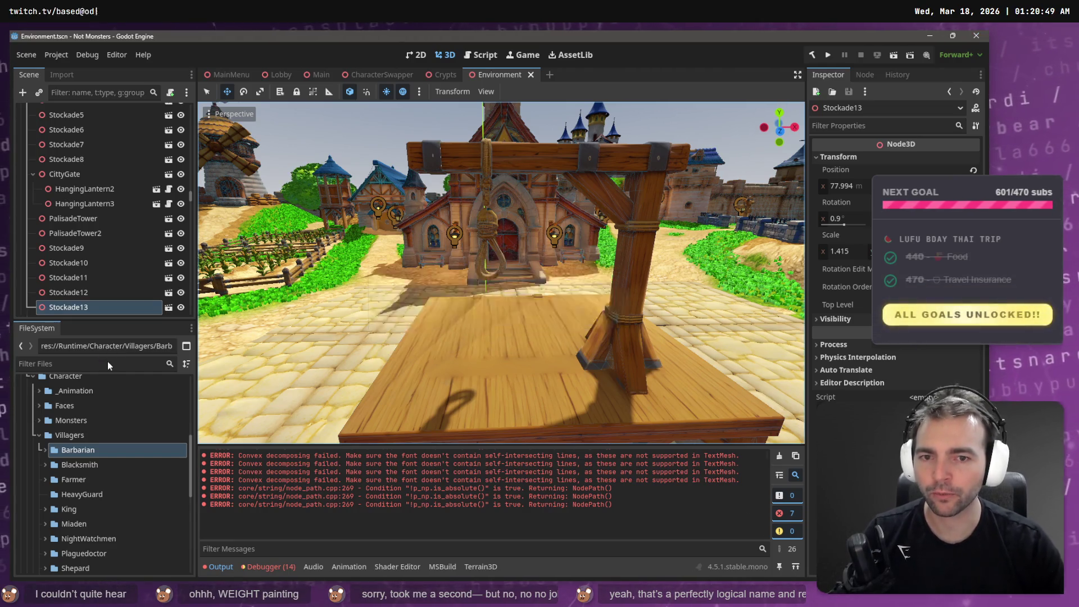
Step: Filter the project files for 'ArtTe' and open ArtTests.tscn
{"action": "left_click", "coordinate": [97, 366]}
{"action": "type", "text": "ArtTe"}
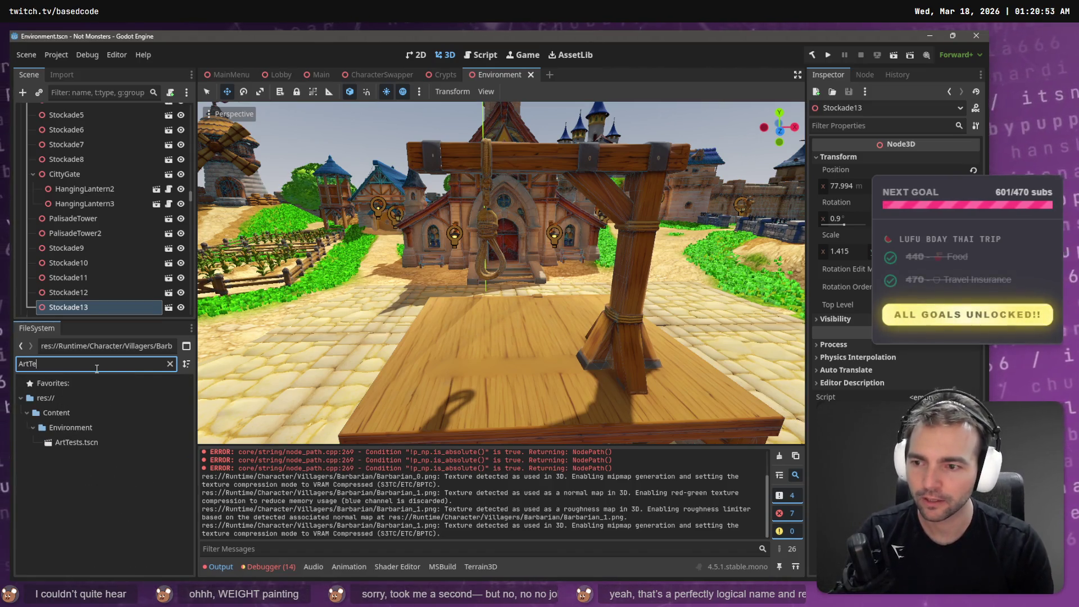
{"action": "double_click", "coordinate": [77, 443]}
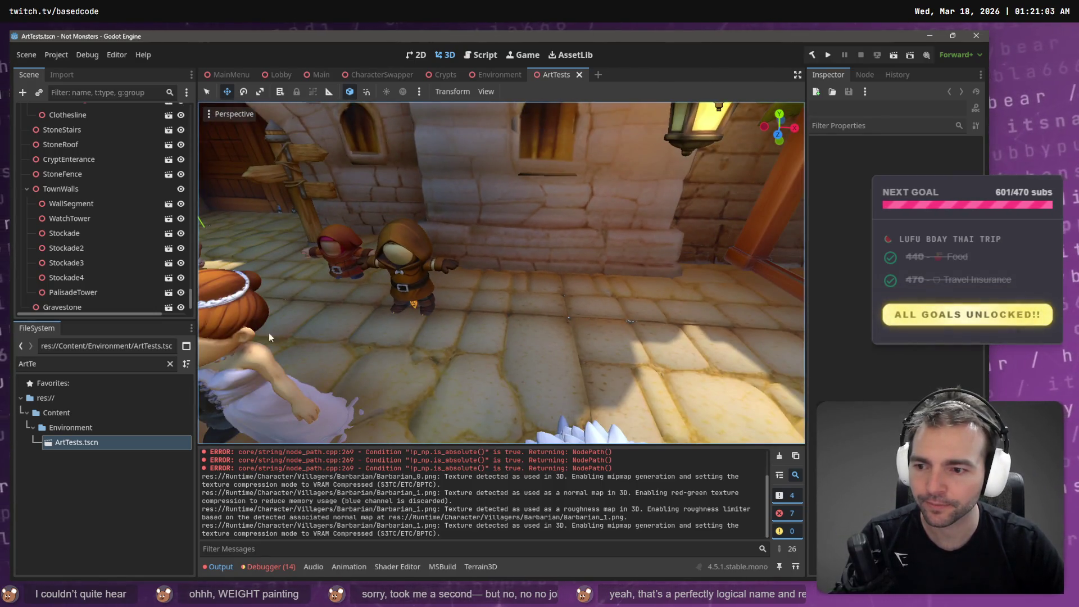
Step: Drag Barbarian.fbx from Villagers/Barbarian into the viewport beside the villagers
{"action": "left_click", "coordinate": [170, 363]}
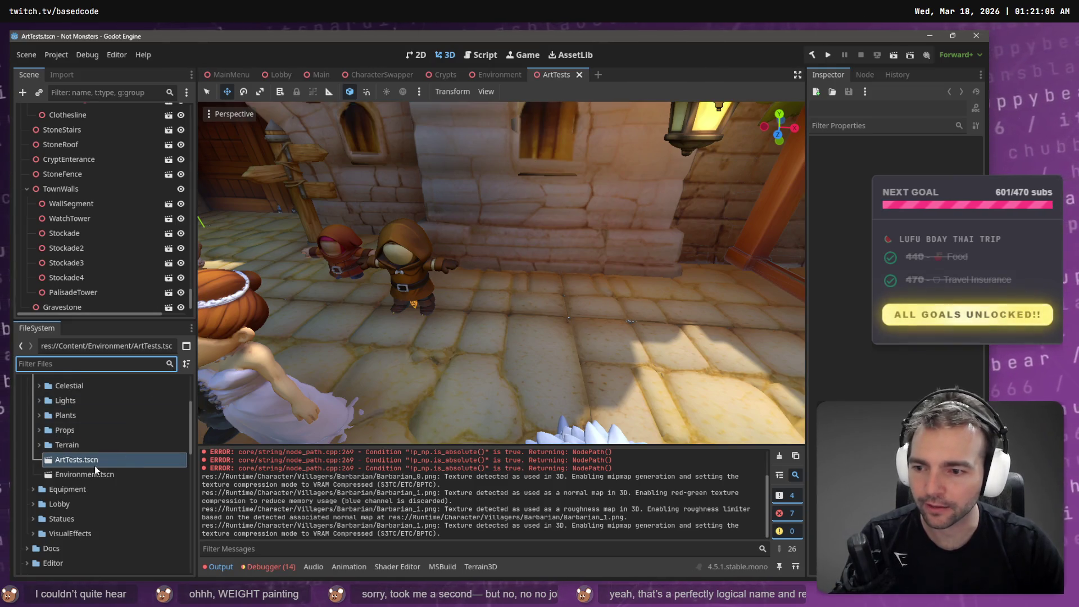
{"action": "scroll", "coordinate": [110, 453], "scroll_direction": "down", "scroll_amount": 10}
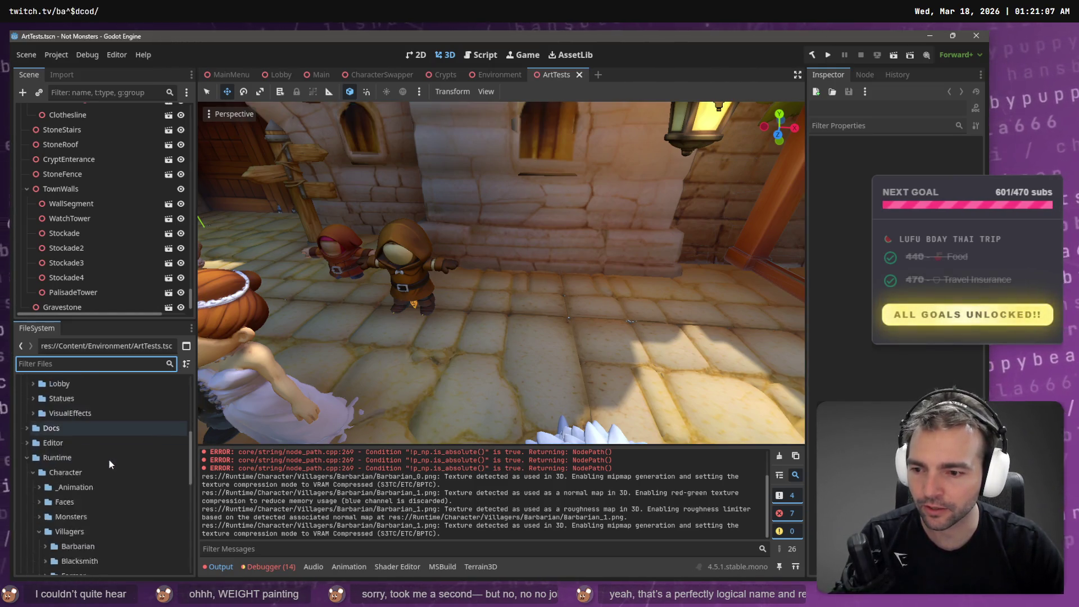
{"action": "left_click", "coordinate": [45, 448]}
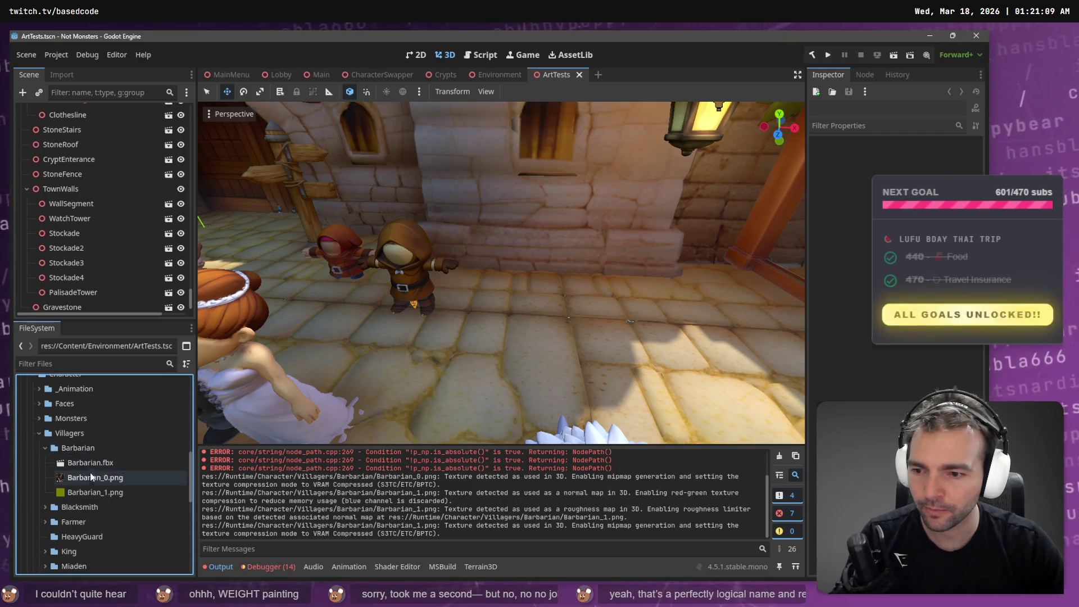
{"action": "left_click", "coordinate": [77, 466]}
{"action": "mouse_move", "coordinate": [331, 402]}
{"action": "left_mouse_down"}
{"action": "mouse_move", "coordinate": [478, 322]}
{"action": "mouse_move", "coordinate": [499, 329]}
{"action": "left_mouse_up"}
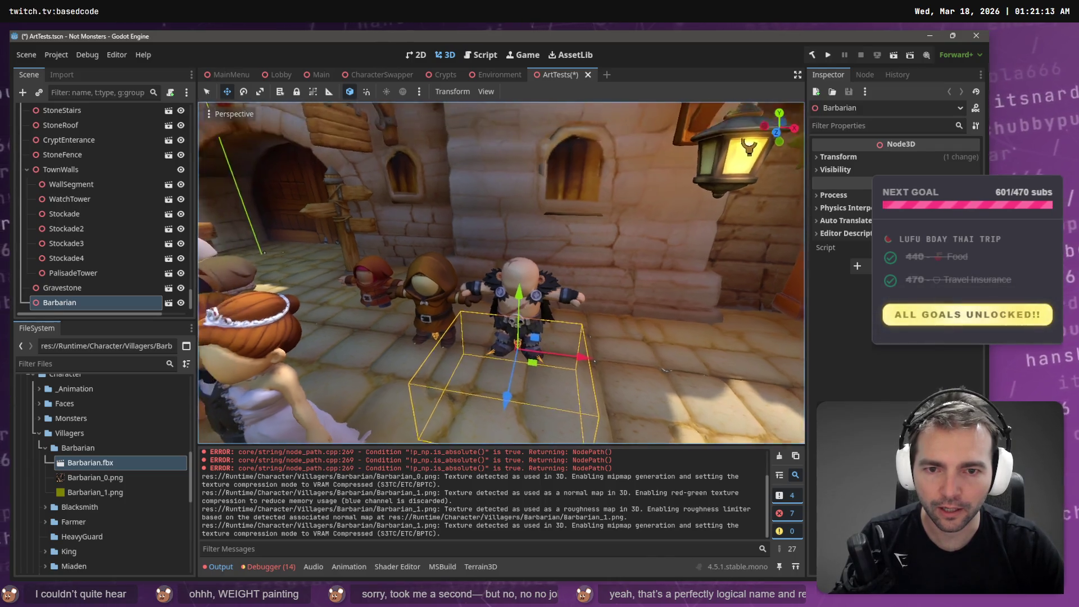
Step: Fly the view around the Barbarian and the character row, clicking through floor and gate pieces
{"action": "key", "text": "s"}
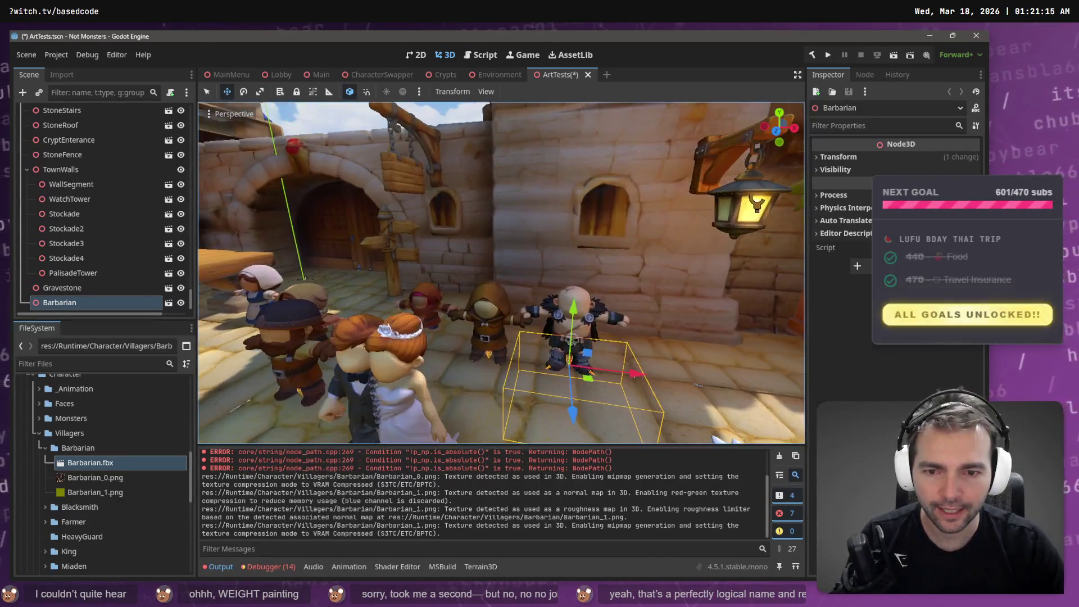
{"action": "left_click", "coordinate": [464, 344]}
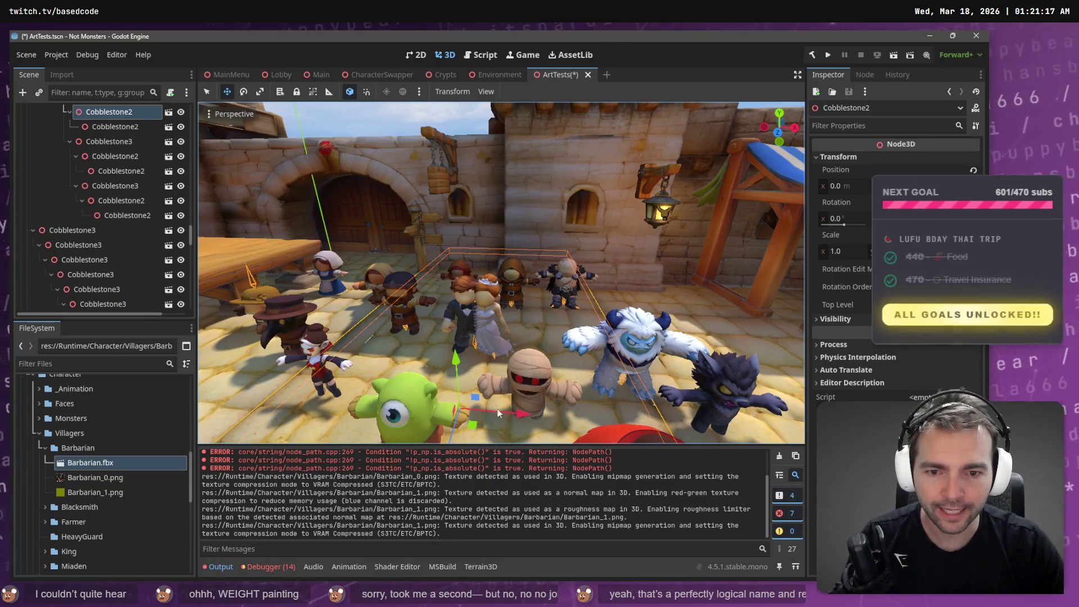
{"action": "left_click", "coordinate": [491, 258]}
{"action": "left_click", "coordinate": [475, 309]}
{"action": "left_click", "coordinate": [477, 325]}
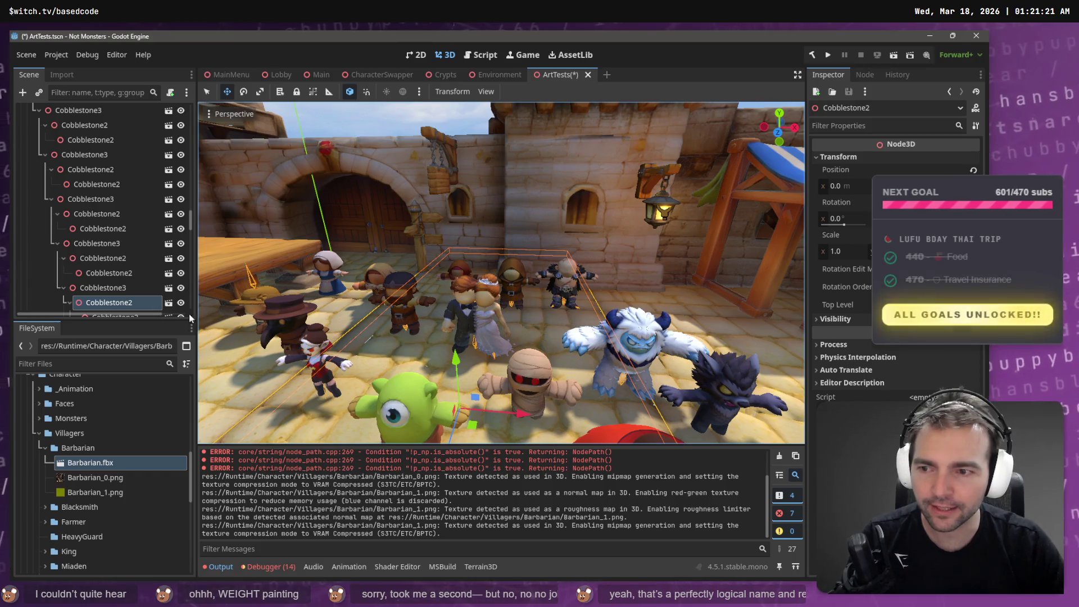
{"action": "key", "text": "s"}
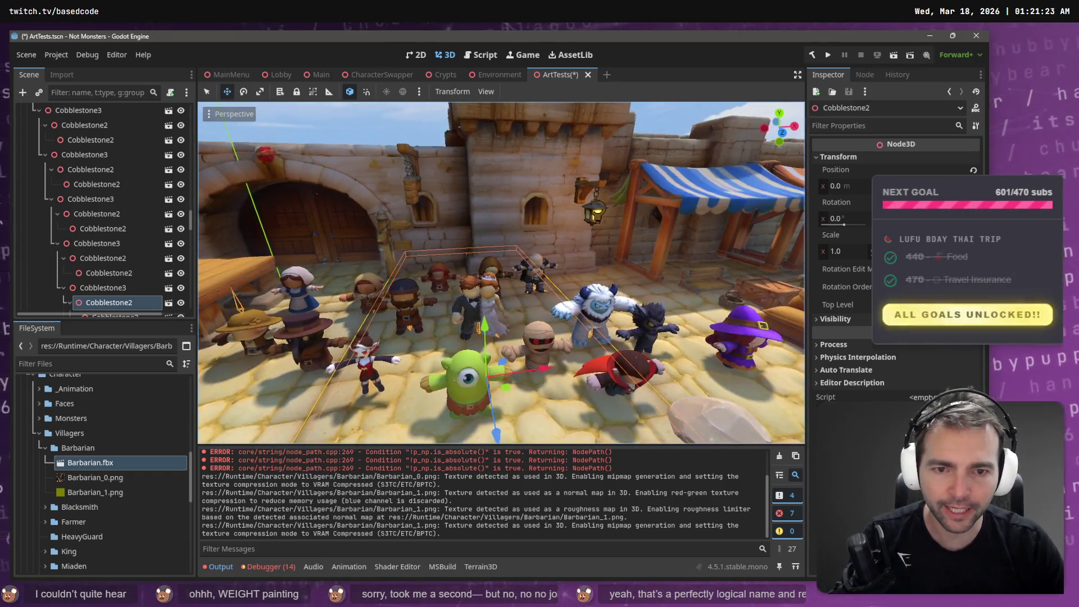
{"action": "left_click", "coordinate": [507, 255]}
{"action": "key", "text": "w"}
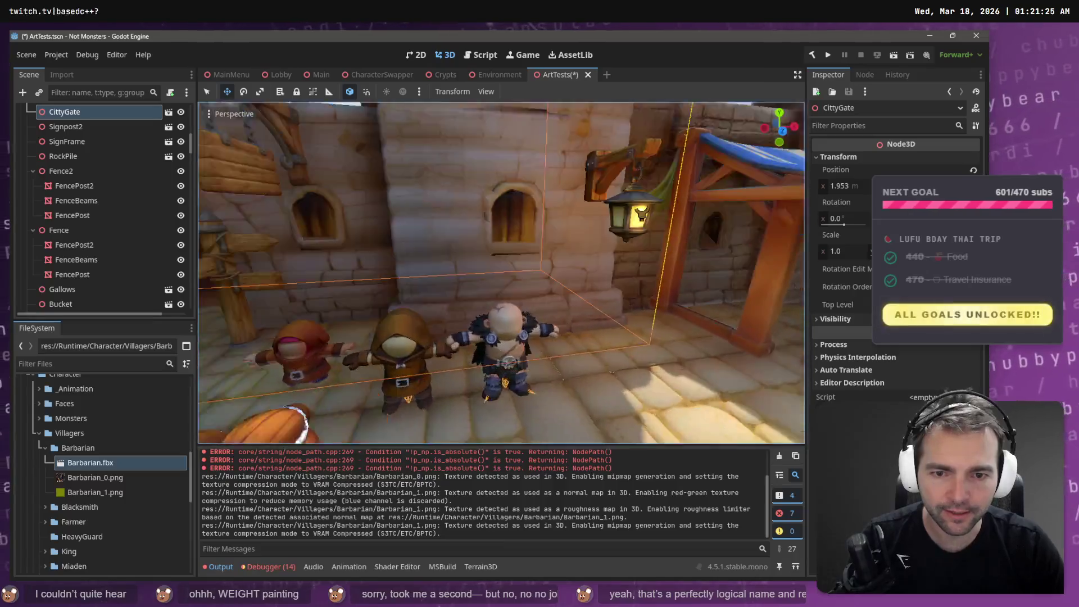
{"action": "key", "text": "s"}
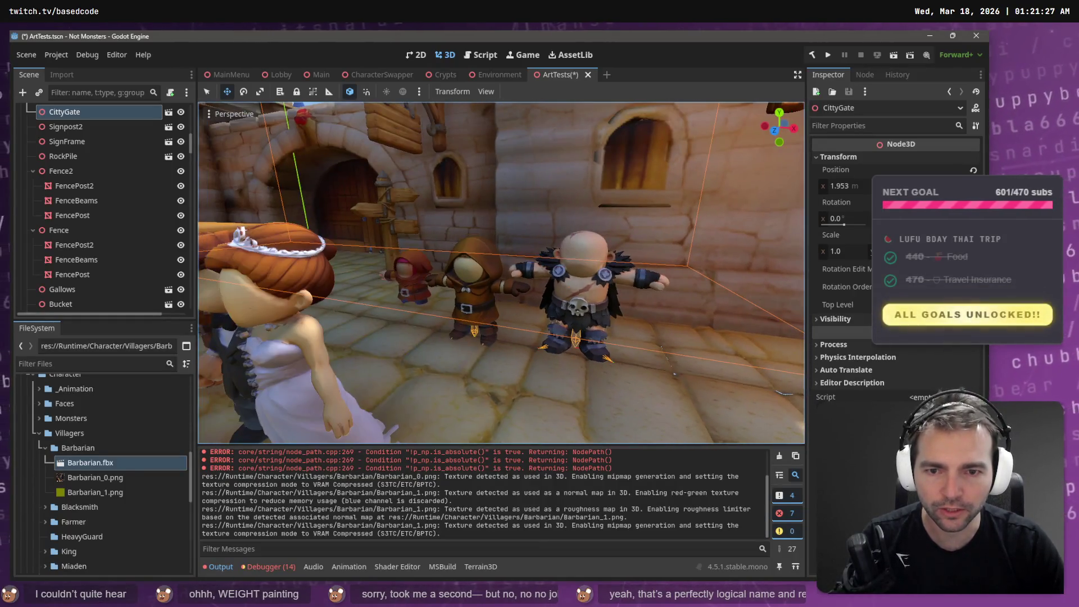
{"action": "key", "text": "w"}
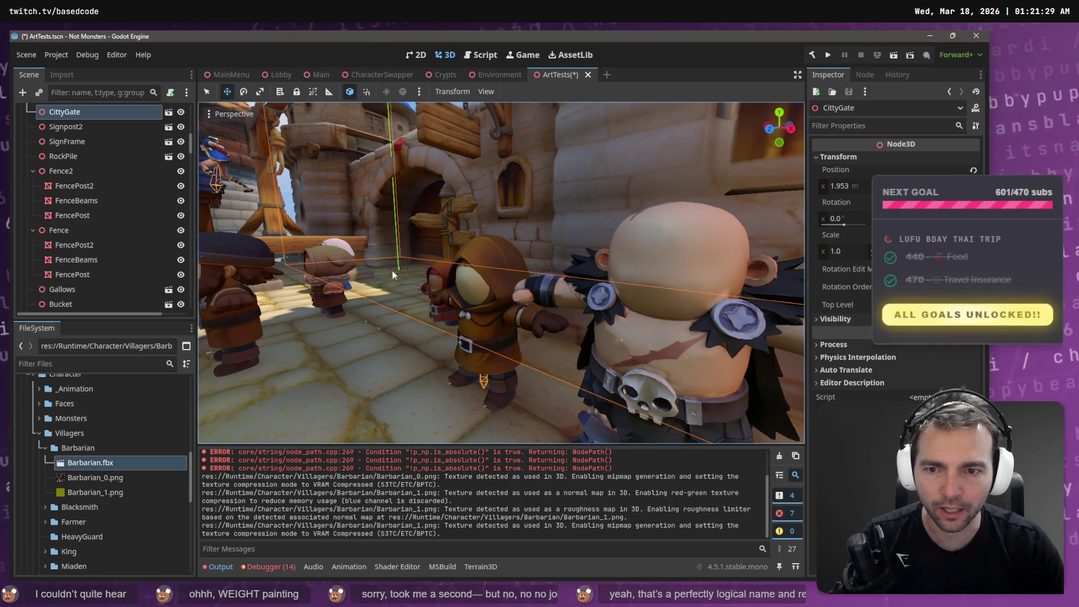
{"action": "key", "text": "s"}
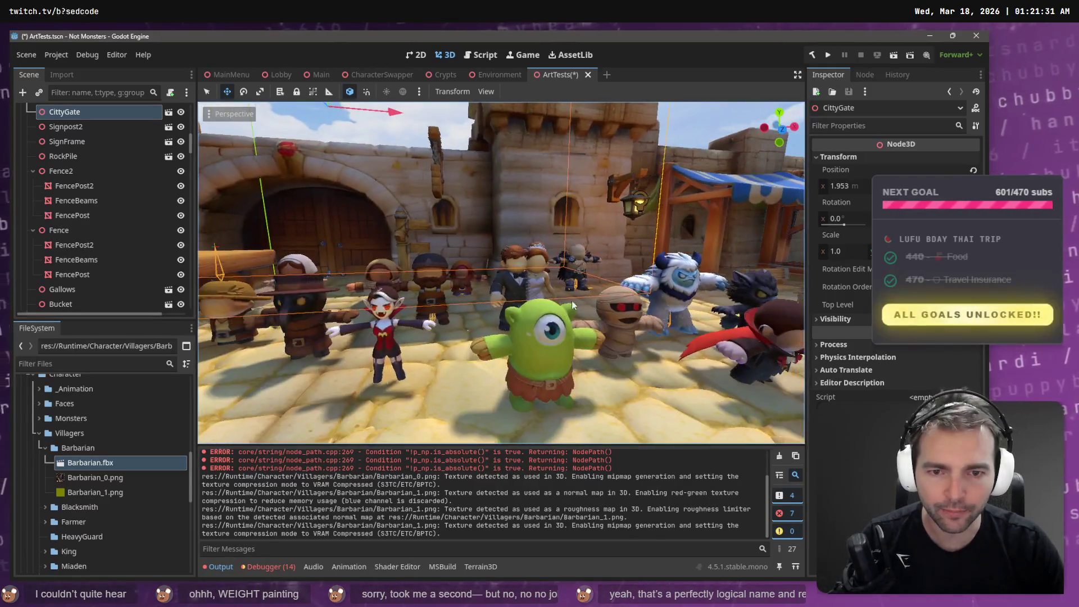
{"action": "key", "text": "w"}
Step: Move the Newlyweds pair right along X and back along Z
{"action": "left_click", "coordinate": [517, 230]}
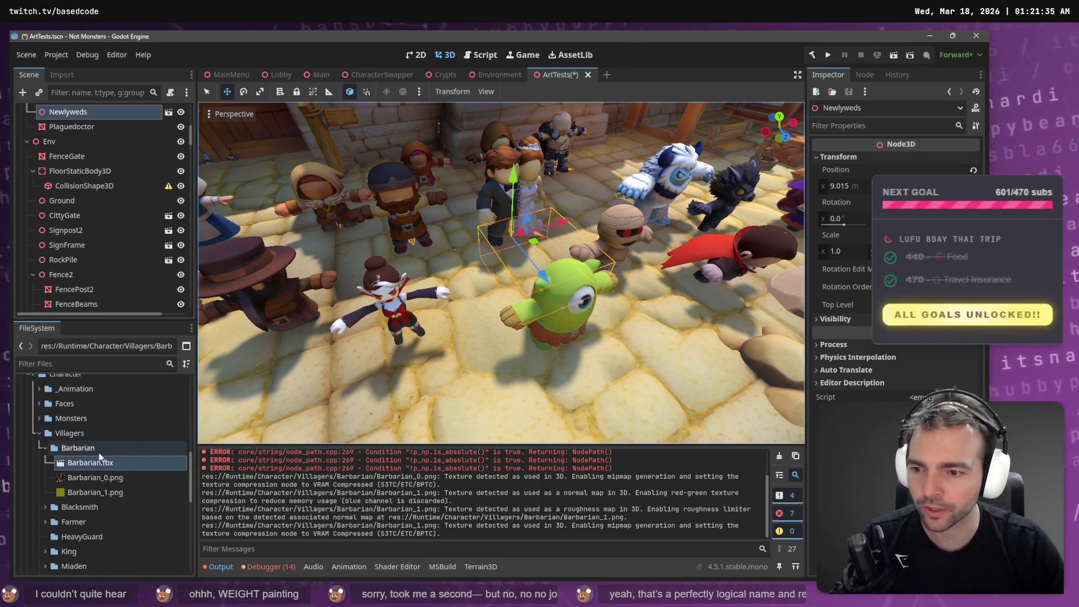
{"action": "scroll", "coordinate": [97, 137], "scroll_direction": "up", "scroll_amount": 2}
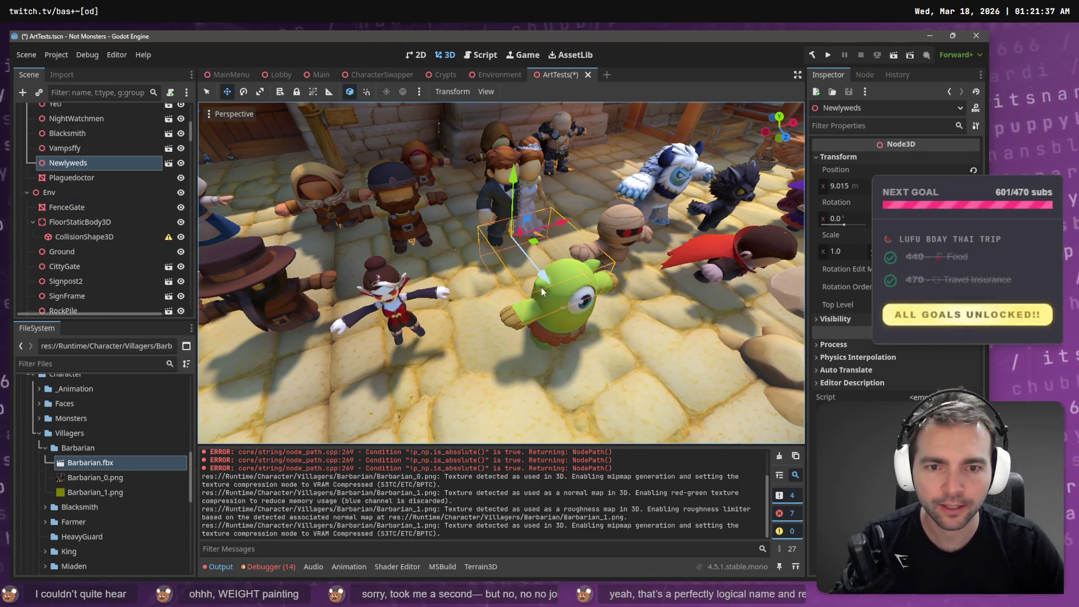
{"action": "key", "text": "s"}
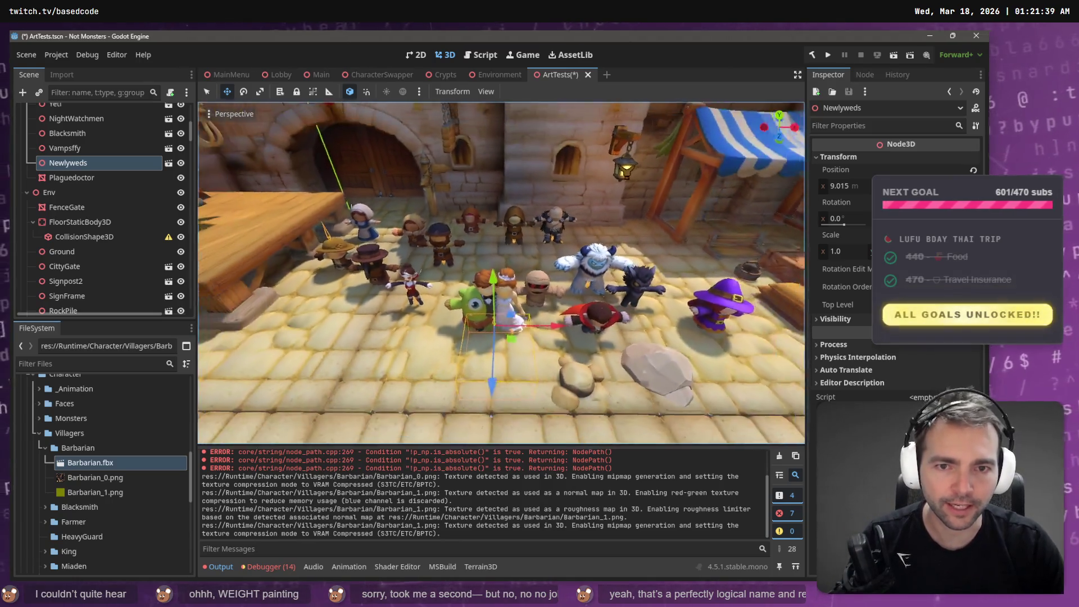
{"action": "mouse_move", "coordinate": [548, 329]}
{"action": "left_mouse_down"}
{"action": "mouse_move", "coordinate": [736, 322]}
{"action": "mouse_move", "coordinate": [729, 333]}
{"action": "left_mouse_up"}
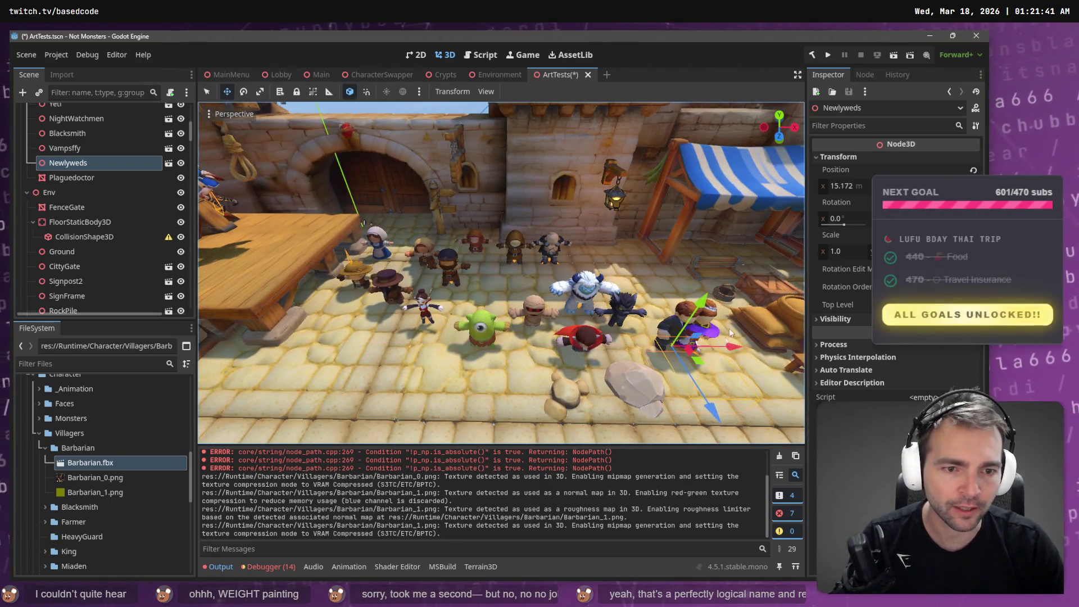
{"action": "left_click_drag", "start_coordinate": [710, 407], "coordinate": [679, 360]}
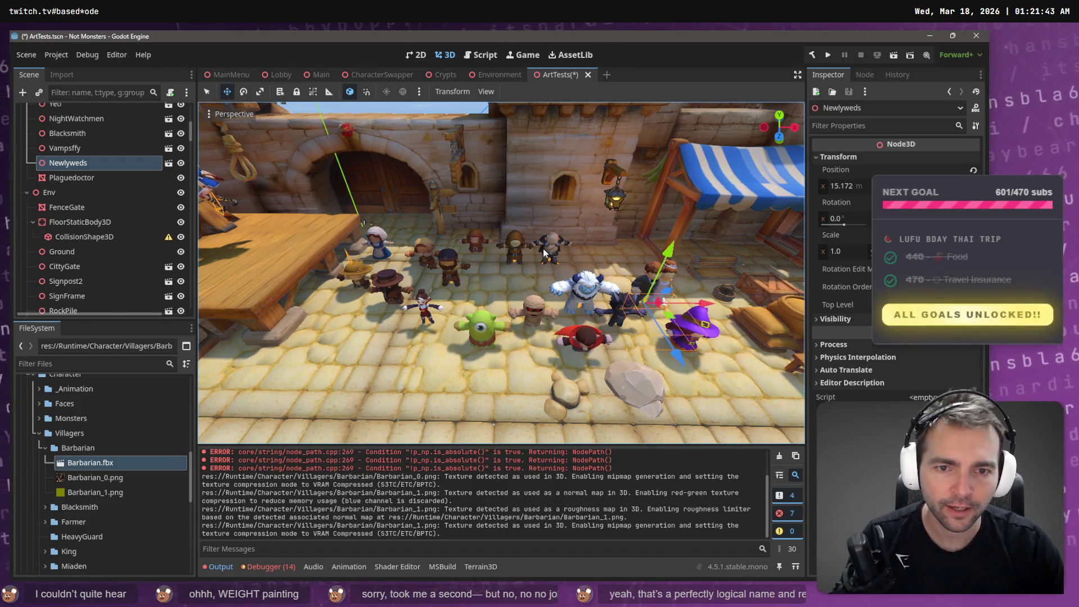
Step: Move the Barbarian left along X and forward along Z among the villagers
{"action": "left_click", "coordinate": [544, 258]}
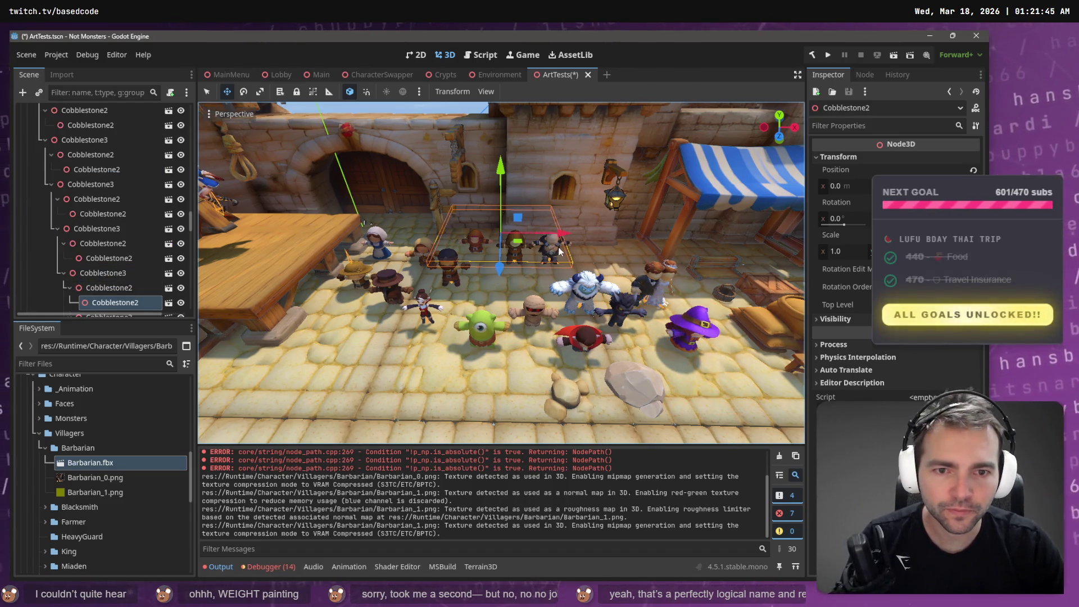
{"action": "left_click", "coordinate": [588, 270]}
{"action": "scroll", "coordinate": [549, 252], "scroll_direction": "up", "scroll_amount": 8}
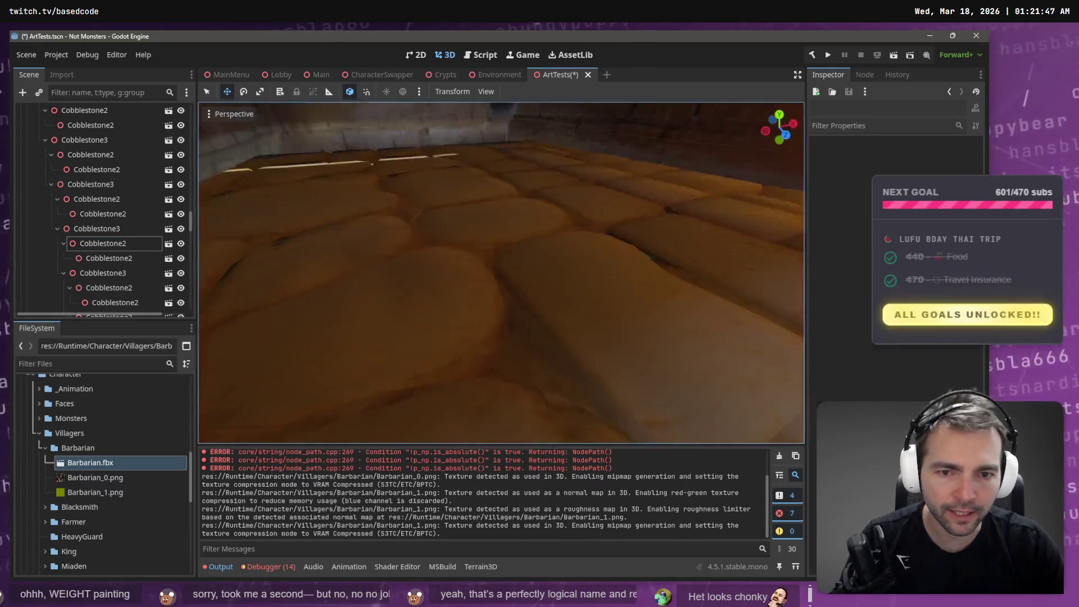
{"action": "scroll", "coordinate": [592, 264], "scroll_direction": "down", "scroll_amount": 6}
{"action": "left_click", "coordinate": [480, 328]}
{"action": "left_click", "coordinate": [481, 363]}
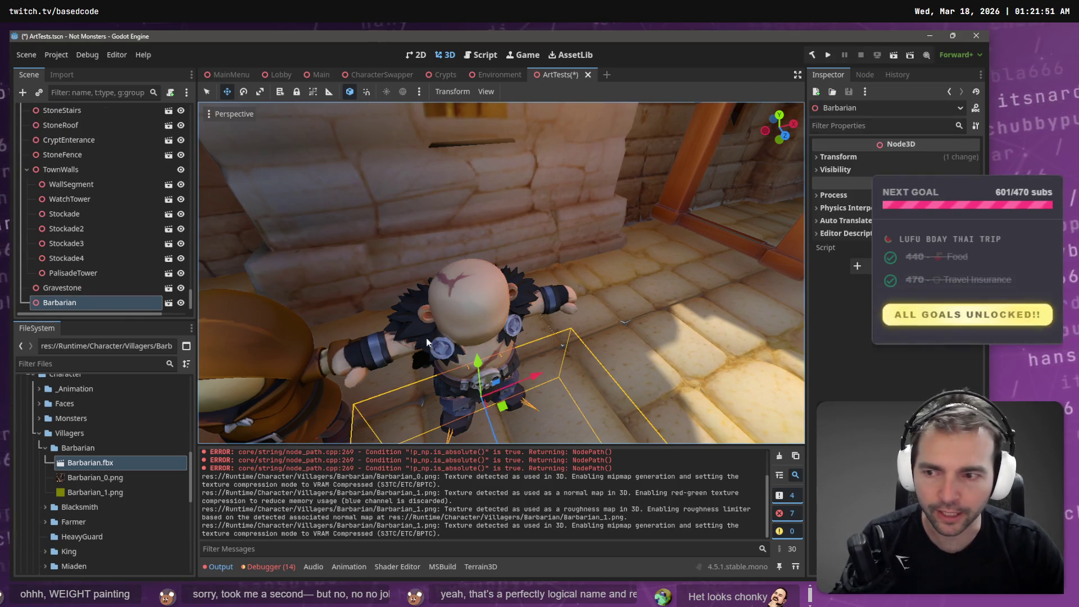
{"action": "scroll", "coordinate": [427, 342], "scroll_direction": "down", "scroll_amount": 6}
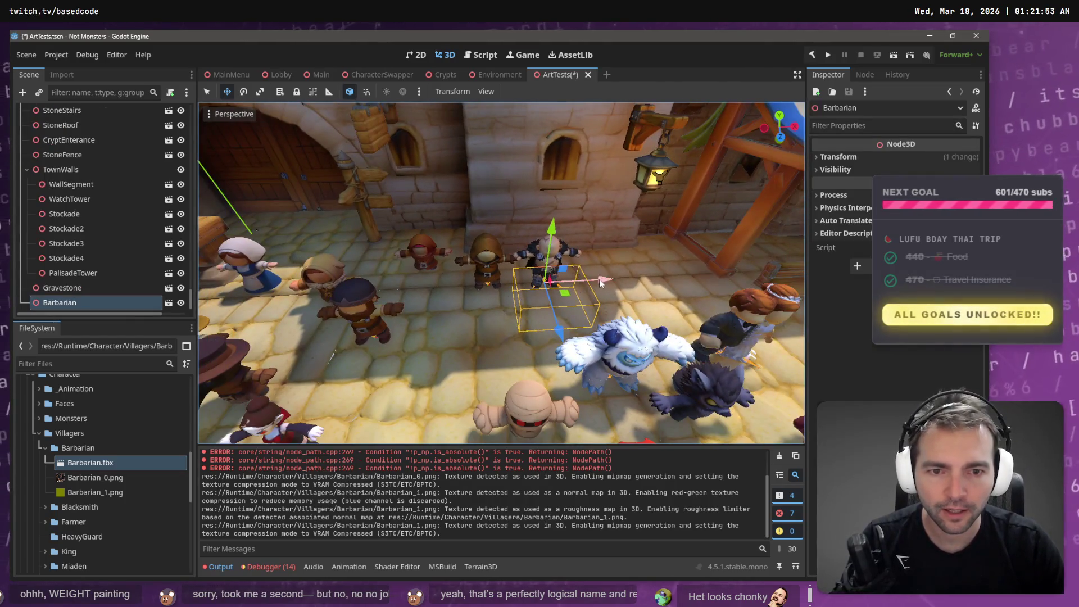
{"action": "left_click_drag", "start_coordinate": [600, 283], "coordinate": [513, 299]}
{"action": "left_click_drag", "start_coordinate": [448, 339], "coordinate": [446, 382]}
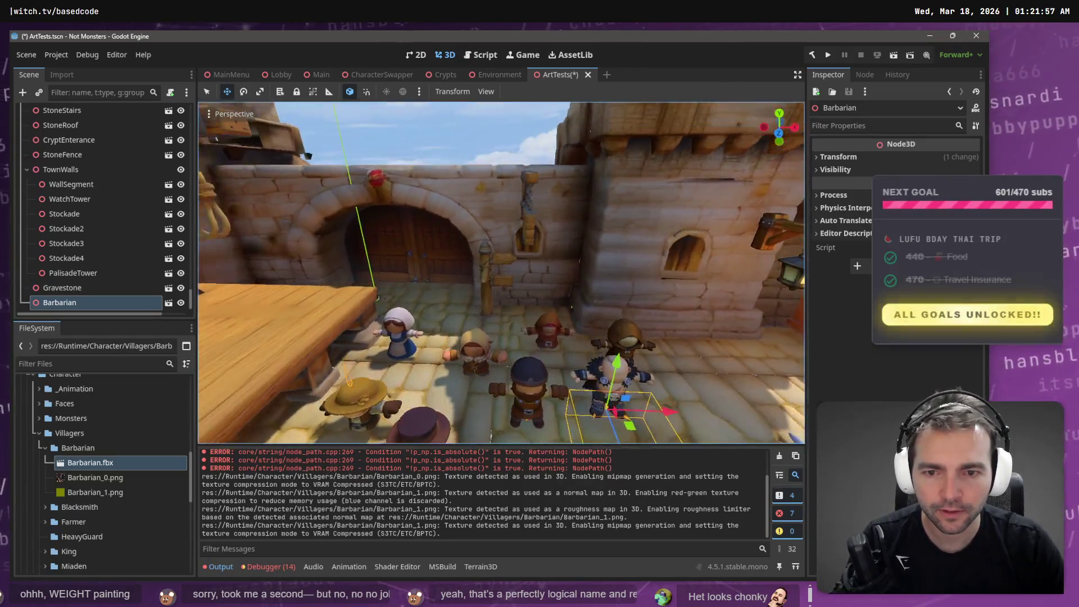
{"action": "scroll", "coordinate": [497, 335], "scroll_direction": "up", "scroll_amount": 3}
{"action": "left_click_drag", "start_coordinate": [544, 333], "coordinate": [529, 333]}
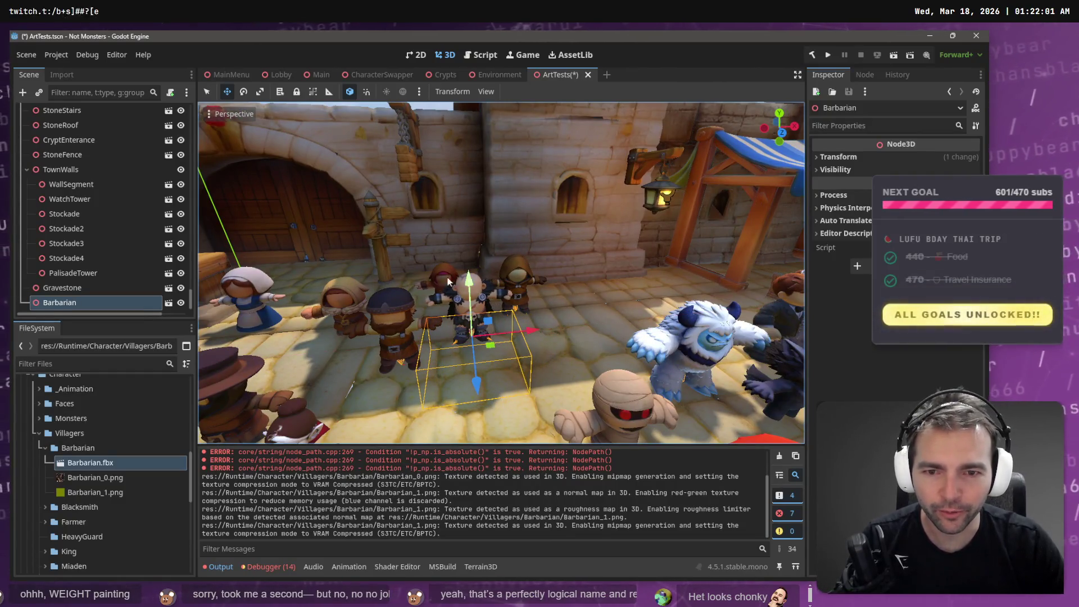
Step: Save the ArtTests scene and show Barbarian.fbx's import settings
{"action": "key", "text": "f"}
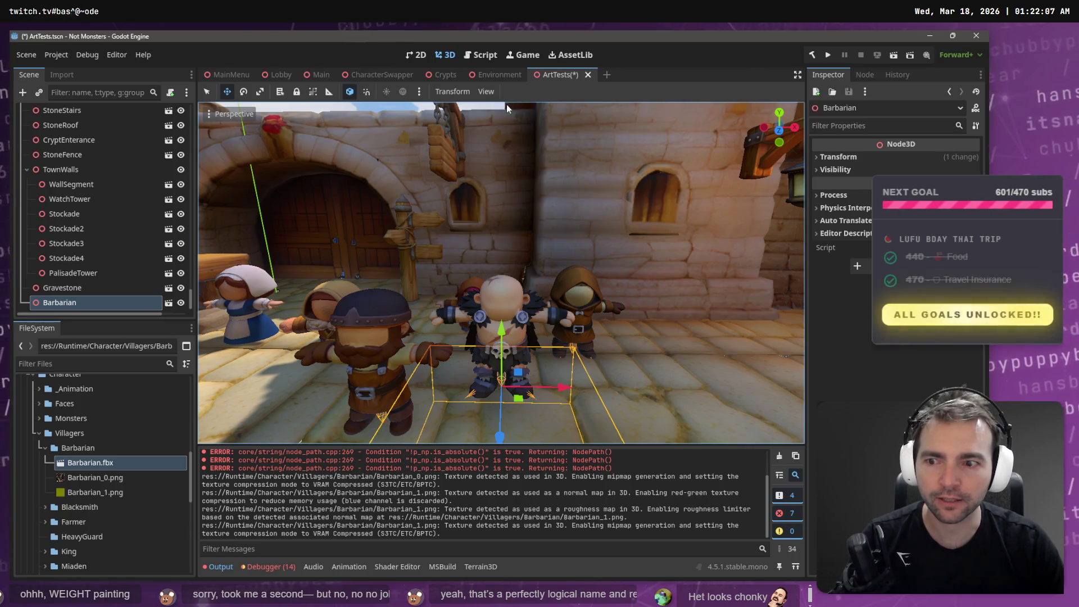
{"action": "key", "text": "ctrl+s"}
{"action": "left_click", "coordinate": [62, 74]}
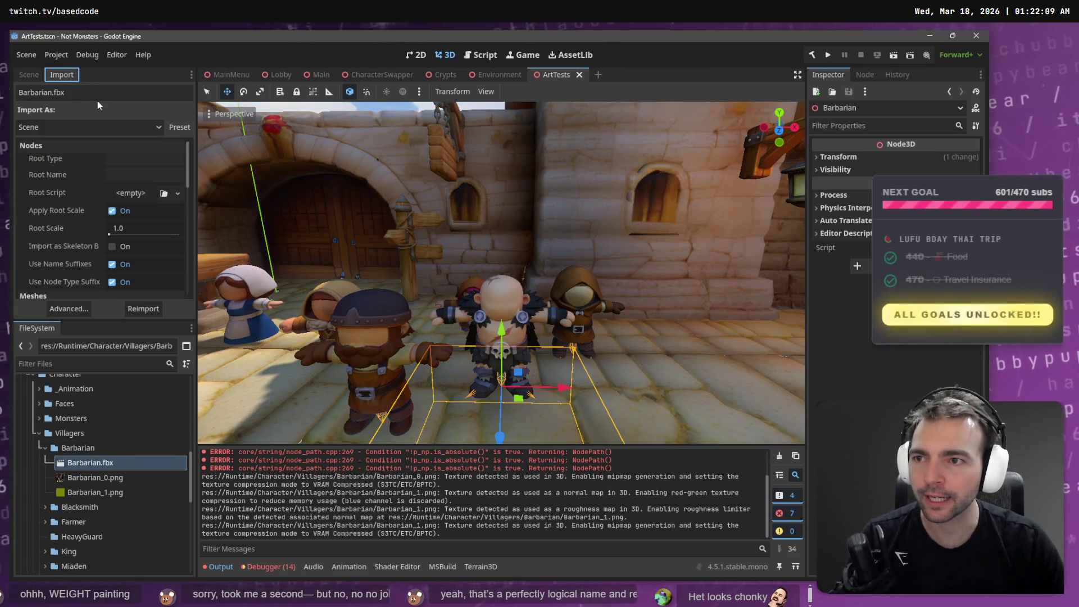
Step: Open Barbarian.fbx's Advanced Import Settings and inspect the AnimationPlayer and Armature nodes
{"action": "left_click", "coordinate": [68, 309]}
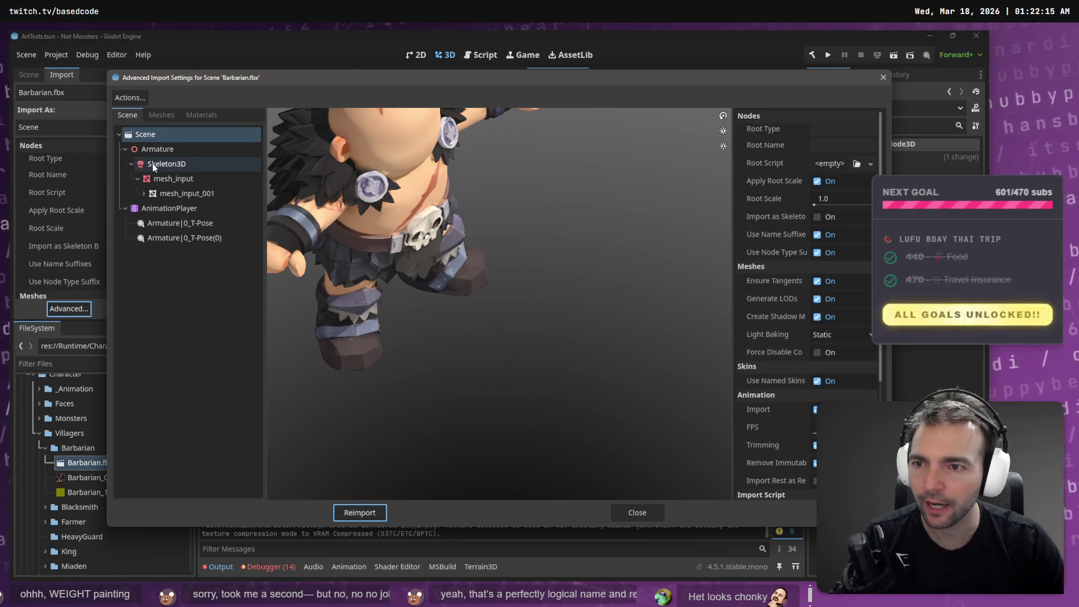
{"action": "scroll", "coordinate": [851, 342], "scroll_direction": "down", "scroll_amount": 3}
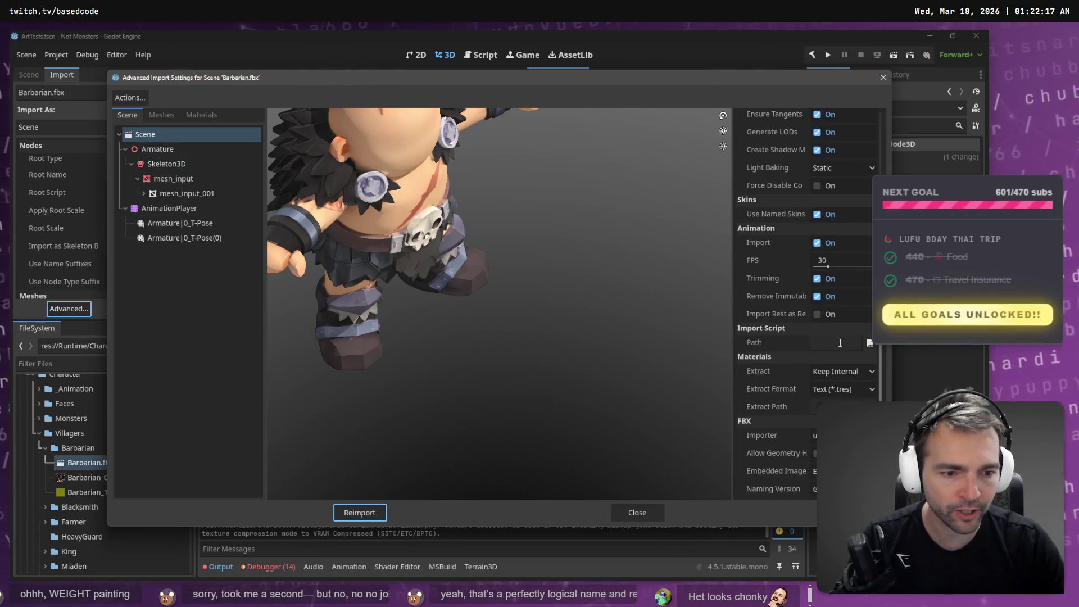
{"action": "left_click", "coordinate": [180, 210]}
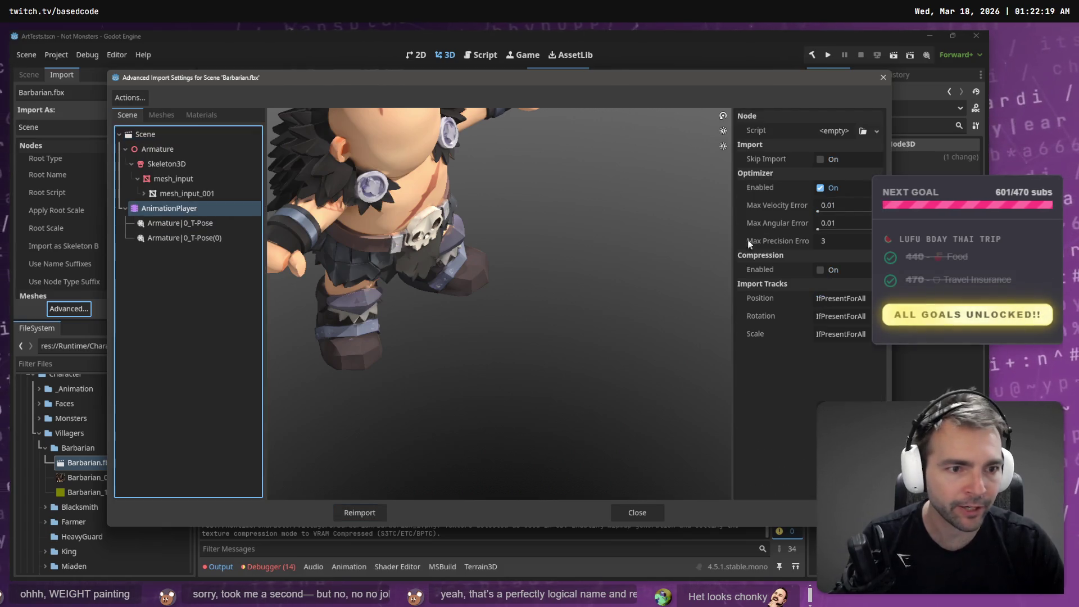
{"action": "left_click", "coordinate": [877, 131]}
{"action": "left_click", "coordinate": [835, 394]}
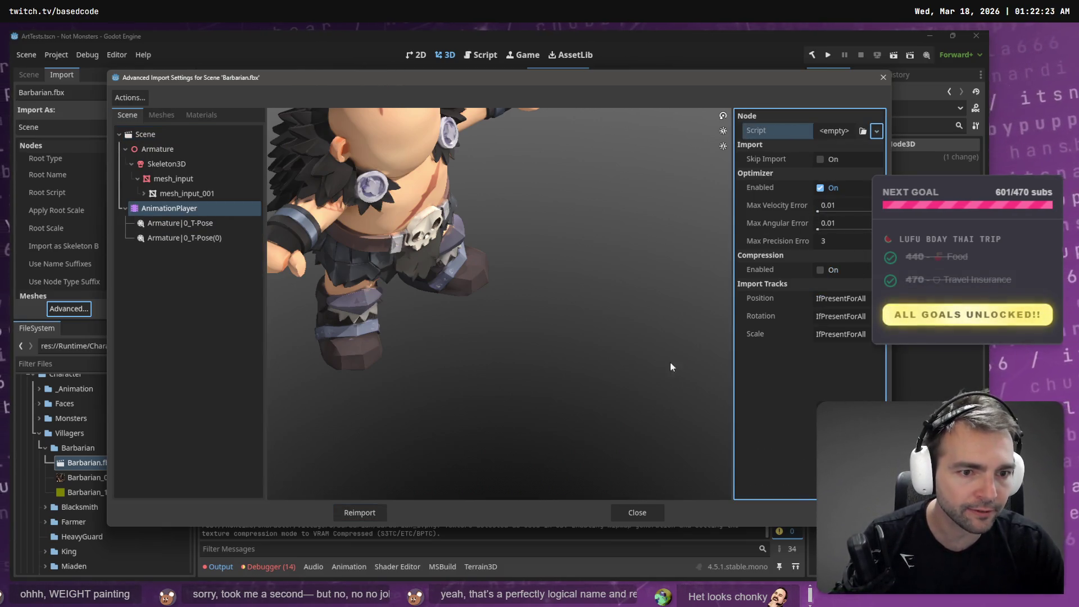
{"action": "left_click", "coordinate": [161, 149]}
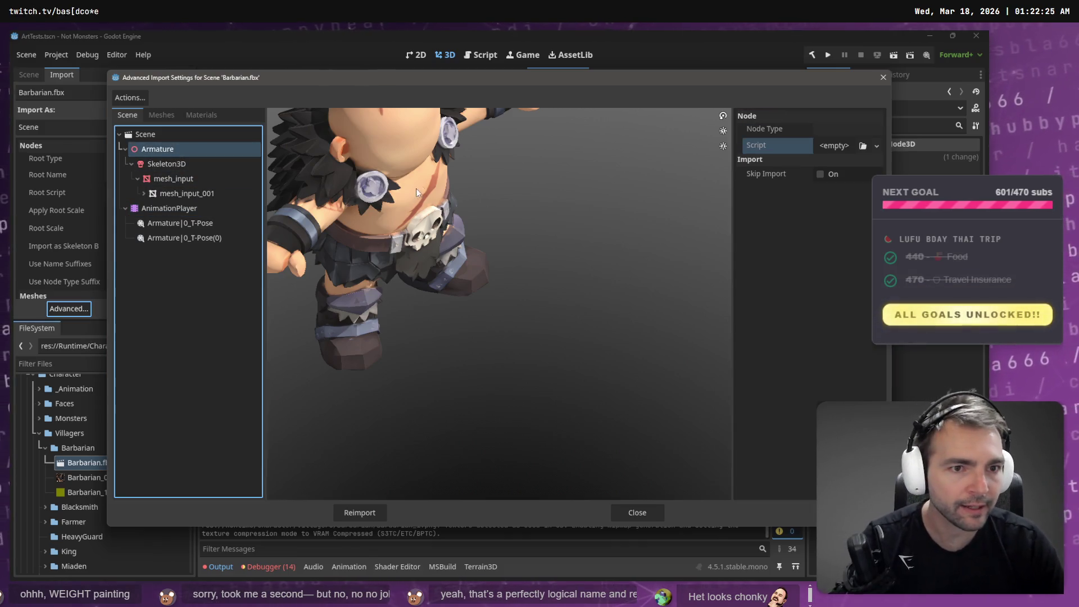
Step: Keep Skeleton3D's load pose at Default Pose and give it a new BoneMap
{"action": "left_click", "coordinate": [190, 164]}
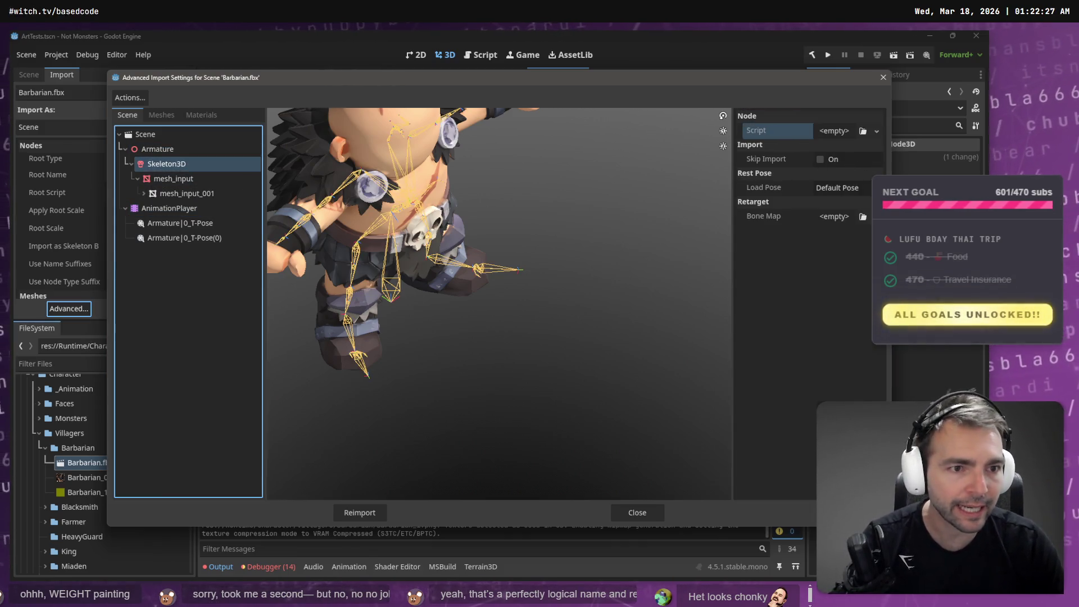
{"action": "left_click", "coordinate": [838, 188]}
{"action": "left_click", "coordinate": [799, 320]}
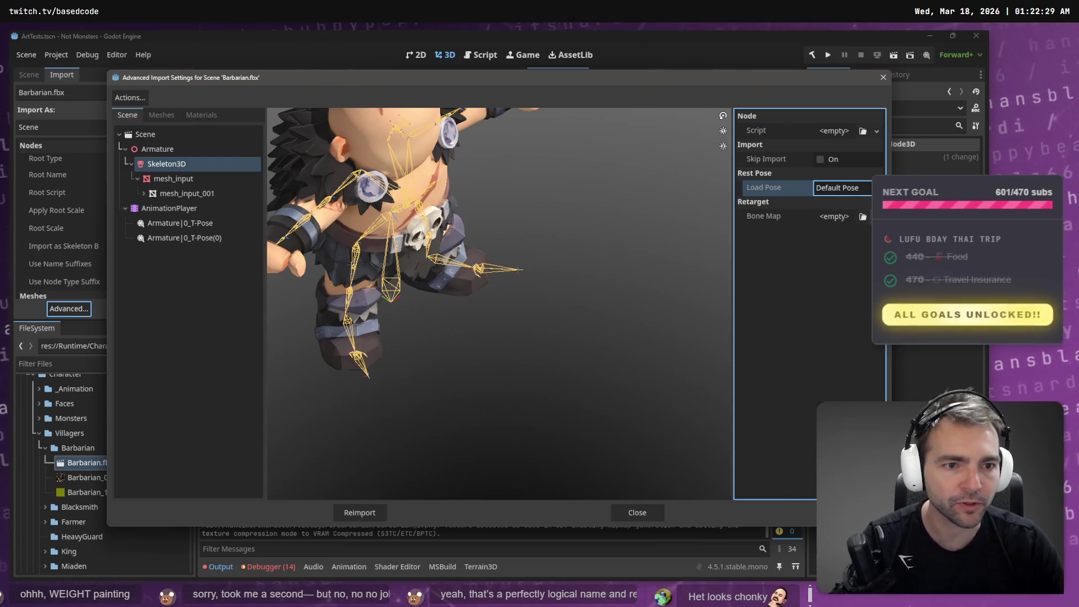
{"action": "left_click", "coordinate": [877, 216]}
{"action": "left_click", "coordinate": [850, 247]}
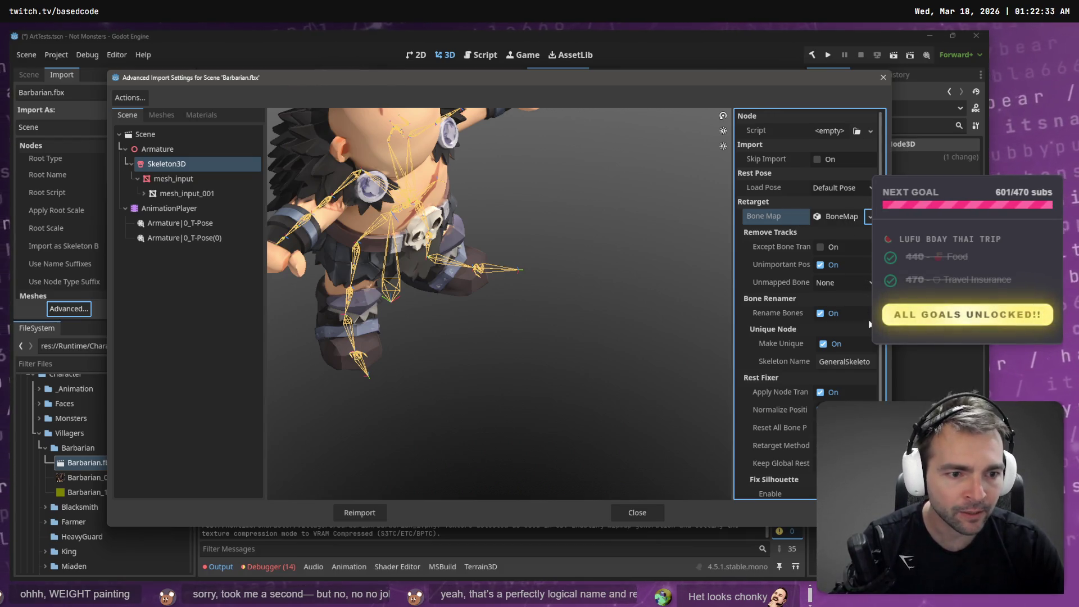
{"action": "scroll", "coordinate": [859, 371], "scroll_direction": "down", "scroll_amount": 1}
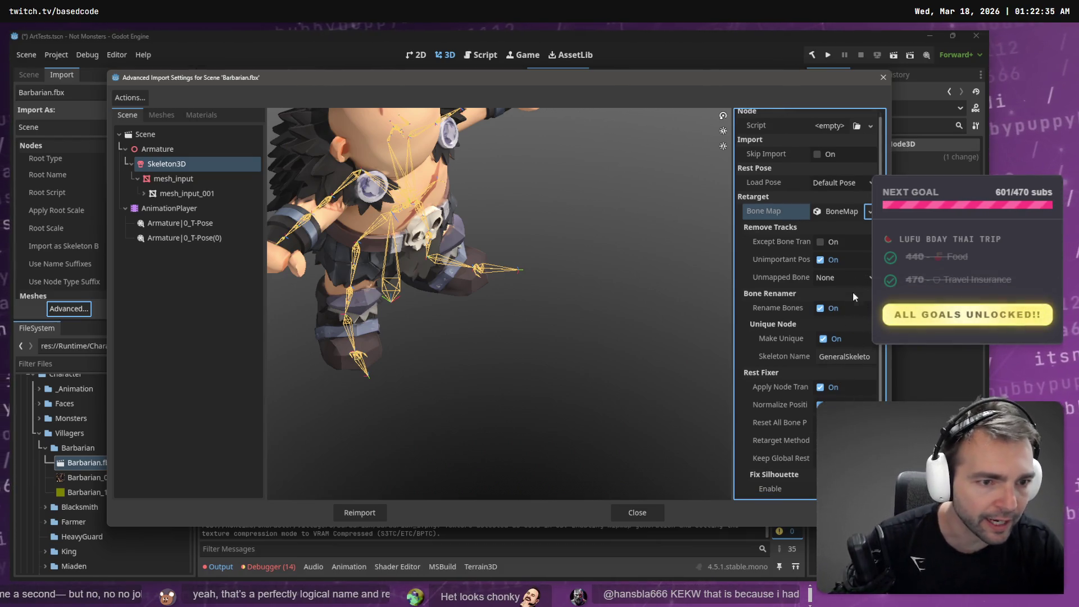
Step: Expand the Barbarian's new BoneMap and review its humanoid profile bone mapping, leaving the profile unchanged
{"action": "left_click", "coordinate": [839, 212]}
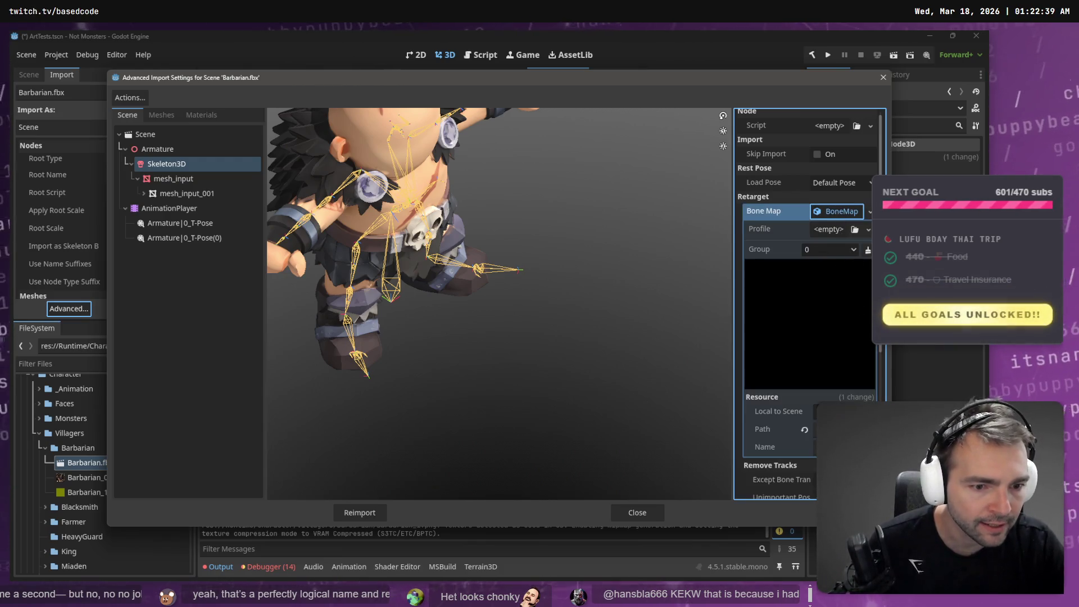
{"action": "left_click", "coordinate": [867, 229]}
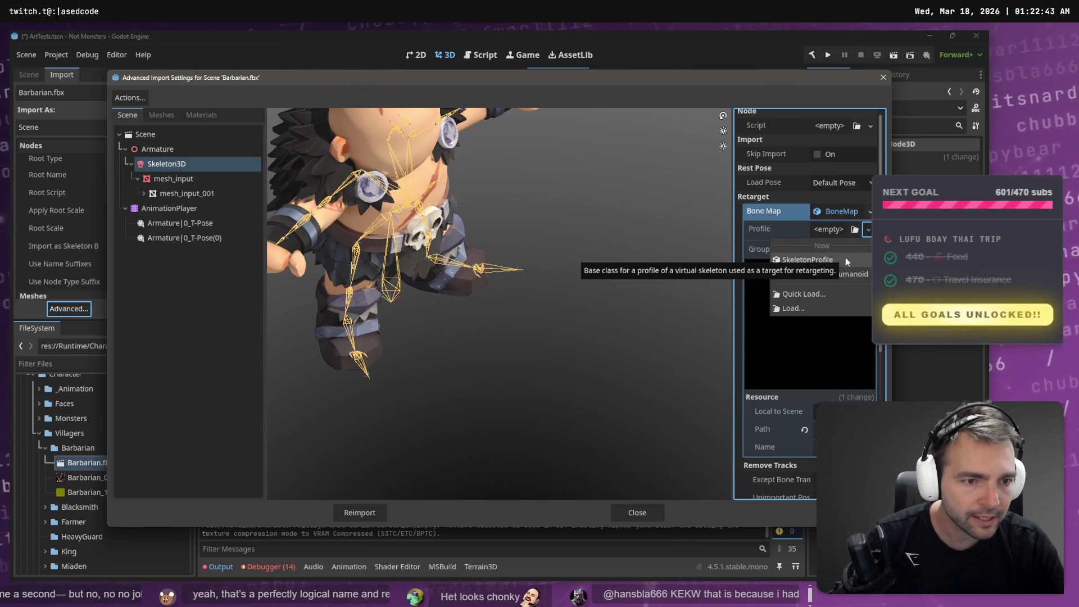
{"action": "left_click", "coordinate": [848, 273]}
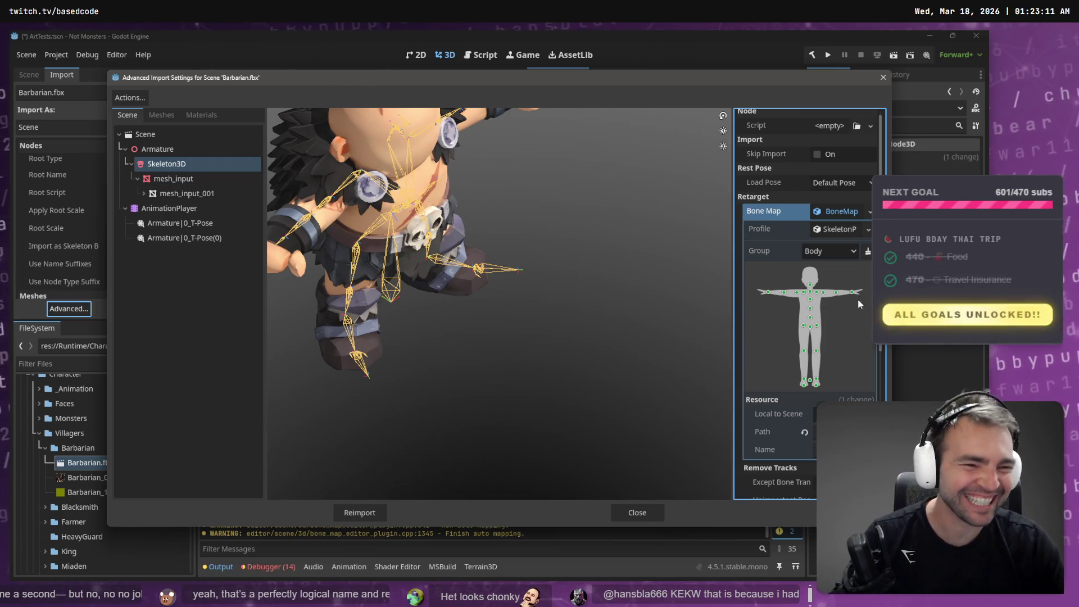
{"action": "scroll", "coordinate": [863, 228], "scroll_direction": "down", "scroll_amount": 5}
{"action": "scroll", "coordinate": [858, 245], "scroll_direction": "up", "scroll_amount": 5}
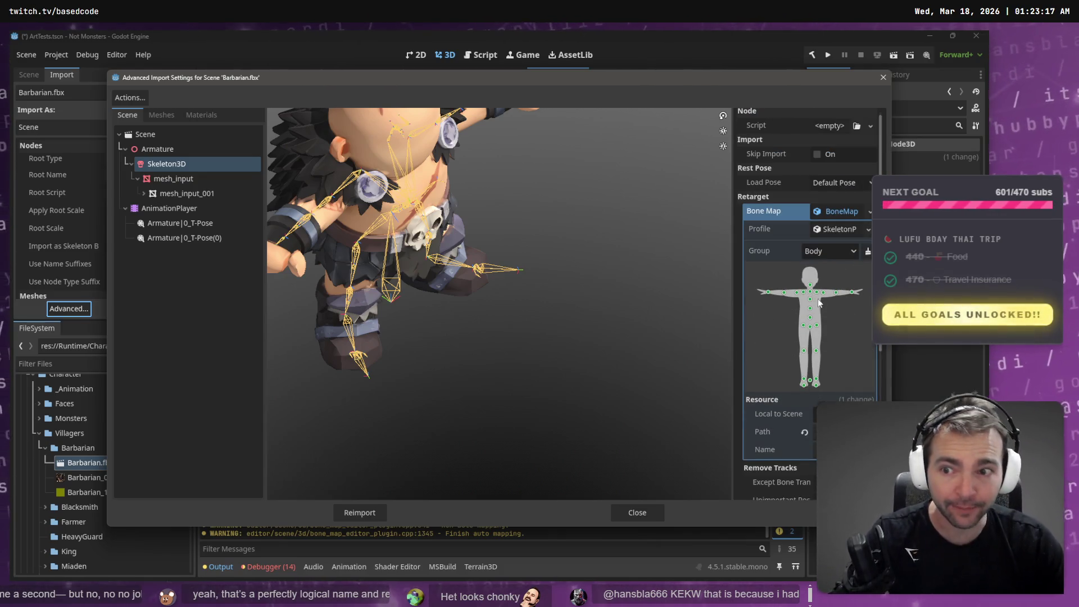
{"action": "scroll", "coordinate": [820, 295], "scroll_direction": "down", "scroll_amount": 5}
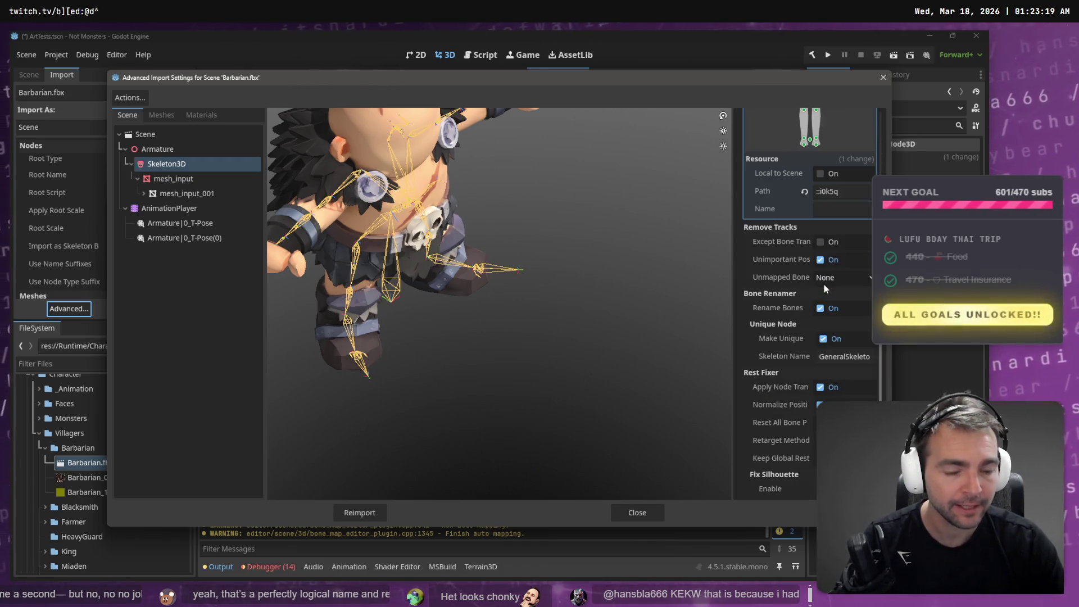
{"action": "scroll", "coordinate": [823, 285], "scroll_direction": "up", "scroll_amount": 3}
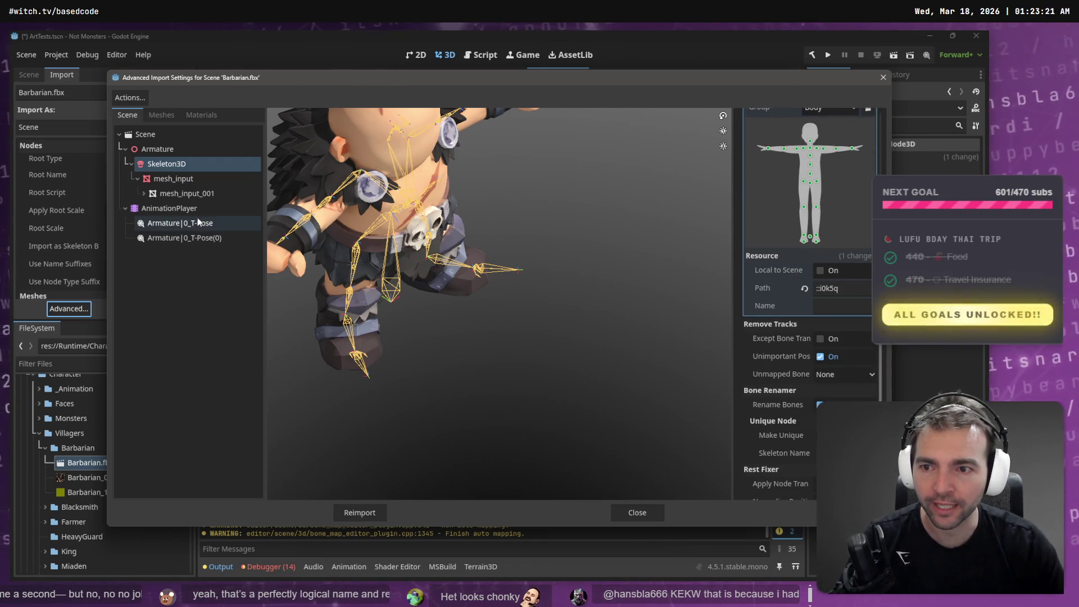
Step: Reimport Barbarian.fbx with the new settings and open the Character scene
{"action": "left_click", "coordinate": [357, 514]}
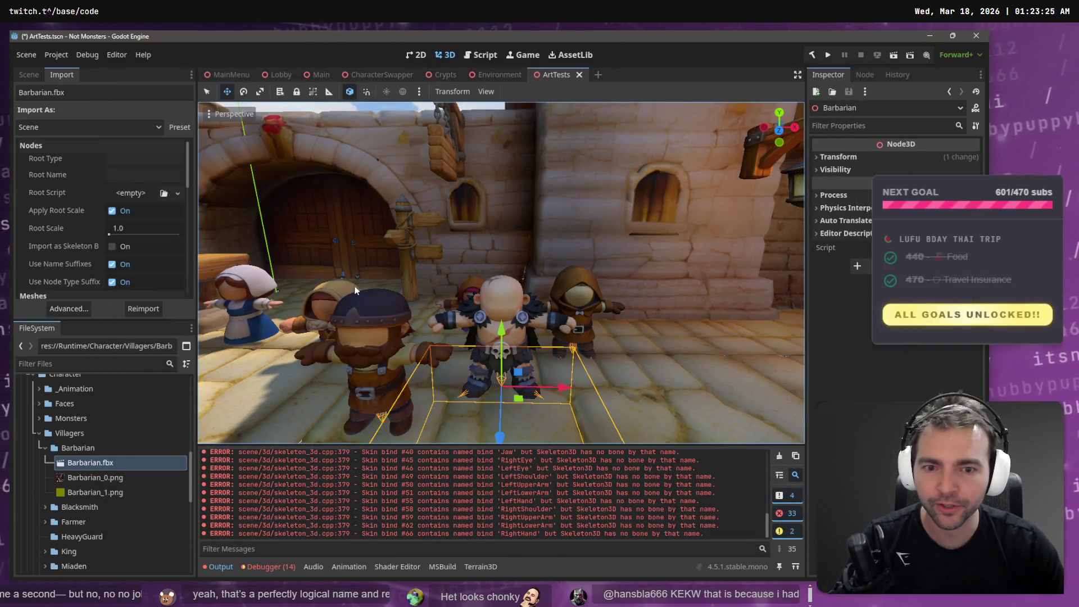
{"action": "left_click", "coordinate": [46, 448]}
{"action": "scroll", "coordinate": [92, 538], "scroll_direction": "down", "scroll_amount": 3}
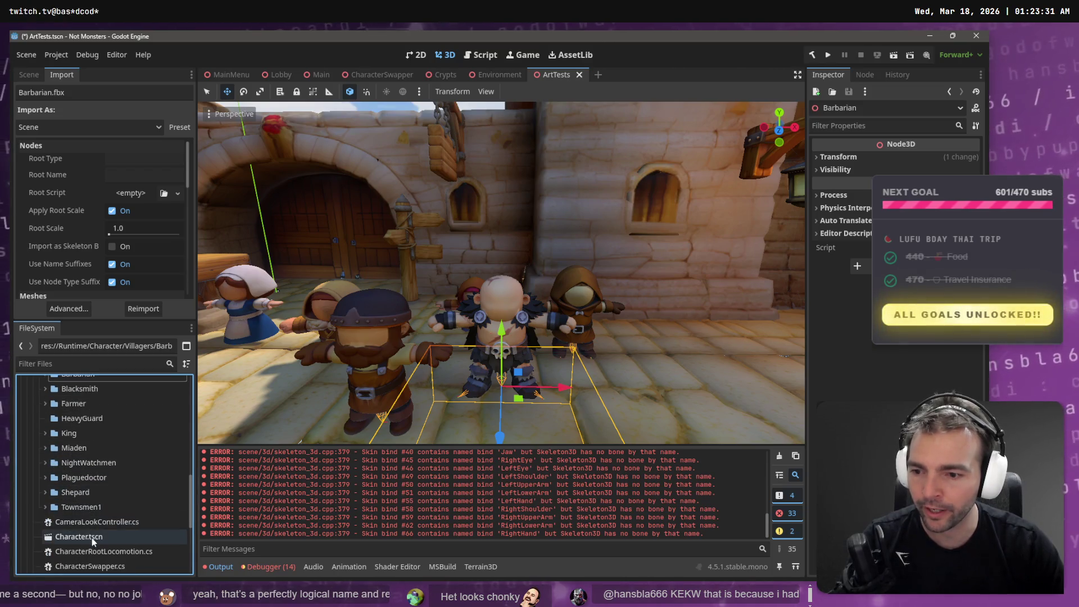
{"action": "double_click", "coordinate": [92, 538]}
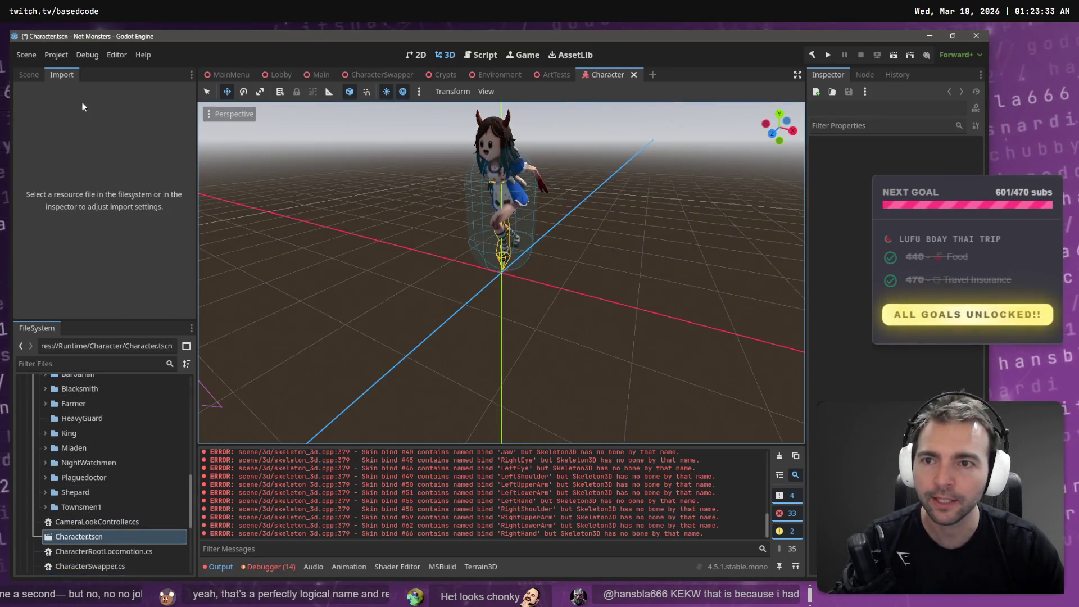
{"action": "left_click", "coordinate": [41, 73]}
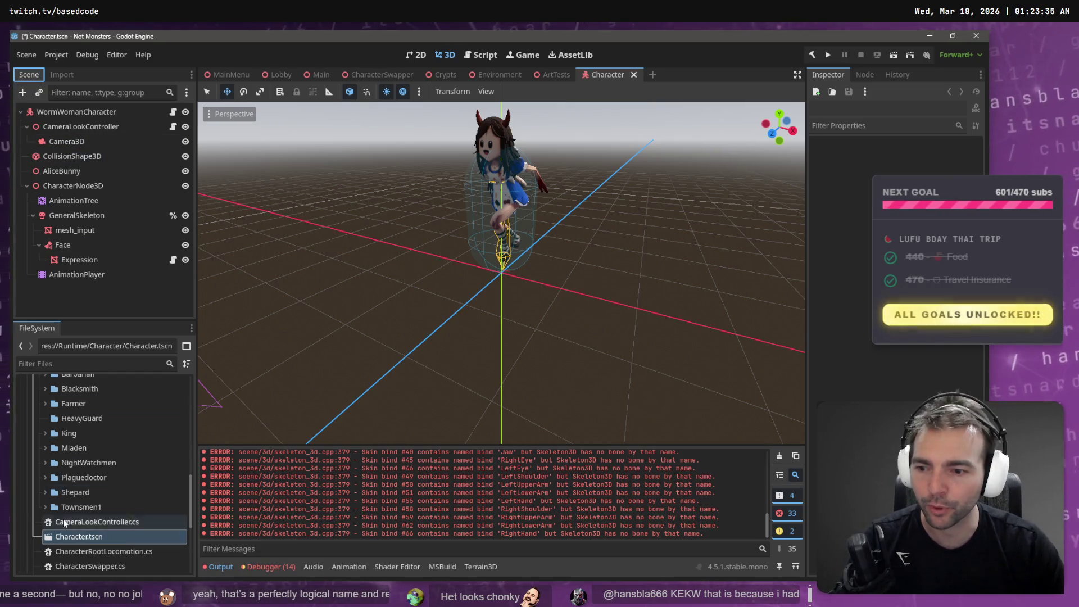
Step: Drag Barbarian.fbx into the Character scene tree and review its AnimationPlayer and AnimationTree nodes
{"action": "scroll", "coordinate": [75, 501], "scroll_direction": "up", "scroll_amount": 3}
{"action": "left_click", "coordinate": [44, 447]}
{"action": "mouse_move", "coordinate": [72, 469]}
{"action": "left_mouse_down"}
{"action": "mouse_move", "coordinate": [109, 465]}
{"action": "mouse_move", "coordinate": [86, 309]}
{"action": "mouse_move", "coordinate": [93, 119]}
{"action": "left_mouse_up"}
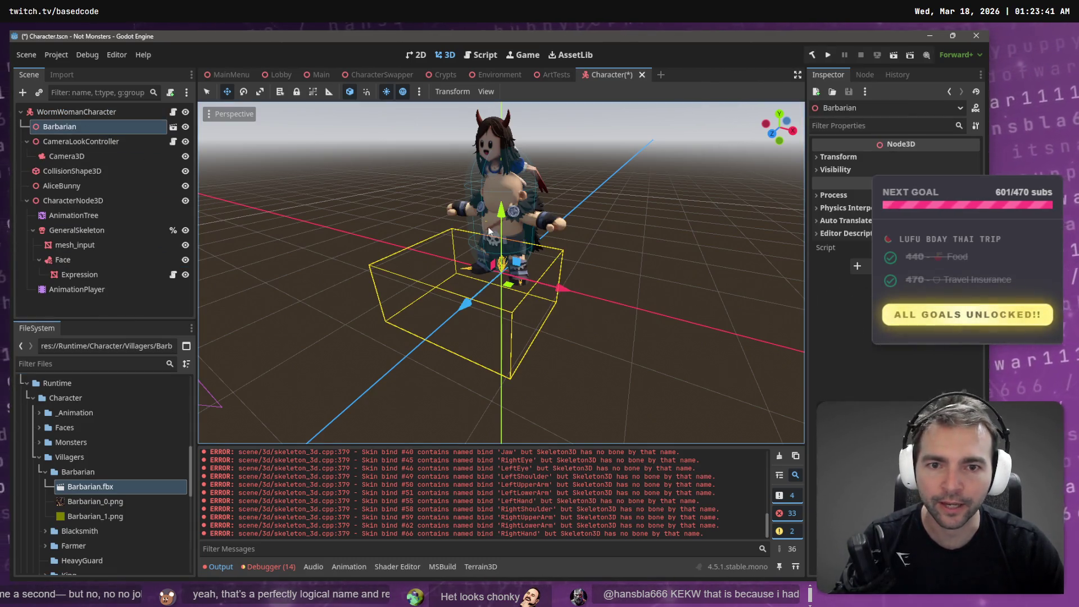
{"action": "left_click", "coordinate": [77, 289]}
{"action": "left_click", "coordinate": [84, 217], "text": "ctrl"}
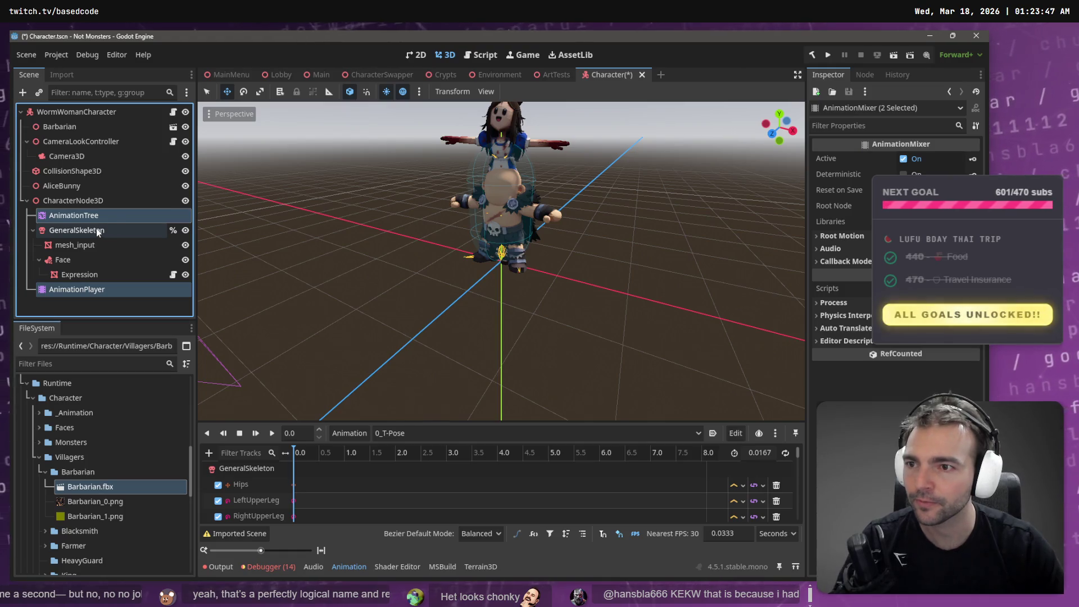
{"action": "left_click", "coordinate": [92, 201]}
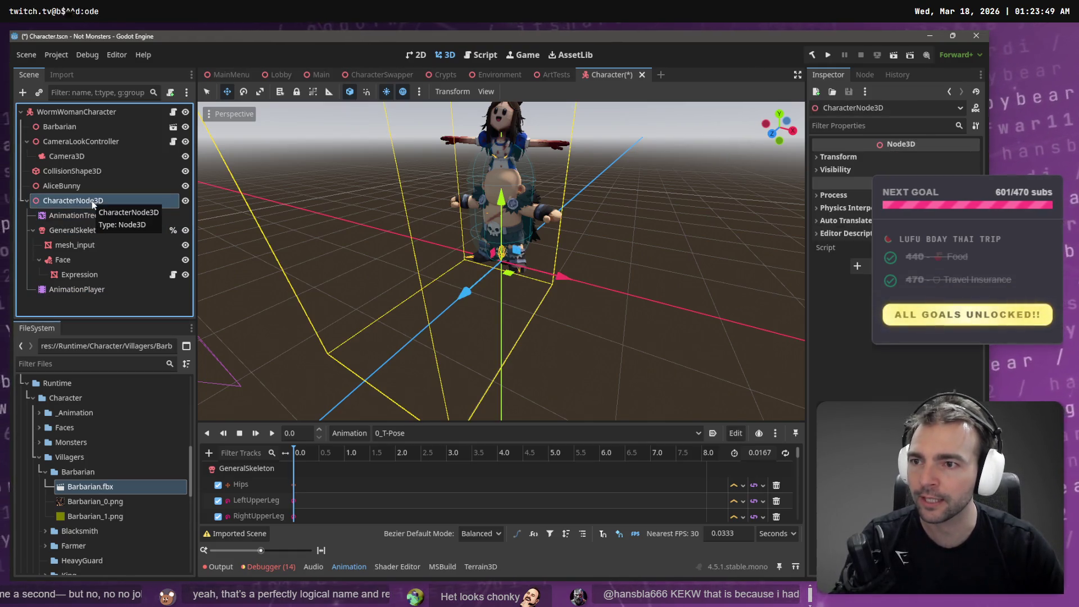
Step: Make the Barbarian node local, rename it CharacterNode3D2, and move the AnimationTree under it
{"action": "right_click", "coordinate": [70, 127]}
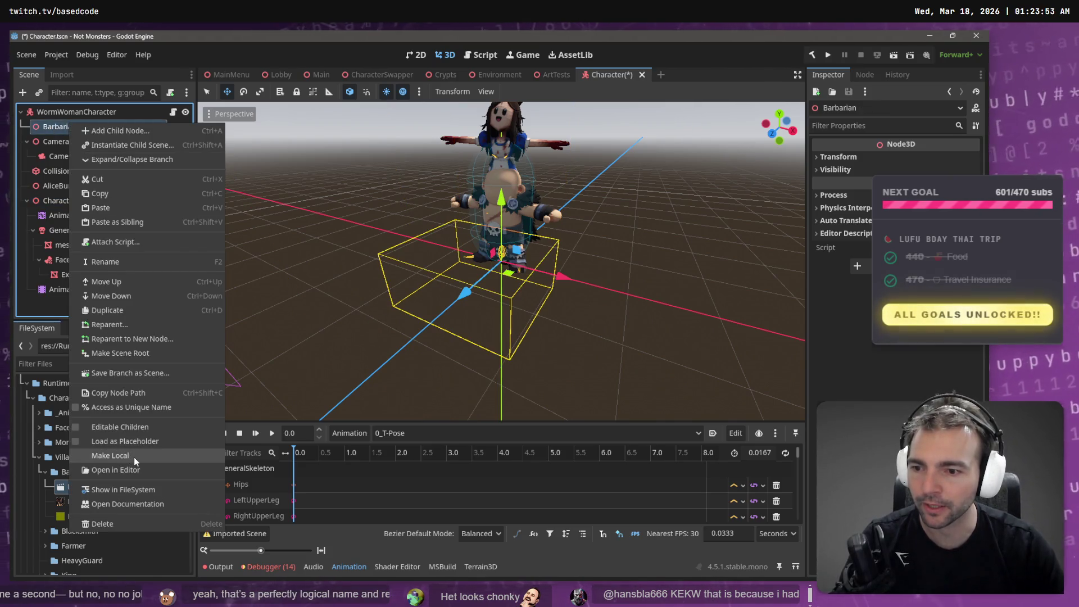
{"action": "left_click", "coordinate": [134, 455]}
{"action": "double_click", "coordinate": [78, 127]}
{"action": "type", "text": "CharacterNode3D"}
{"action": "key", "text": "Return"}
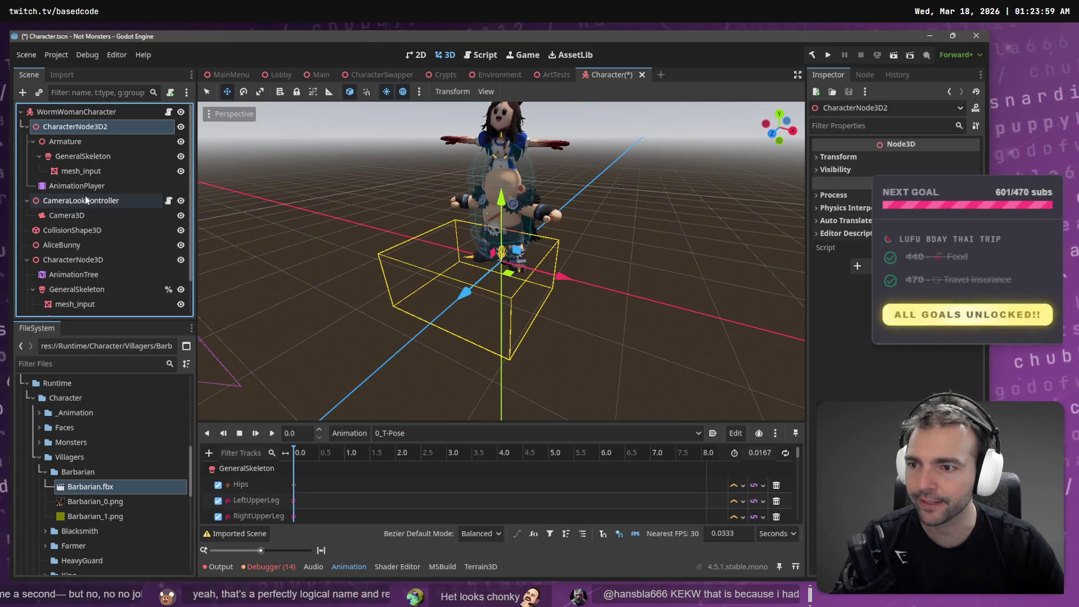
{"action": "left_click", "coordinate": [82, 275]}
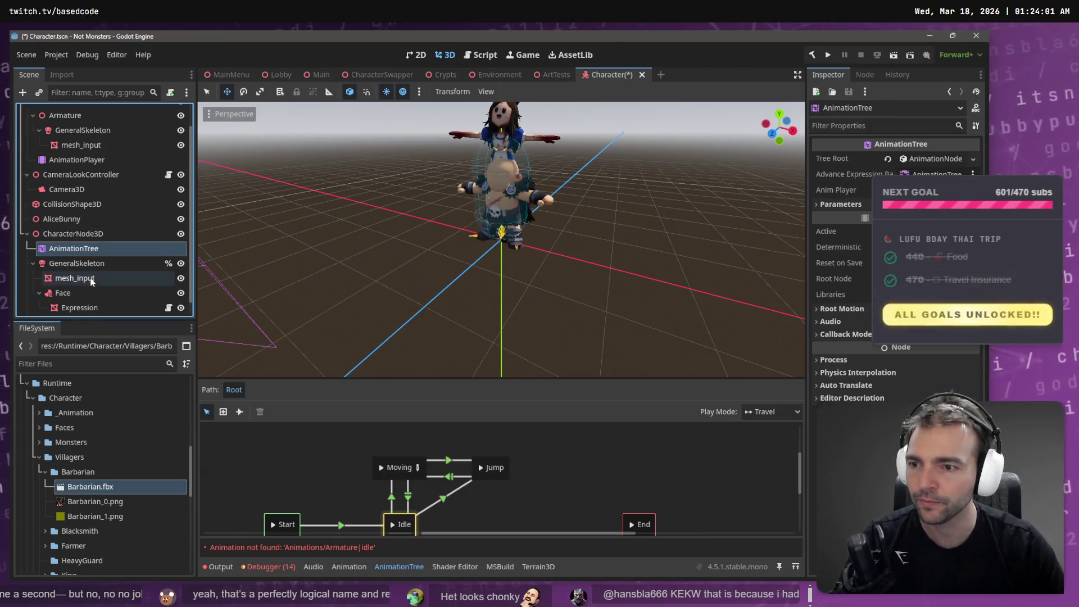
{"action": "left_click_drag", "start_coordinate": [80, 231], "coordinate": [75, 136]}
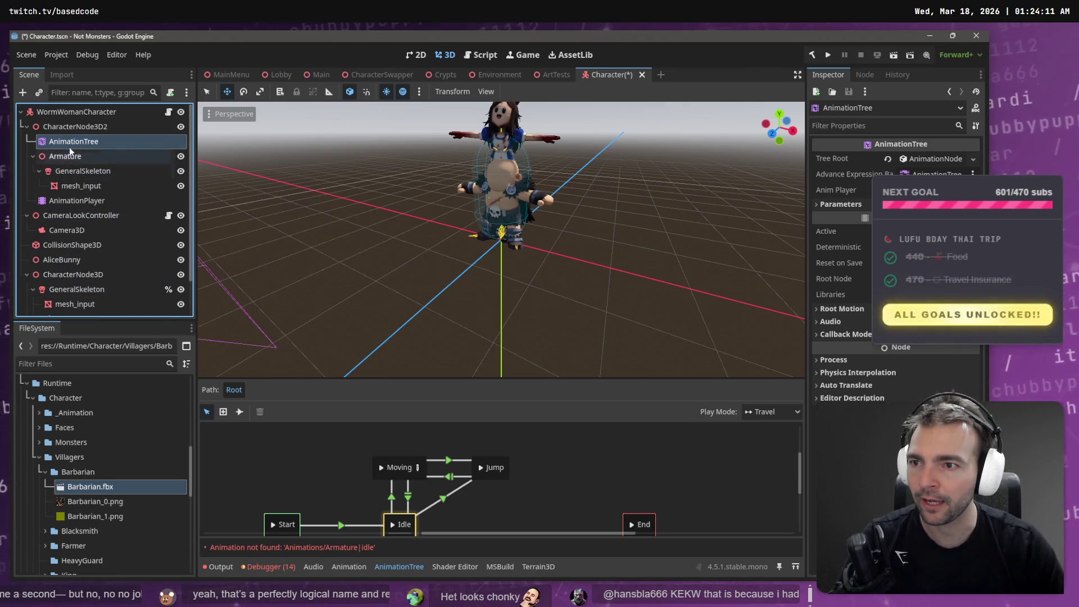
Step: Select the Barbarian's AnimationPlayer to show its Armature|0_T-Pose clip in the Animation editor
{"action": "left_click", "coordinate": [92, 275]}
{"action": "scroll", "coordinate": [91, 273], "scroll_direction": "down", "scroll_amount": 2}
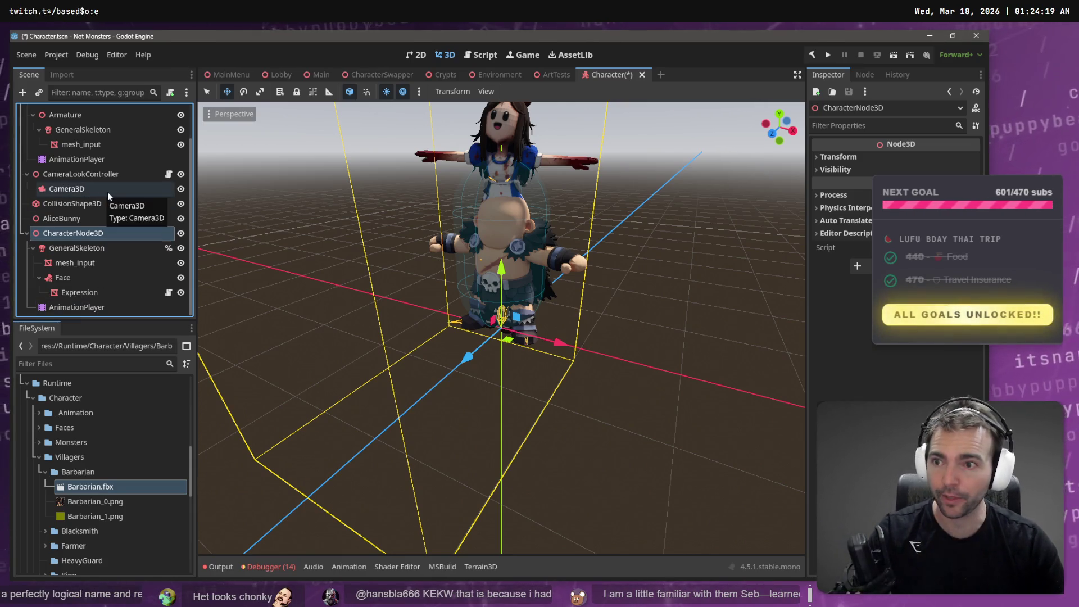
{"action": "left_click", "coordinate": [97, 161]}
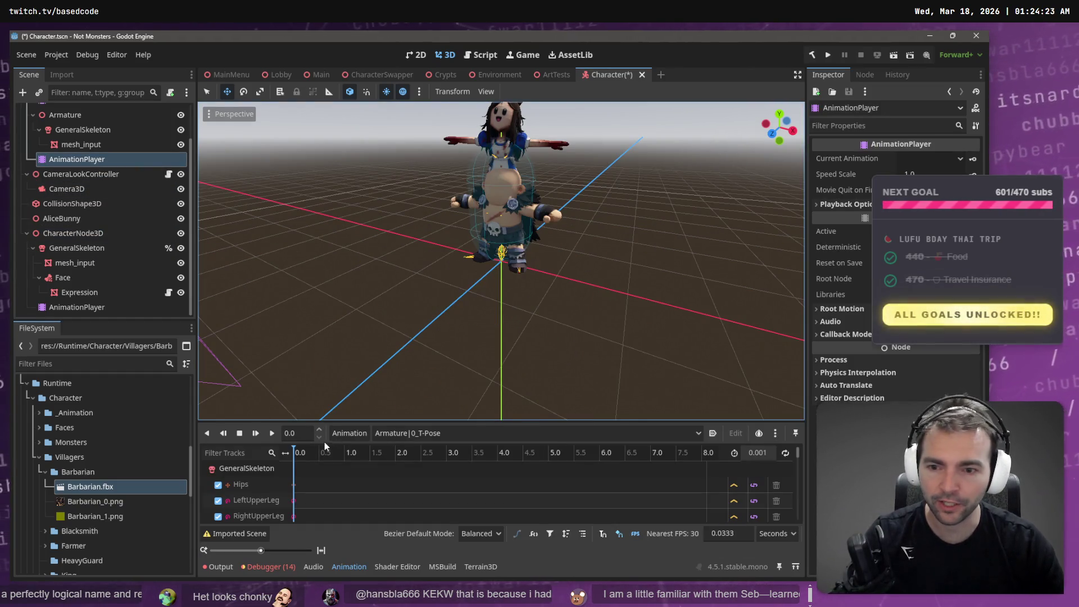
{"action": "left_click", "coordinate": [346, 435]}
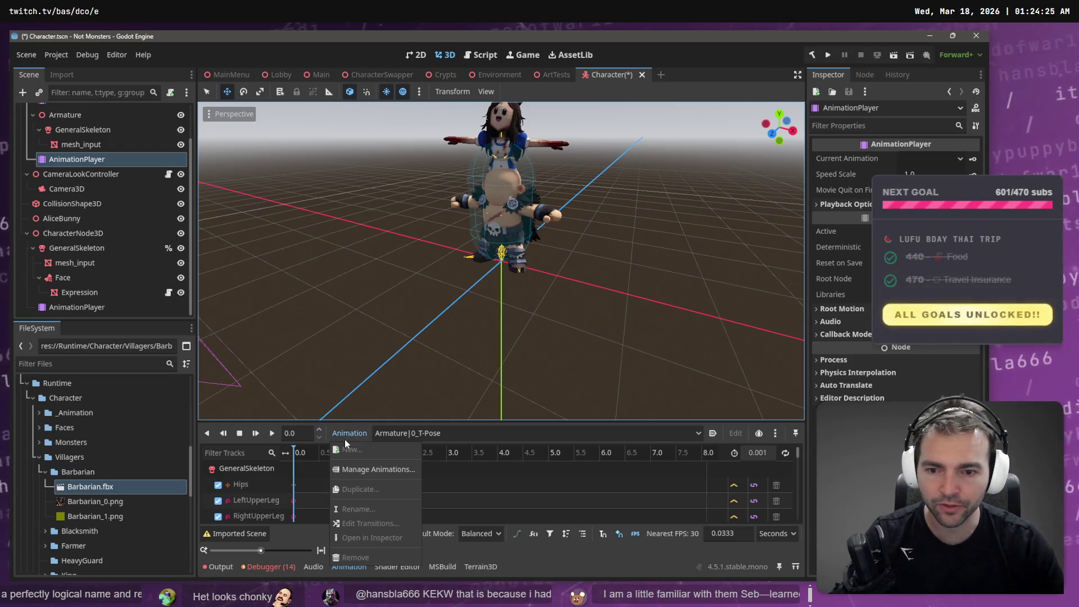
Step: Load res://Runtime/Character/_Animation/Animations.fbx as an animation library on the Barbarian's AnimationPlayer
{"action": "left_click", "coordinate": [379, 470]}
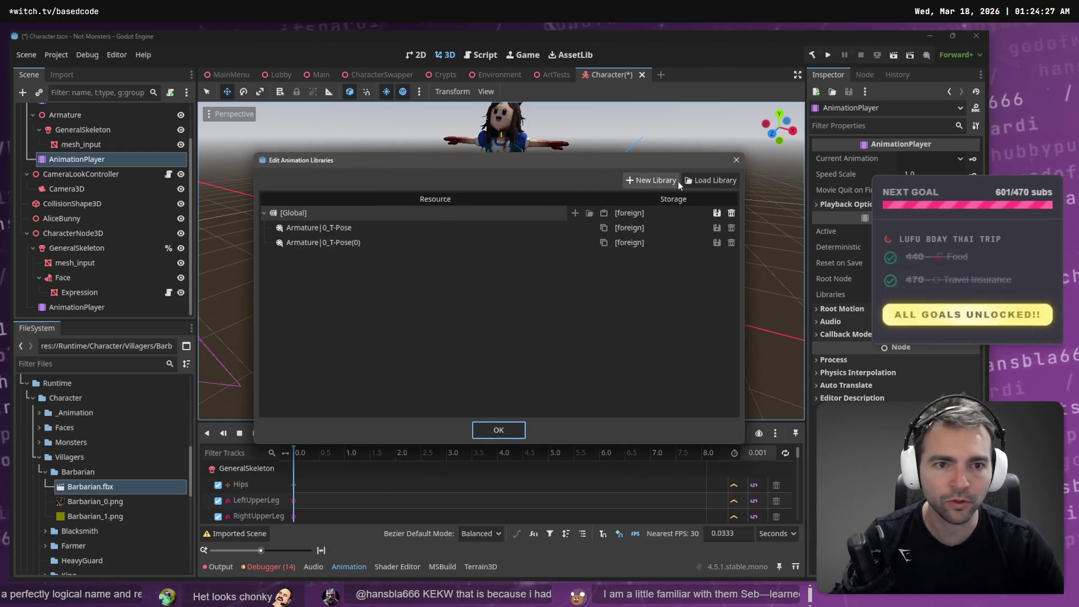
{"action": "left_click", "coordinate": [716, 179]}
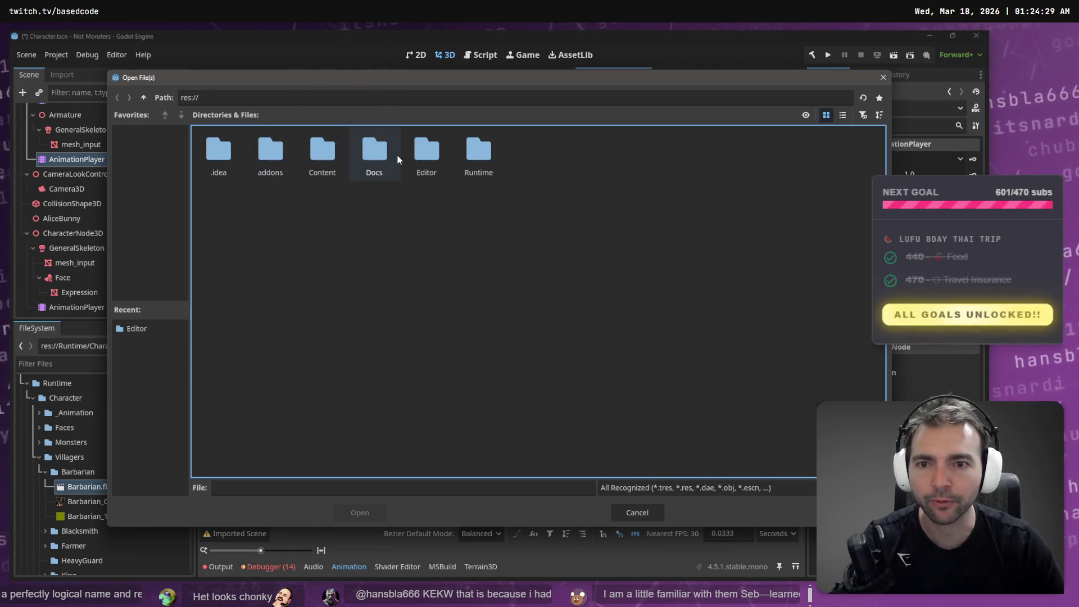
{"action": "double_click", "coordinate": [332, 155]}
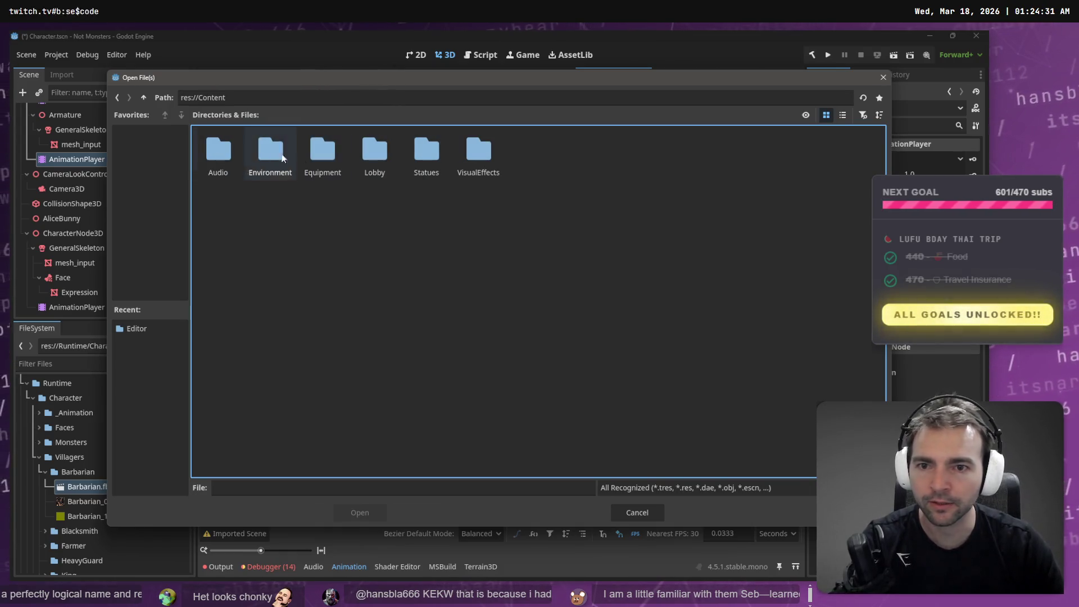
{"action": "left_click", "coordinate": [117, 98]}
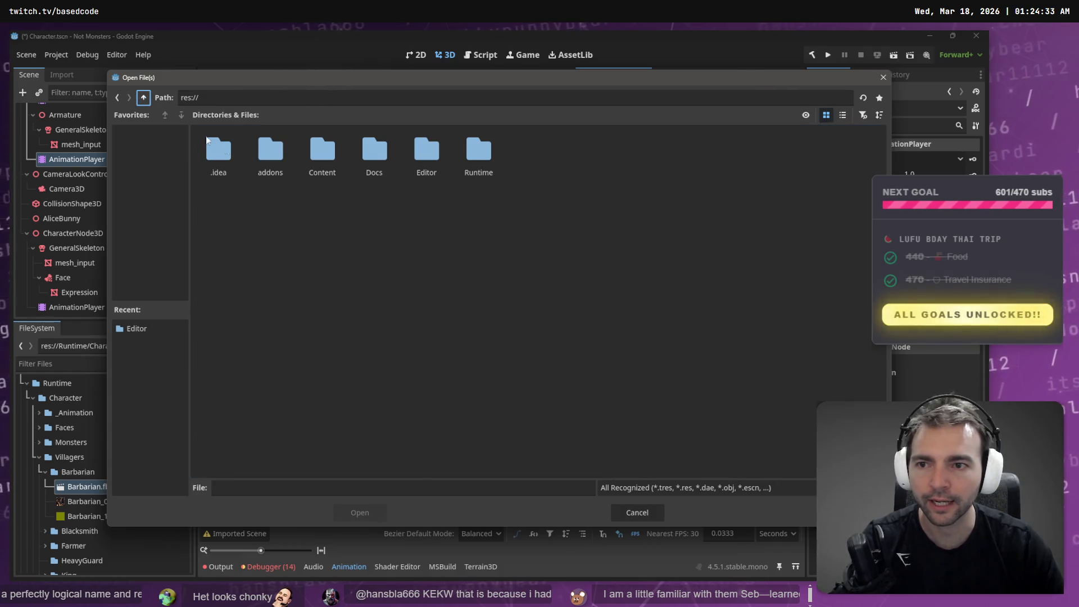
{"action": "double_click", "coordinate": [478, 150]}
{"action": "double_click", "coordinate": [220, 159]}
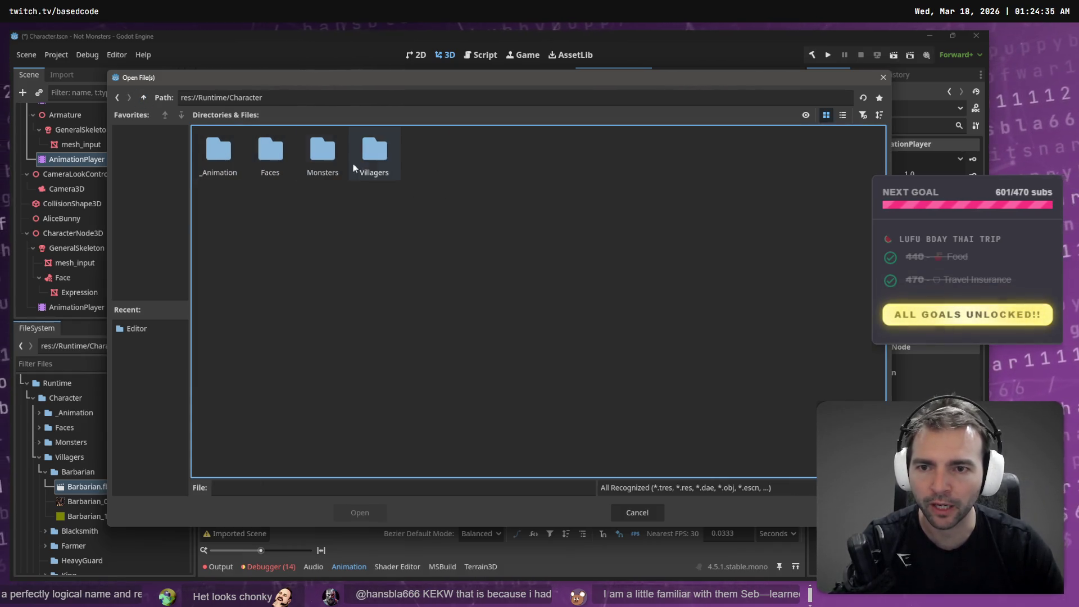
{"action": "double_click", "coordinate": [220, 150]}
{"action": "left_click", "coordinate": [222, 161]}
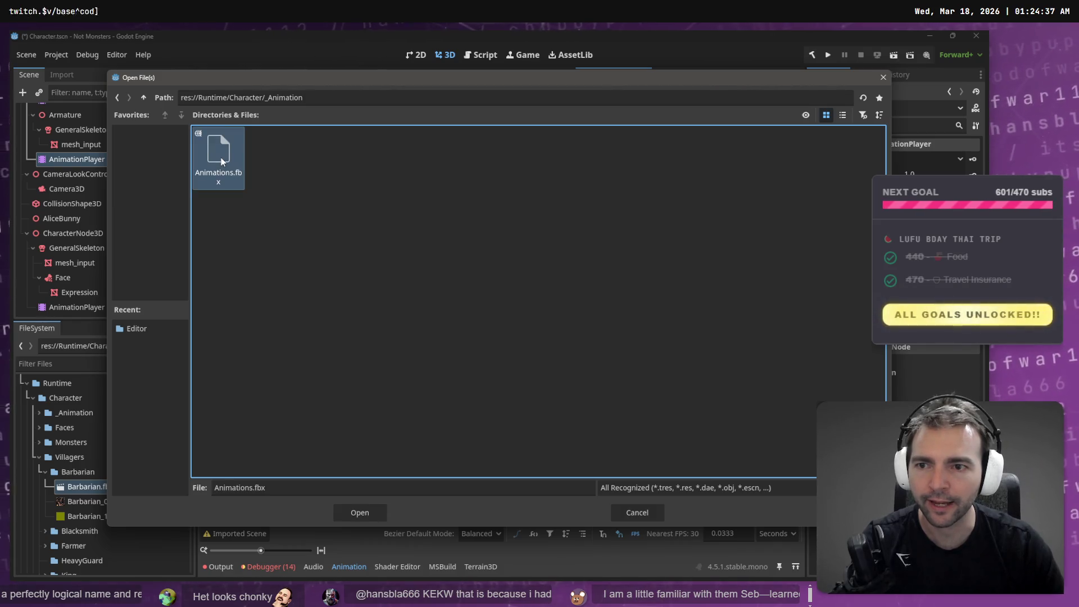
{"action": "left_click", "coordinate": [359, 514]}
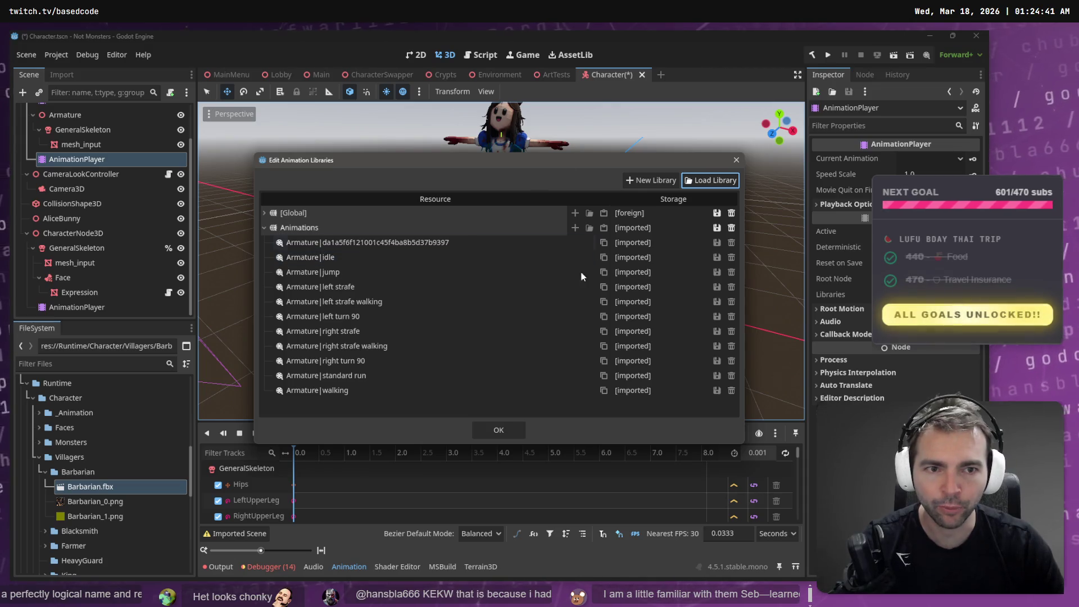
{"action": "left_click", "coordinate": [505, 436]}
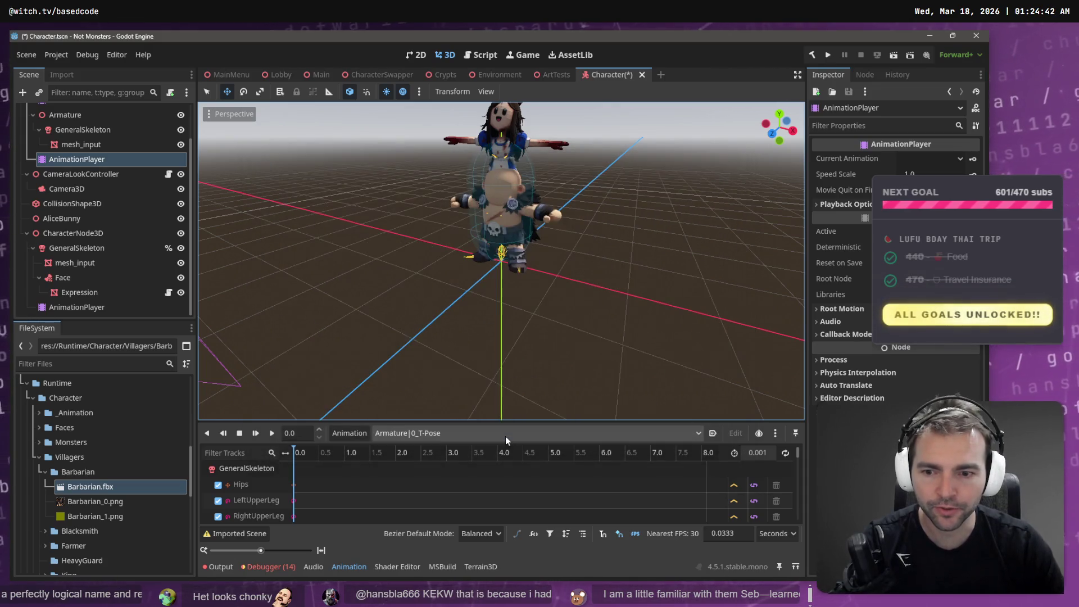
Step: Delete the old CharacterNode3D from the Character scene
{"action": "left_click", "coordinate": [473, 437]}
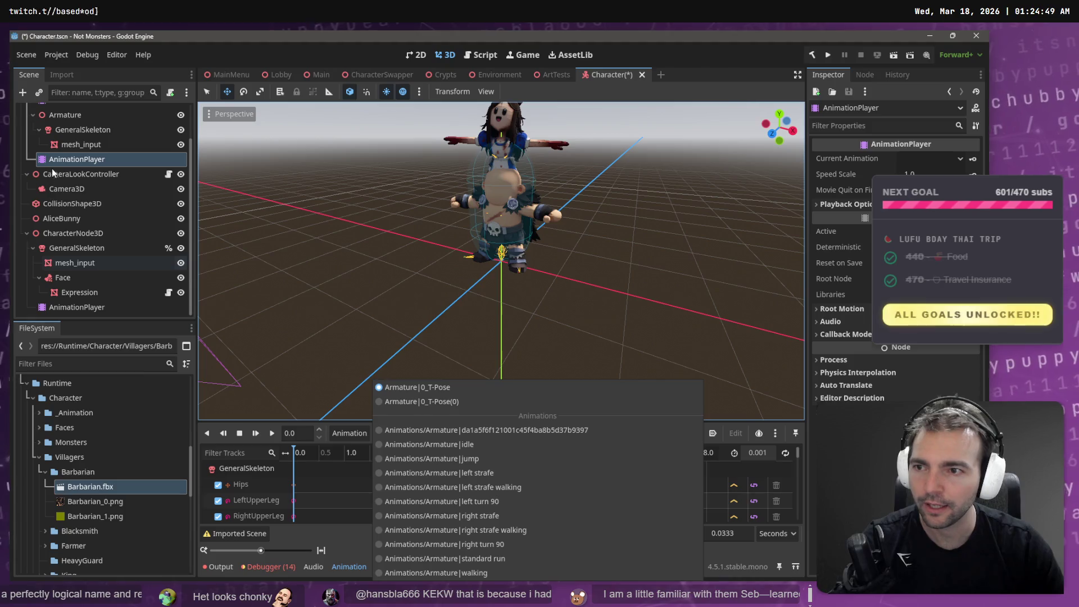
{"action": "left_click", "coordinate": [79, 161]}
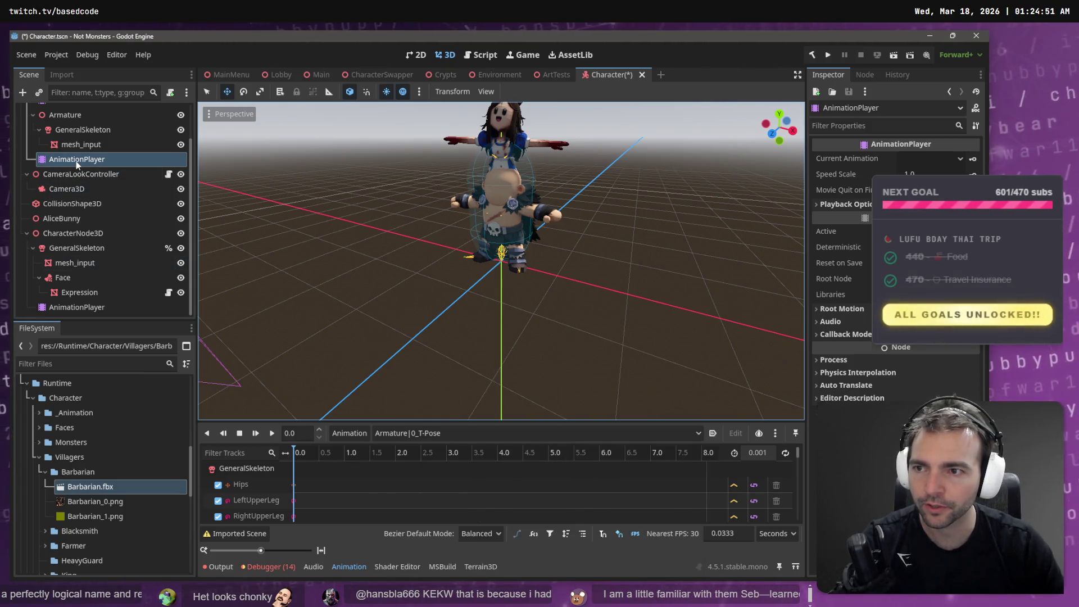
{"action": "left_click", "coordinate": [75, 232]}
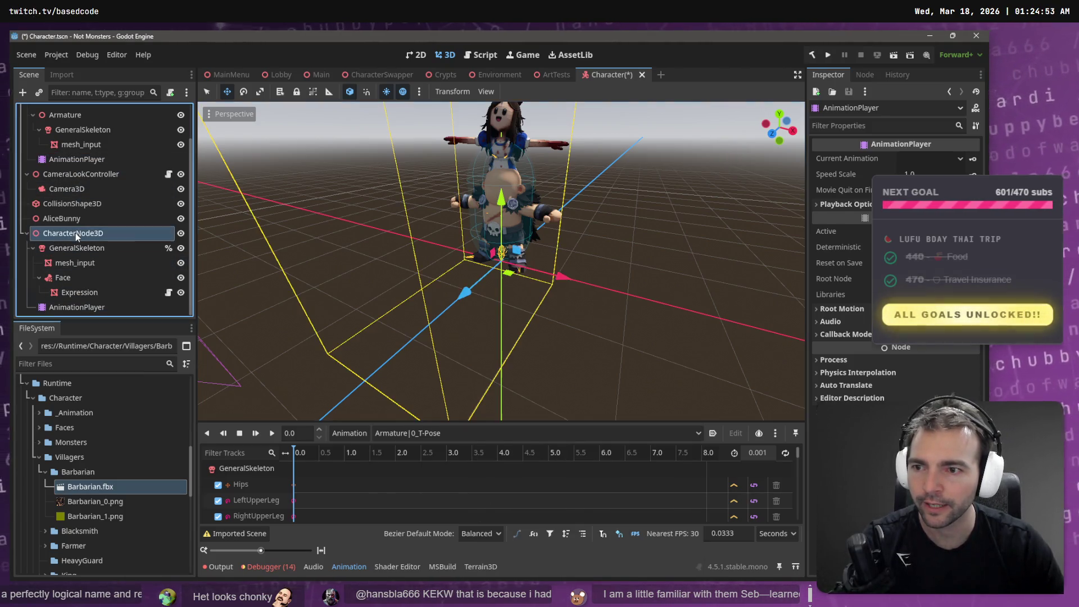
{"action": "key", "text": "Delete"}
{"action": "left_click", "coordinate": [461, 329]}
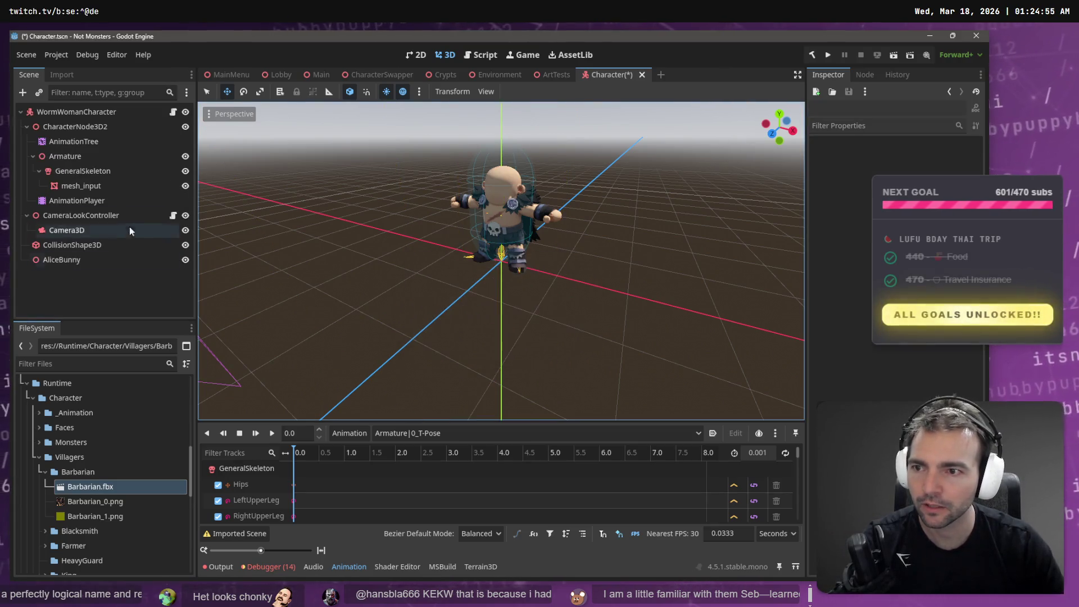
Step: Preview the walking animation on the Barbarian's AnimationPlayer
{"action": "left_click", "coordinate": [100, 143]}
{"action": "left_click", "coordinate": [87, 200]}
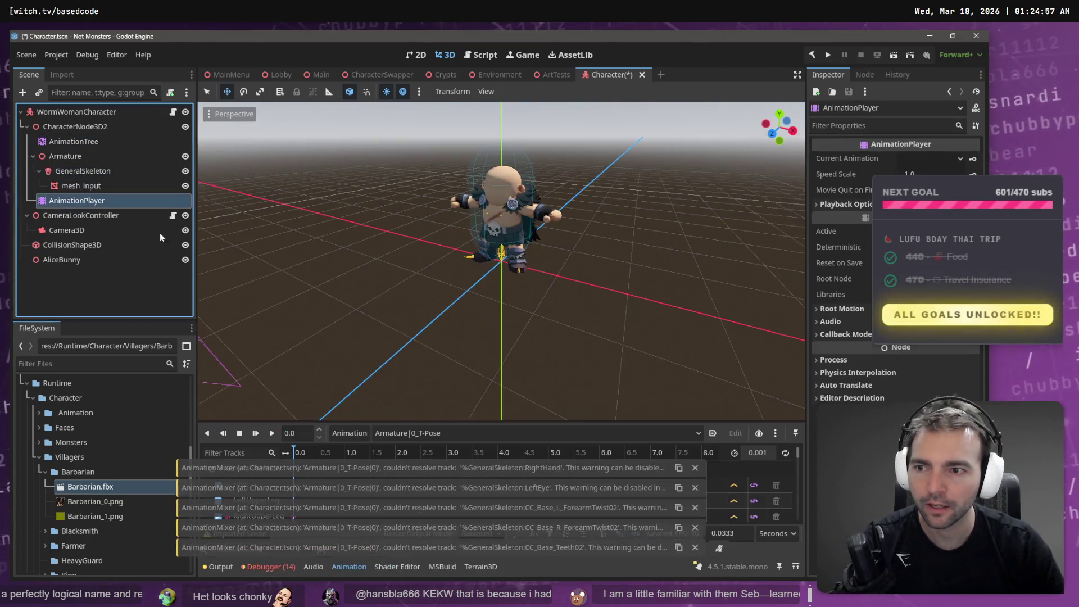
{"action": "left_click", "coordinate": [696, 468]}
{"action": "left_click", "coordinate": [512, 434]}
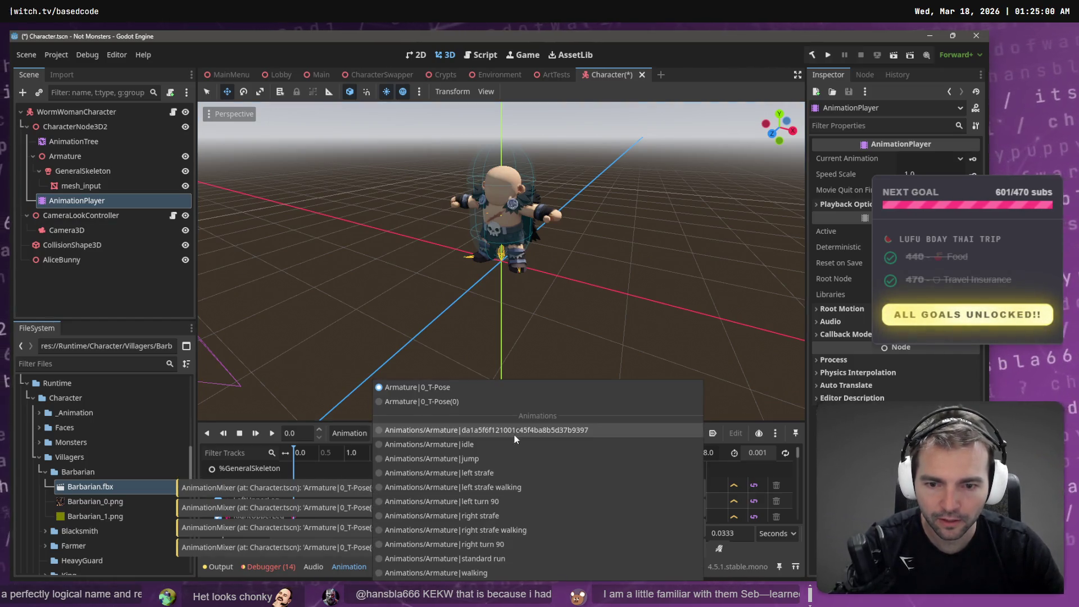
{"action": "left_click", "coordinate": [491, 571]}
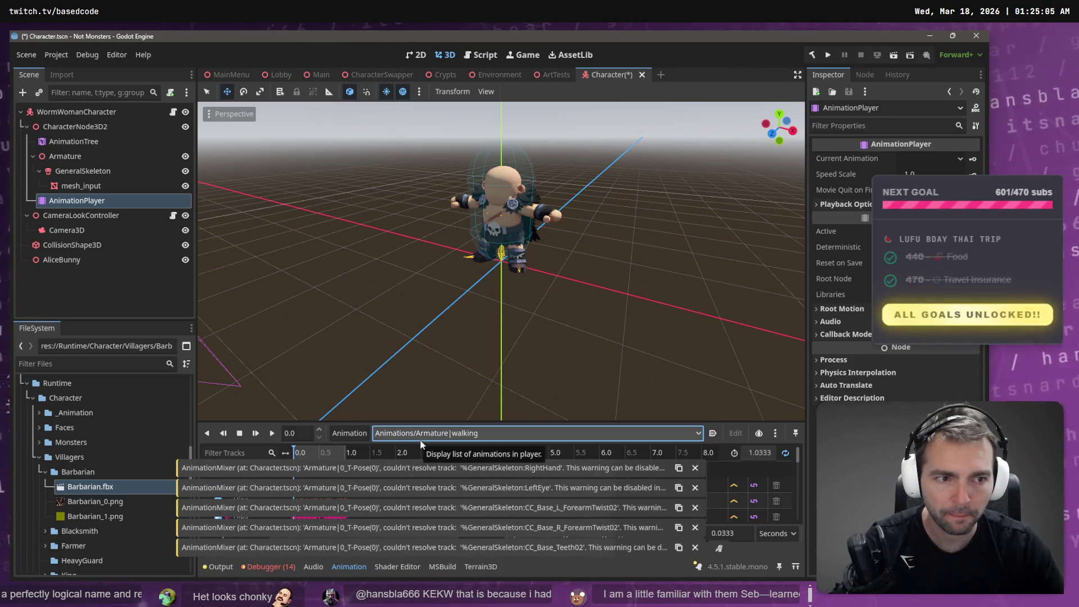
Step: Show the AnimationTree state machine with its Start, Idle, Moving, Jump and End states
{"action": "left_click", "coordinate": [73, 141]}
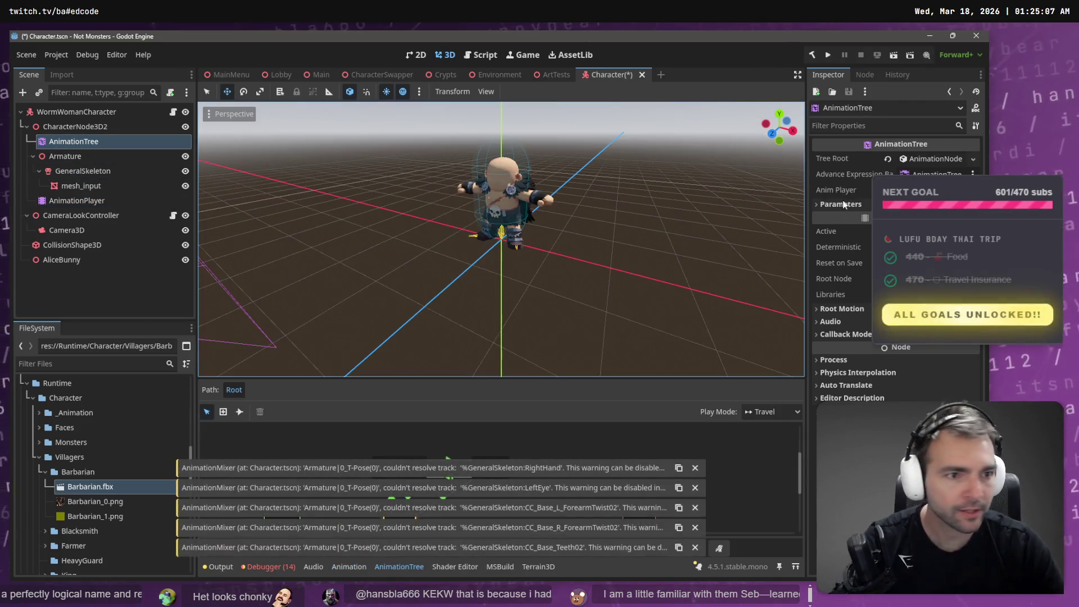
{"action": "mouse_move", "coordinate": [78, 201]}
{"action": "left_mouse_down"}
{"action": "mouse_move", "coordinate": [731, 195]}
{"action": "mouse_move", "coordinate": [207, 170]}
{"action": "left_mouse_up"}
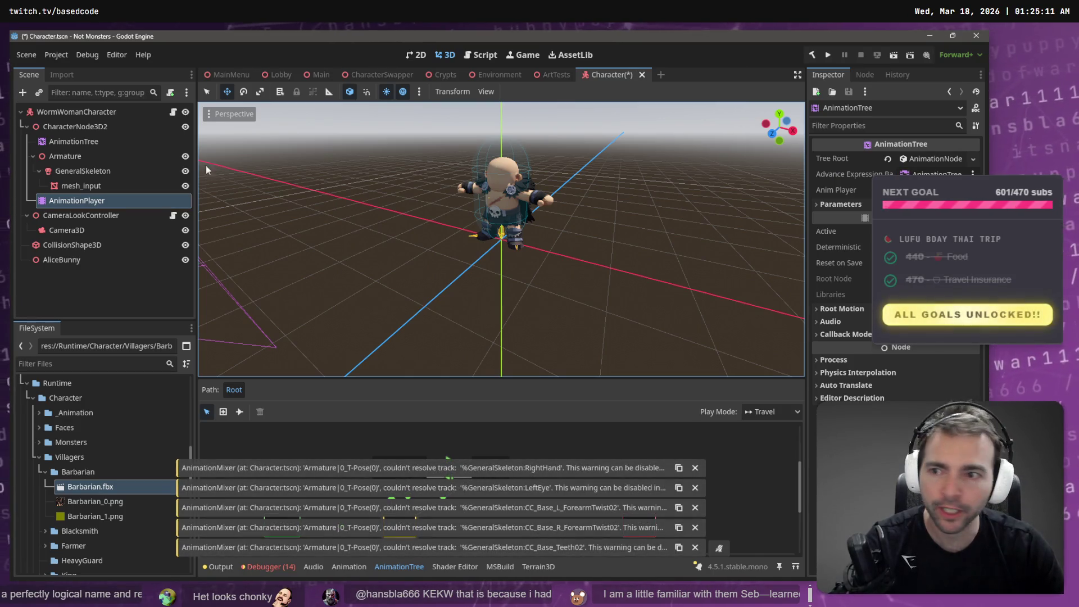
{"action": "left_click", "coordinate": [74, 141]}
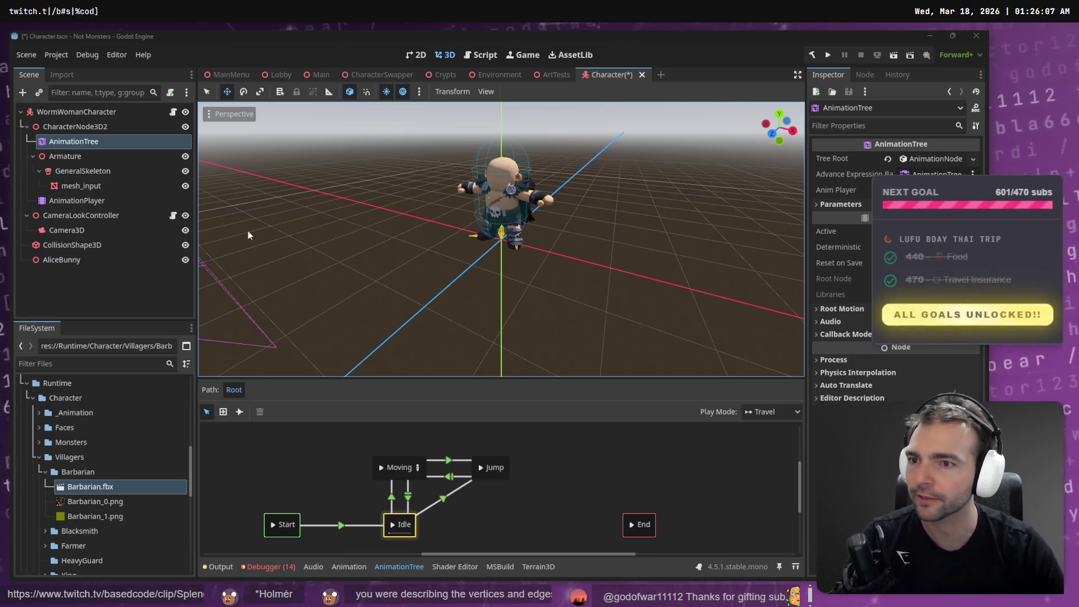
{"action": "left_click", "coordinate": [93, 247]}
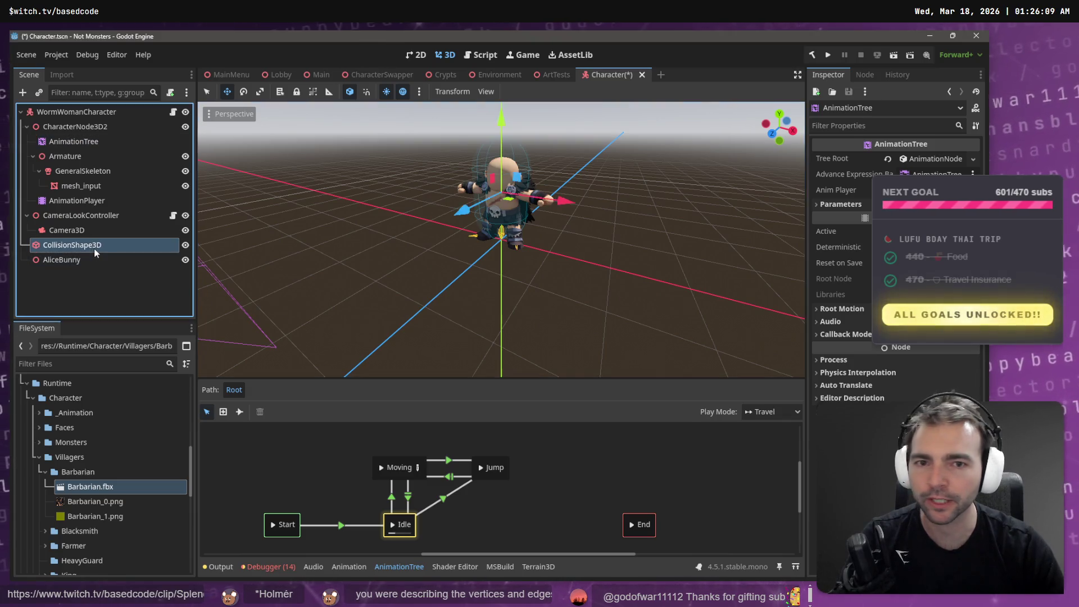
Step: Shorten the character's collision capsule to a height of about 1.47
{"action": "left_click_drag", "start_coordinate": [505, 166], "coordinate": [511, 198]}
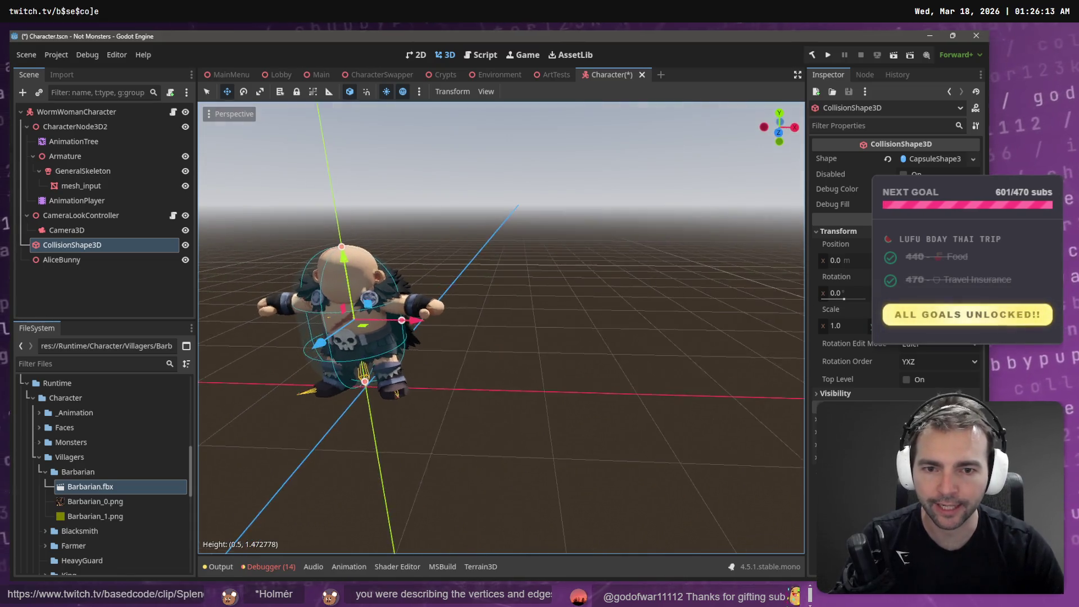
{"action": "scroll", "coordinate": [511, 207], "scroll_direction": "up", "scroll_amount": 10}
{"action": "scroll", "coordinate": [427, 246], "scroll_direction": "down", "scroll_amount": 10}
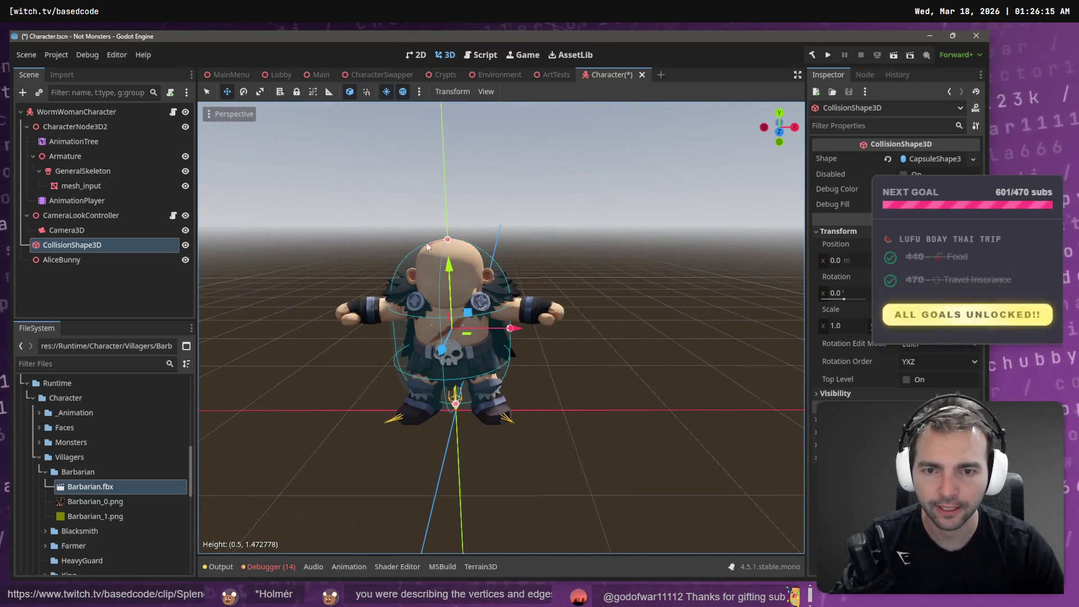
Step: Delete the AliceBunny node from the Character scene
{"action": "left_click", "coordinate": [104, 260]}
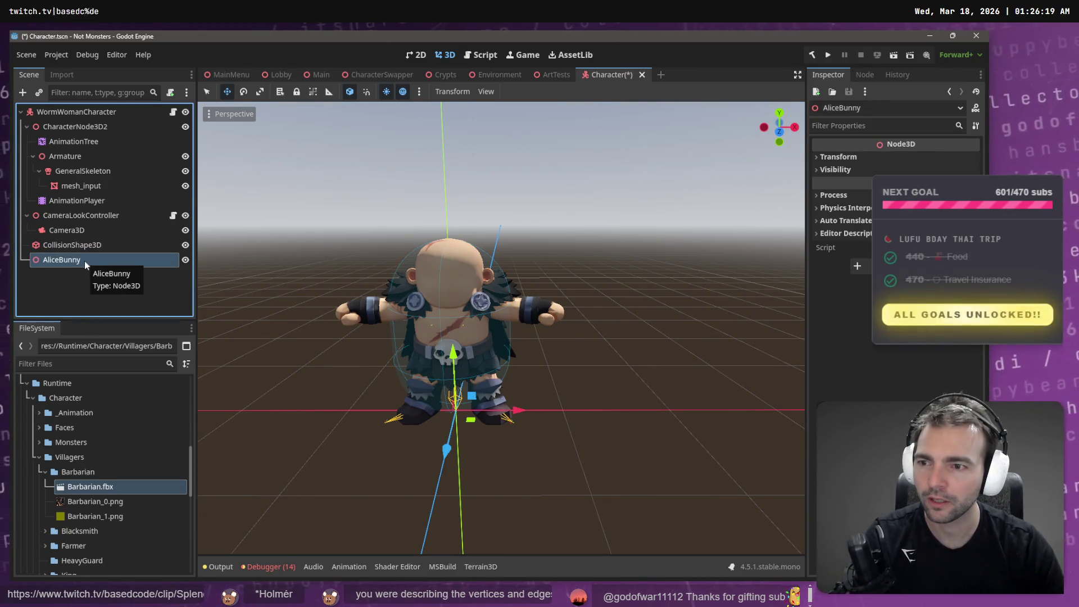
{"action": "key", "text": "Delete"}
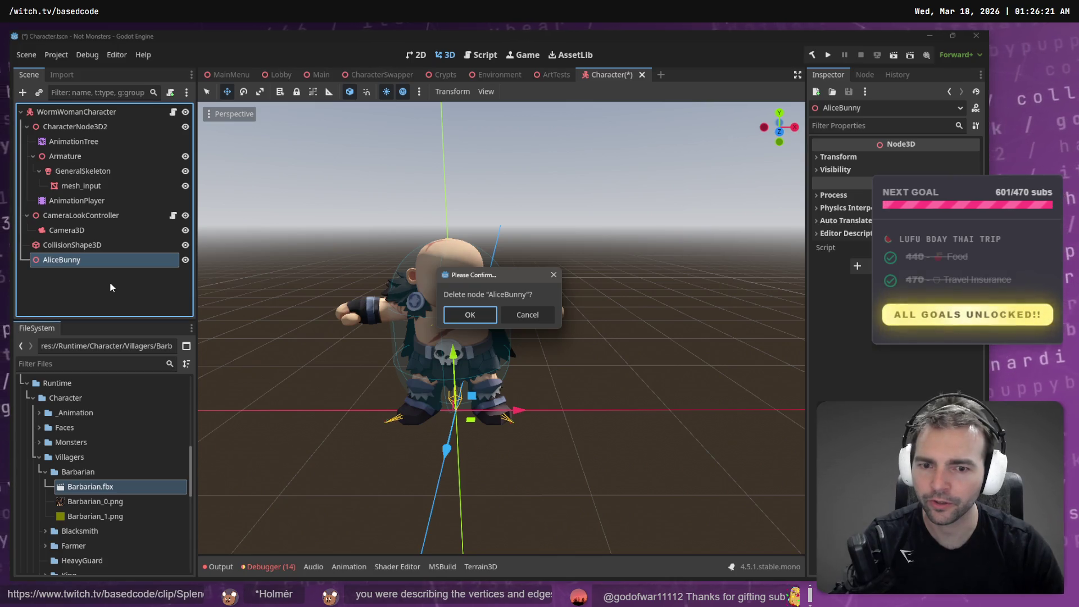
{"action": "key", "text": "Return"}
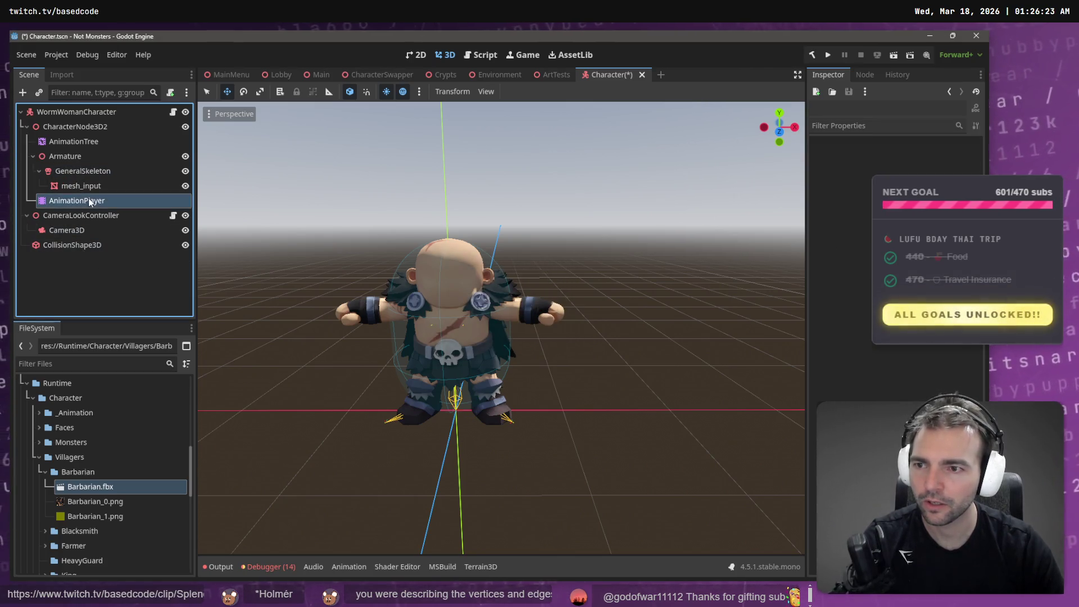
{"action": "left_click", "coordinate": [89, 198]}
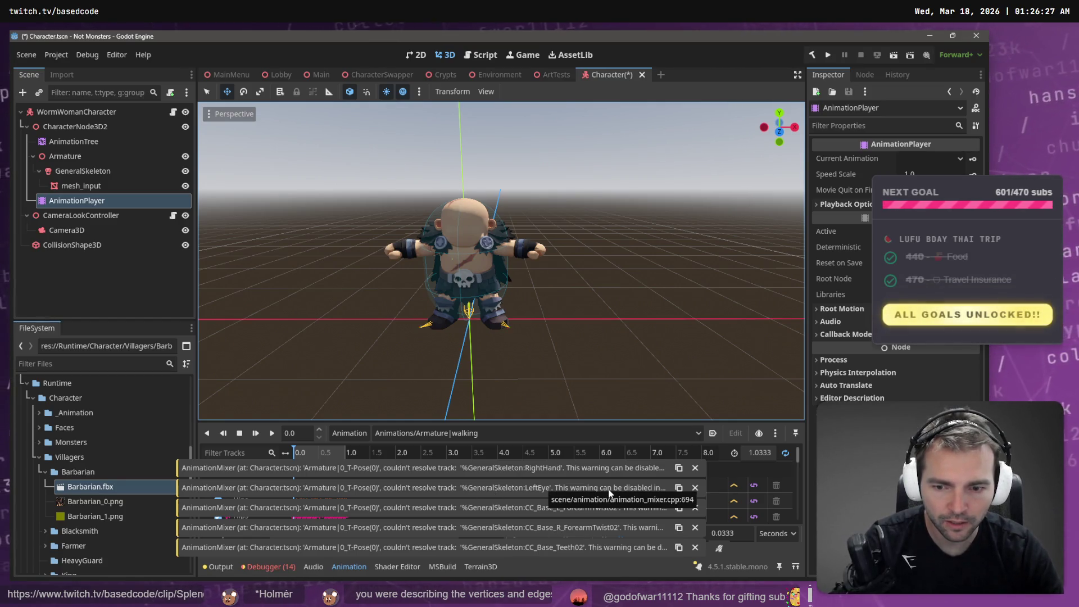
Step: Preview the jump animation on the Barbarian's AnimationPlayer
{"action": "left_click", "coordinate": [465, 434]}
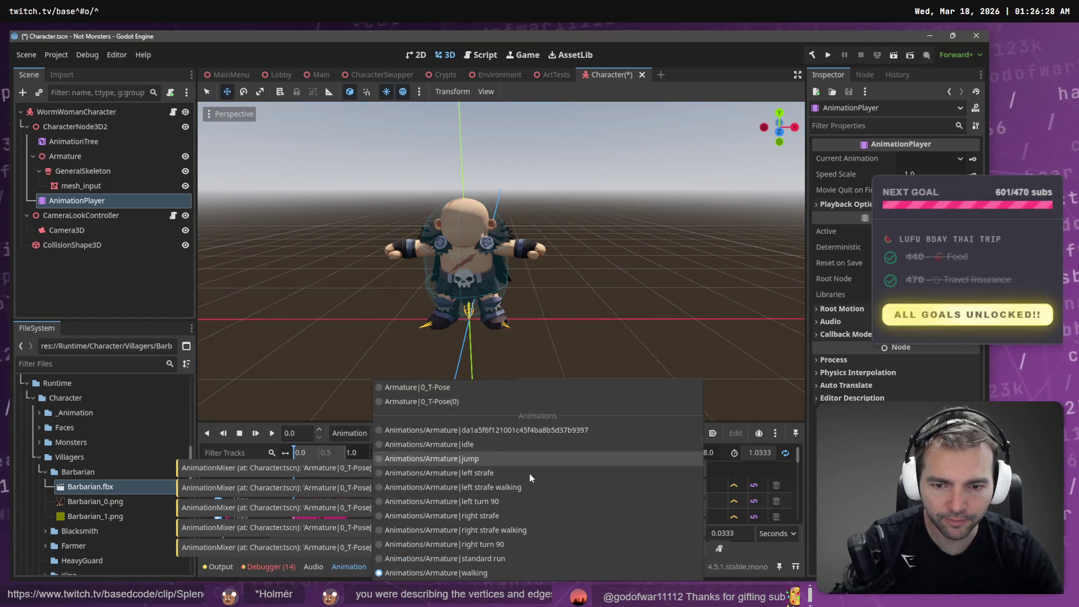
{"action": "left_click", "coordinate": [489, 463]}
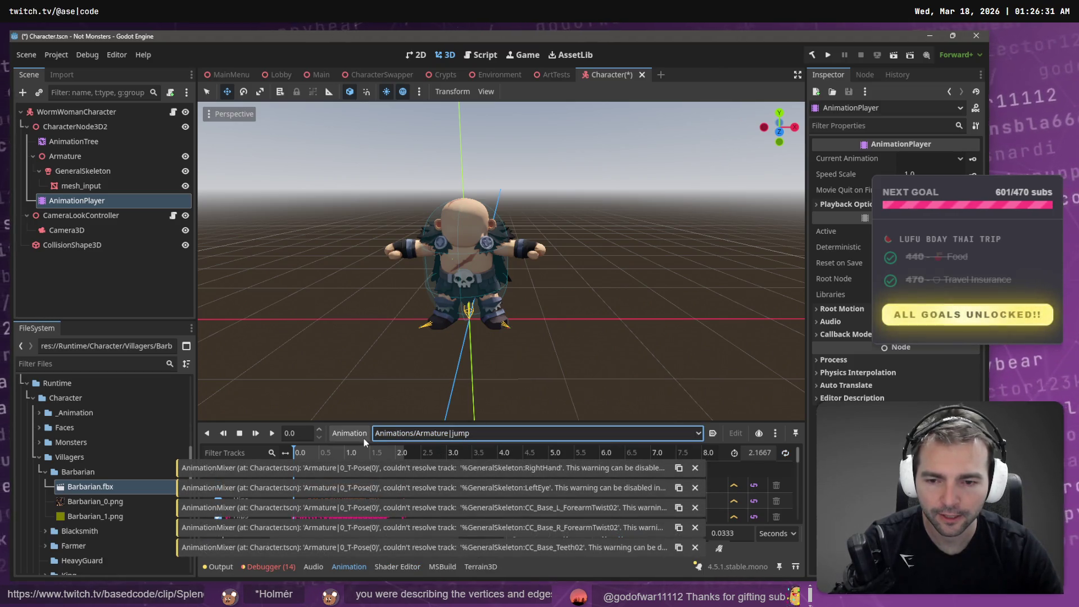
{"action": "left_click", "coordinate": [100, 148]}
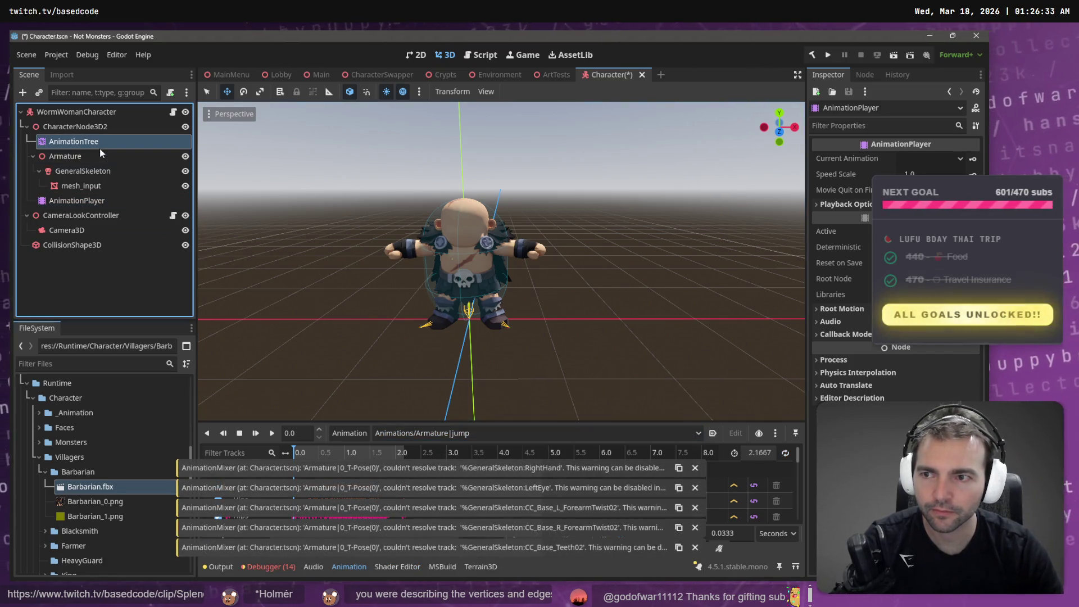
{"action": "left_click", "coordinate": [91, 201]}
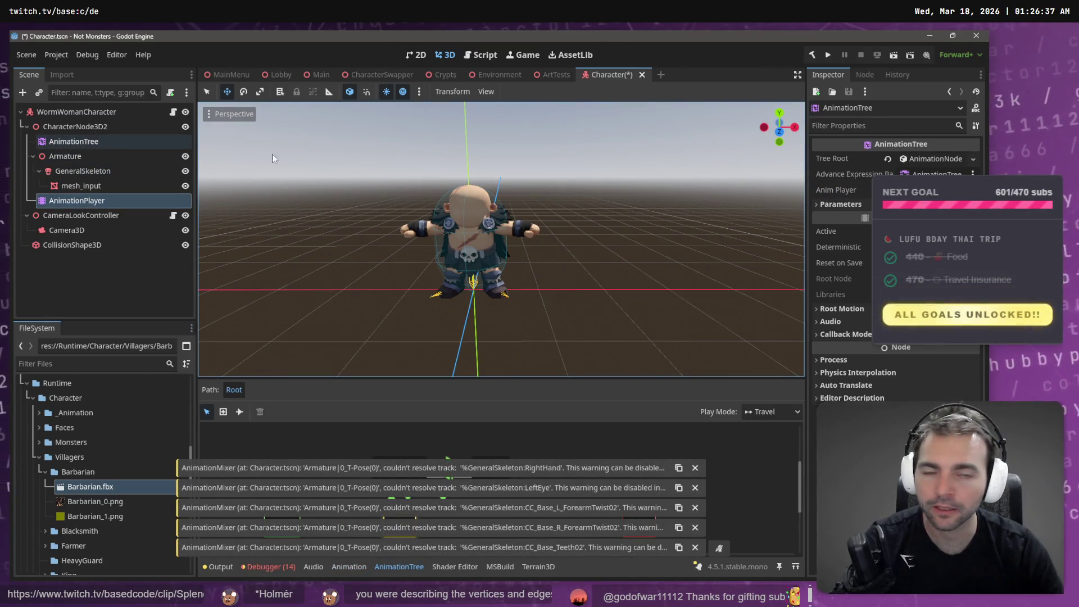
Step: Check the AnimationTree's Root Motion track without changes, then close Character choosing Don't Save
{"action": "left_click", "coordinate": [143, 141]}
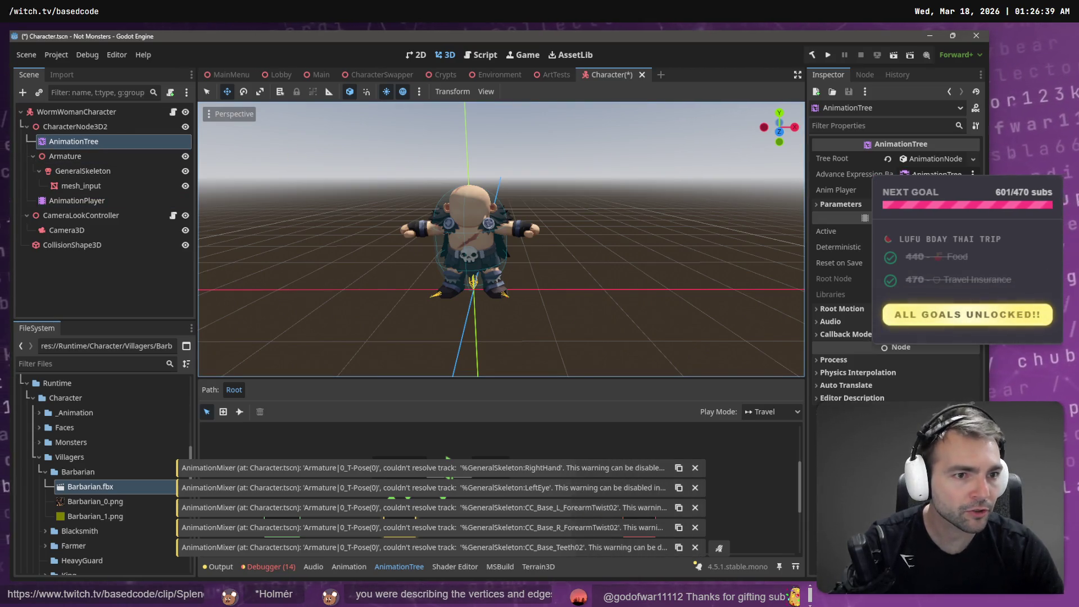
{"action": "left_click", "coordinate": [838, 308]}
{"action": "left_click", "coordinate": [922, 323]}
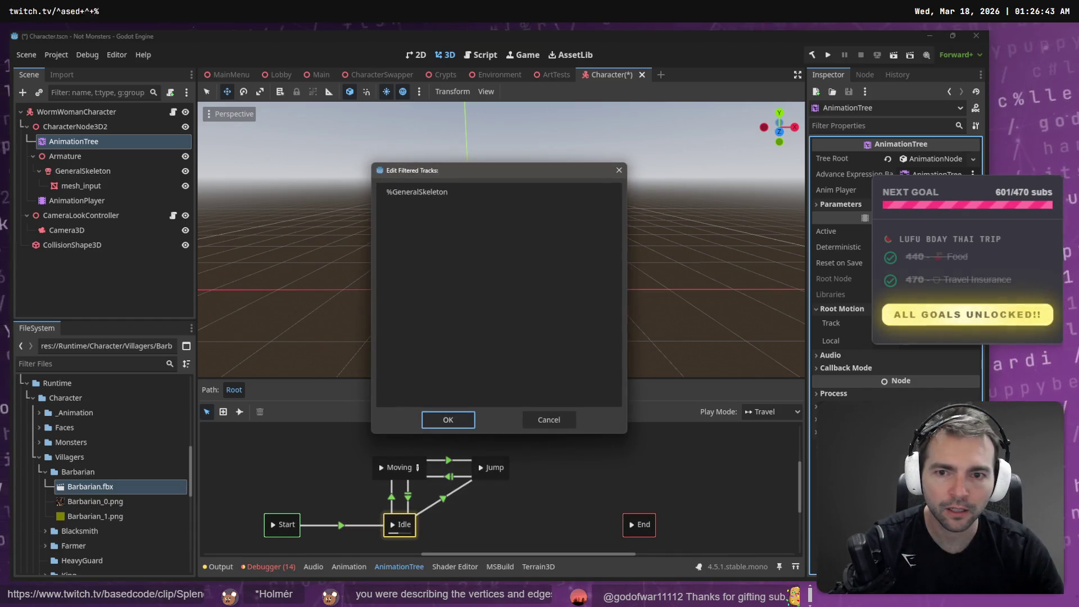
{"action": "left_click", "coordinate": [558, 420]}
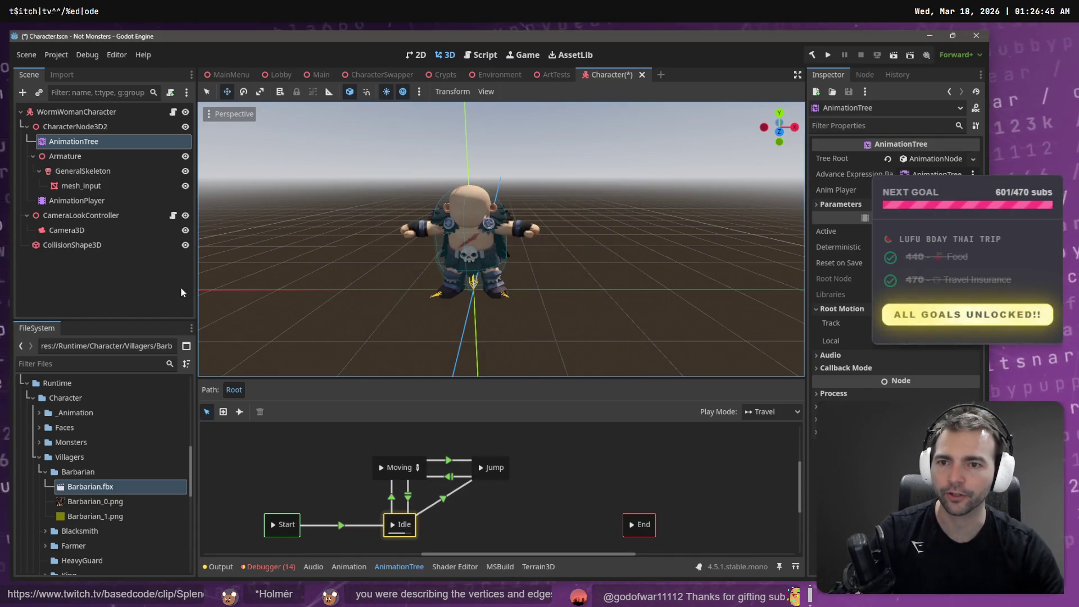
{"action": "left_click", "coordinate": [641, 74]}
{"action": "left_click", "coordinate": [571, 333]}
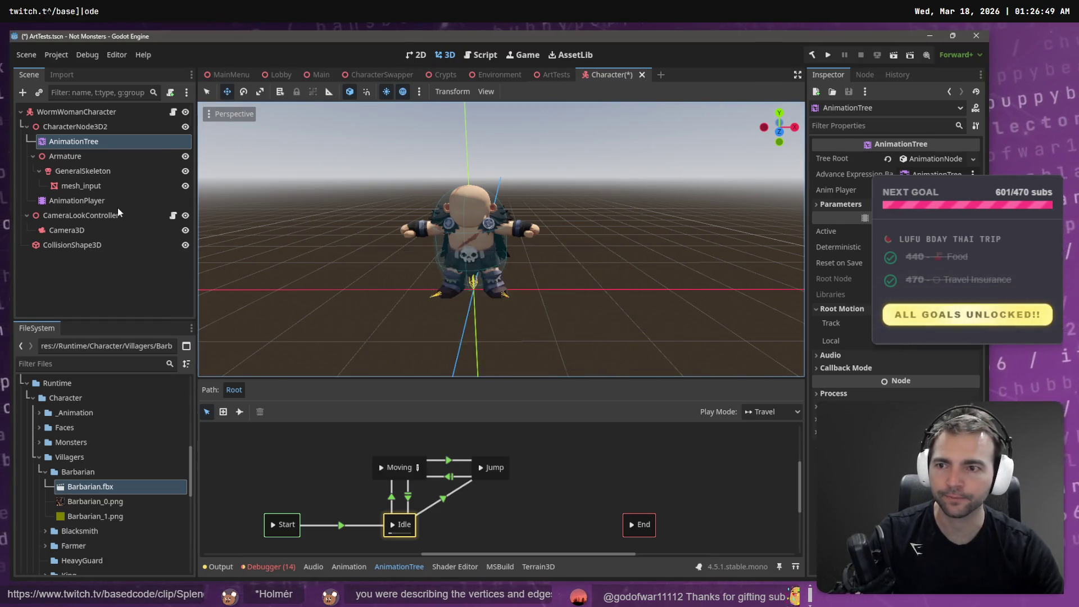
Step: Reopen Character.tscn and move AnimationTree and AnimationPlayer directly under the root
{"action": "scroll", "coordinate": [95, 518], "scroll_direction": "down", "scroll_amount": 5}
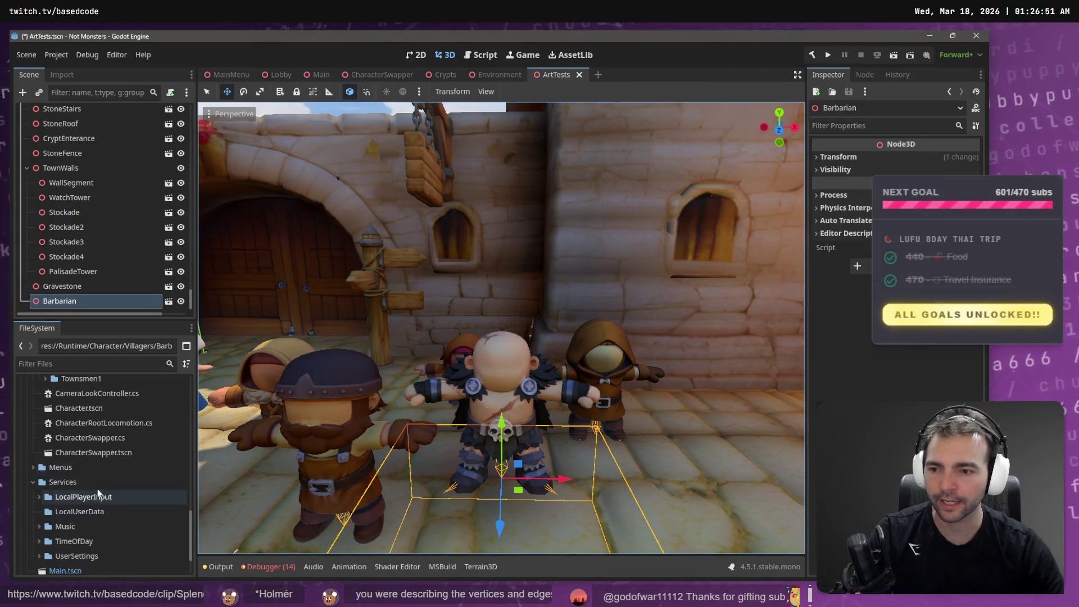
{"action": "double_click", "coordinate": [95, 410]}
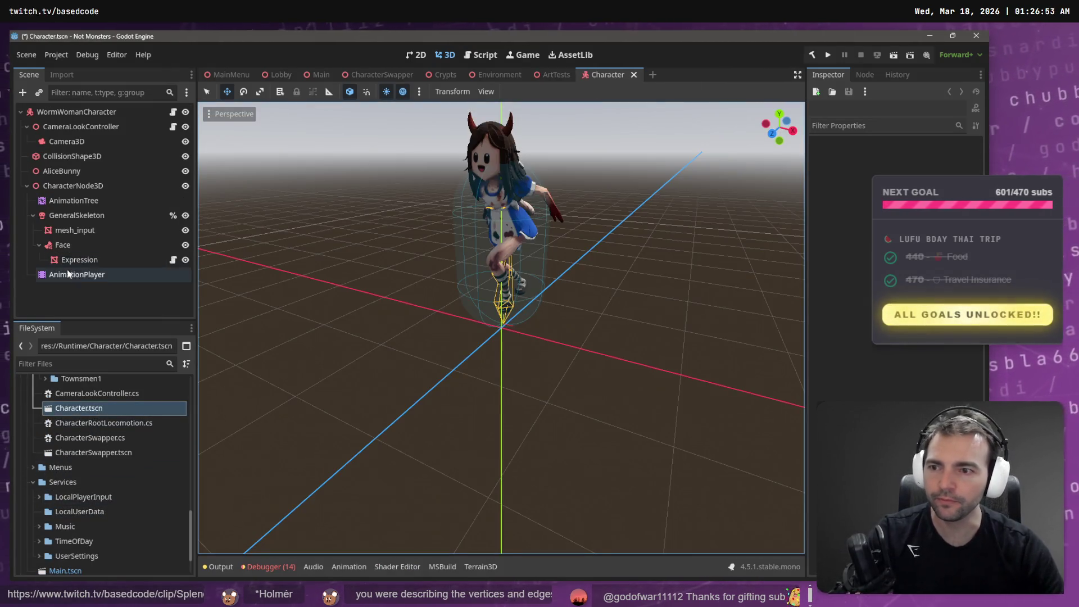
{"action": "left_click", "coordinate": [78, 218]}
{"action": "left_click", "coordinate": [86, 200]}
{"action": "left_click", "coordinate": [100, 275]}
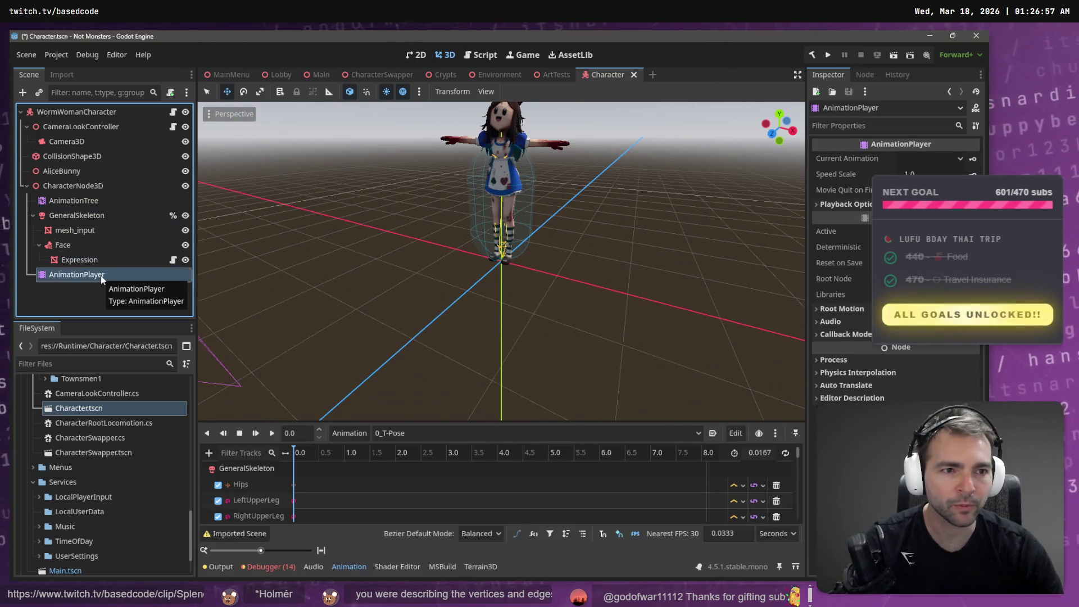
{"action": "left_click", "coordinate": [99, 200], "text": "ctrl"}
{"action": "mouse_move", "coordinate": [62, 200]}
{"action": "left_mouse_down"}
{"action": "mouse_move", "coordinate": [107, 119]}
{"action": "mouse_move", "coordinate": [97, 121]}
{"action": "left_mouse_up"}
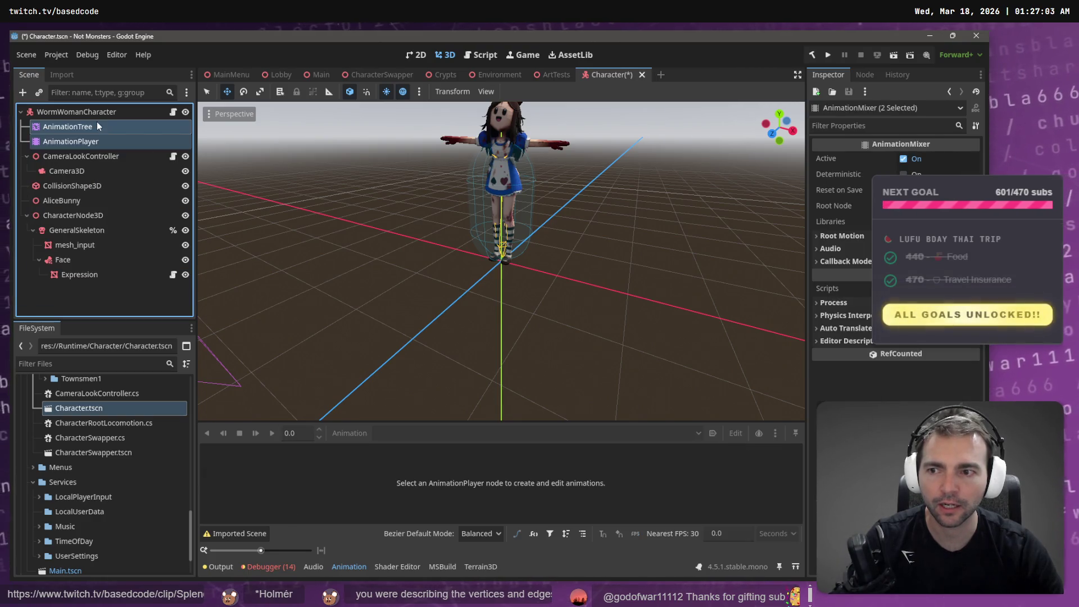
Step: Delete CharacterNode3D with its model and drag a fresh Barbarian.fbx into the scene
{"action": "left_click", "coordinate": [73, 219]}
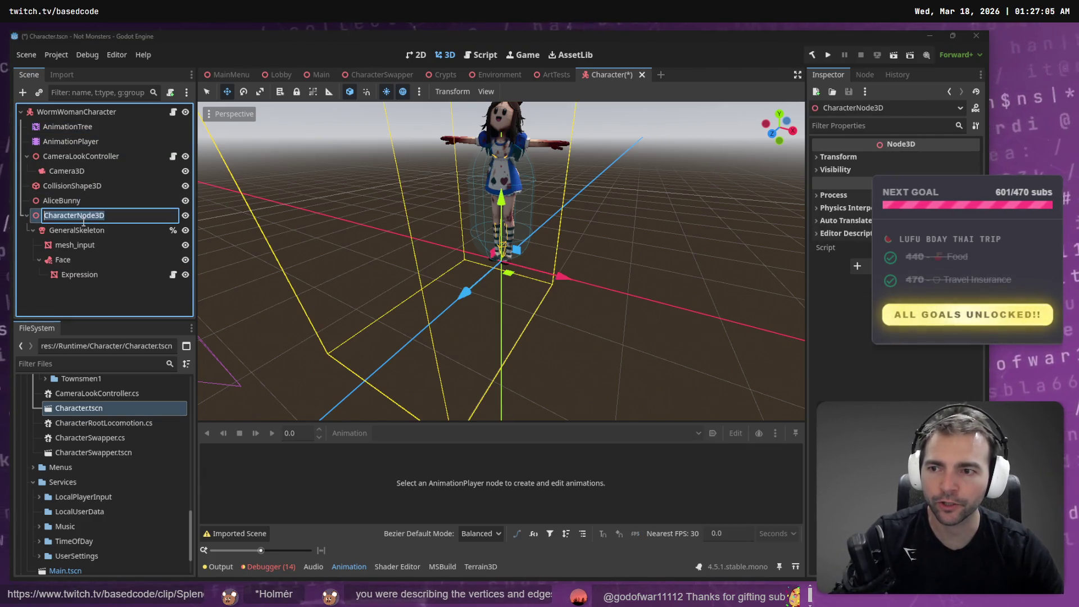
{"action": "key", "text": "Delete"}
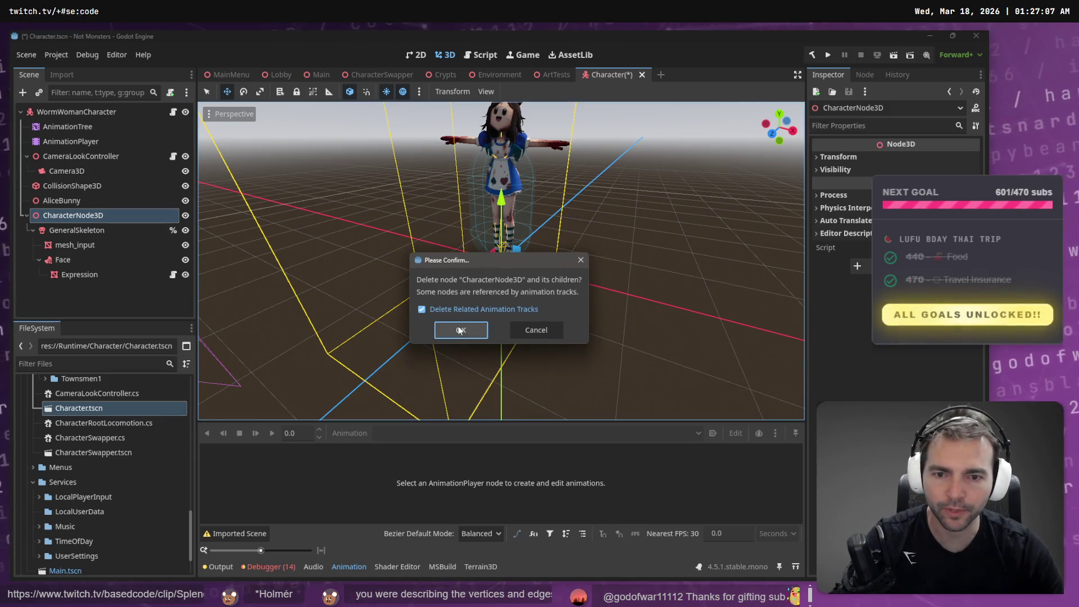
{"action": "left_click", "coordinate": [460, 331]}
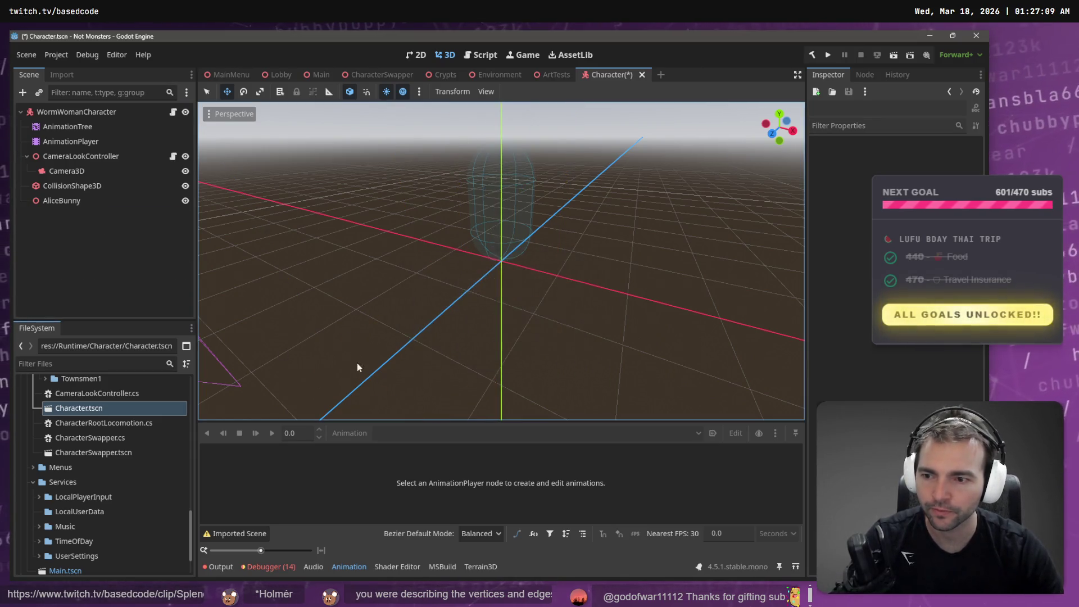
{"action": "scroll", "coordinate": [63, 505], "scroll_direction": "down", "scroll_amount": 3}
{"action": "scroll", "coordinate": [63, 506], "scroll_direction": "up", "scroll_amount": 10}
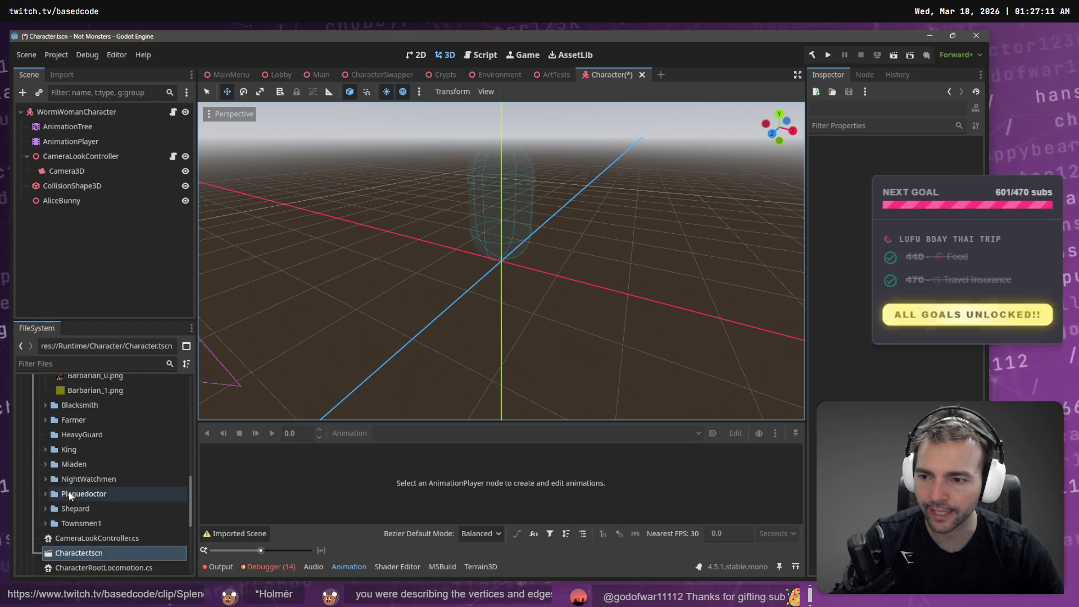
{"action": "mouse_move", "coordinate": [73, 484]}
{"action": "left_mouse_down"}
{"action": "mouse_move", "coordinate": [91, 248]}
{"action": "mouse_move", "coordinate": [64, 150]}
{"action": "mouse_move", "coordinate": [79, 112]}
{"action": "left_mouse_up"}
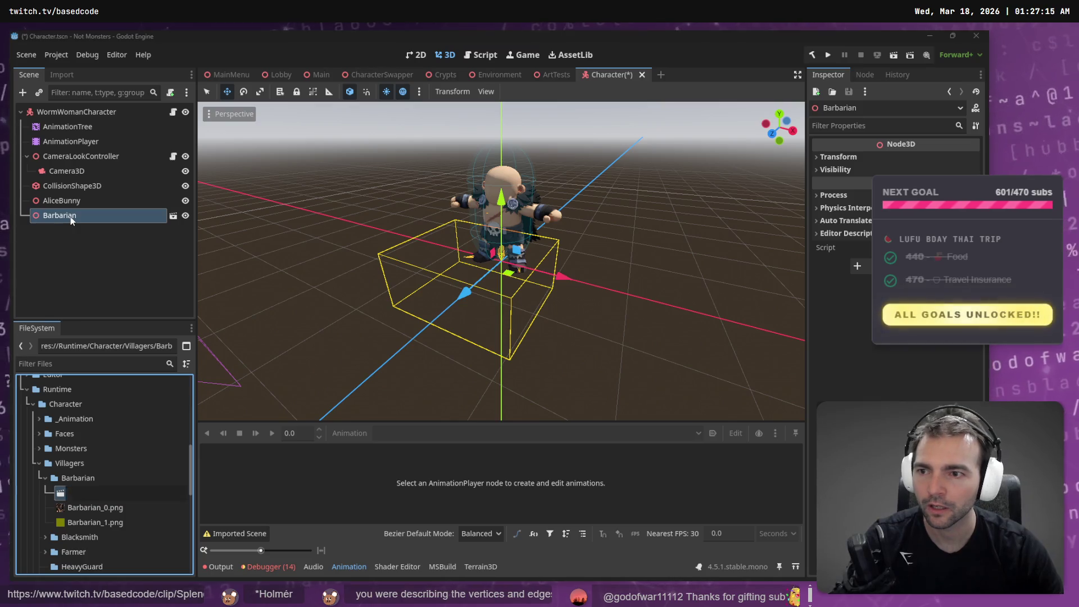
Step: Enable Editable Children on the new Barbarian node and rename it CharacterNode3D
{"action": "left_click", "coordinate": [79, 202]}
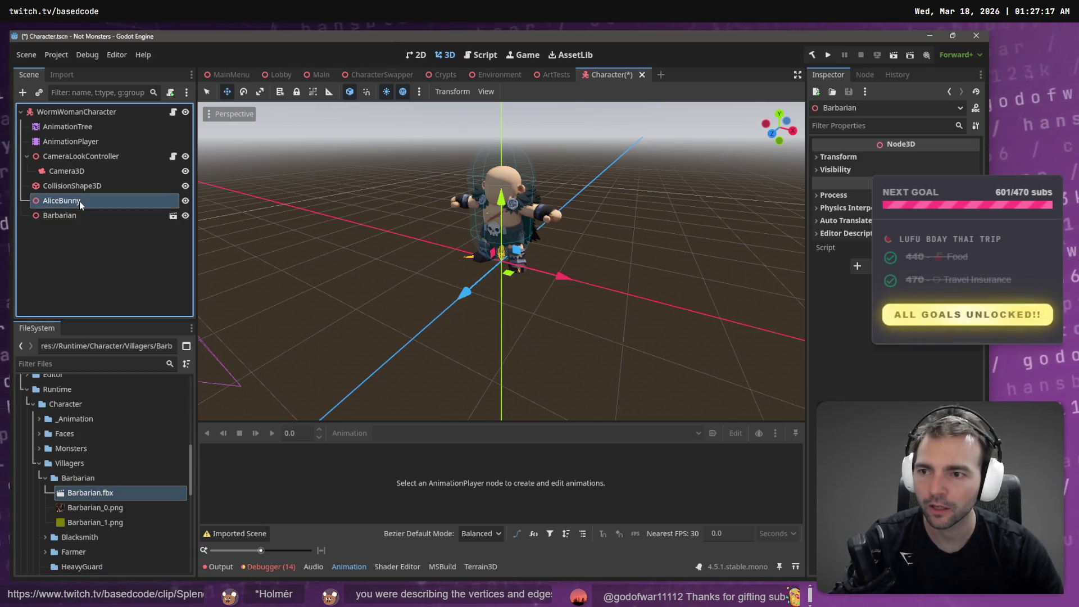
{"action": "left_click", "coordinate": [78, 216]}
{"action": "right_click", "coordinate": [90, 209]}
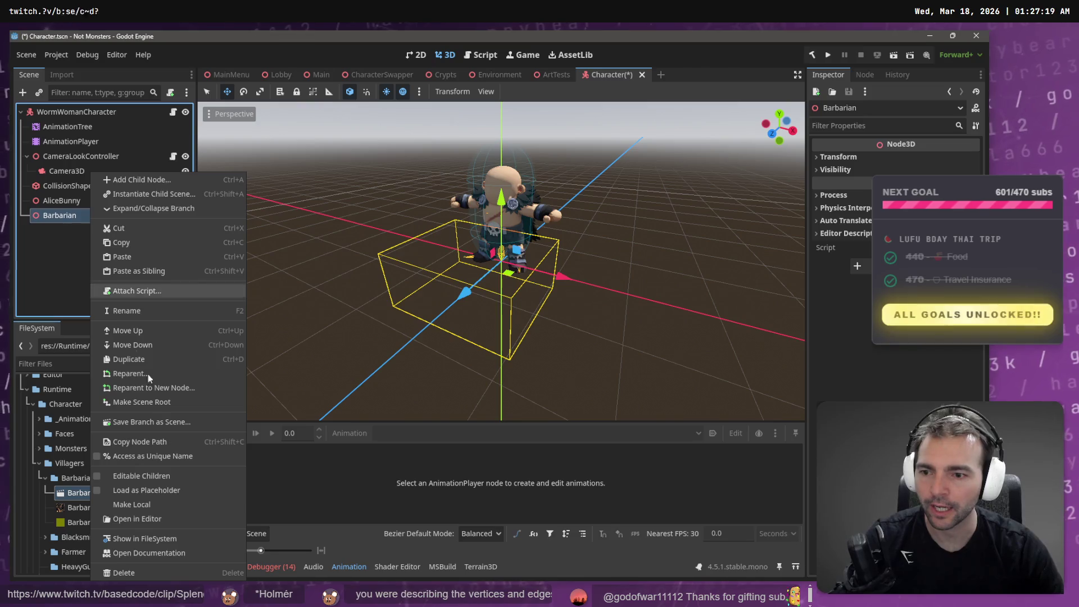
{"action": "left_click", "coordinate": [169, 495]}
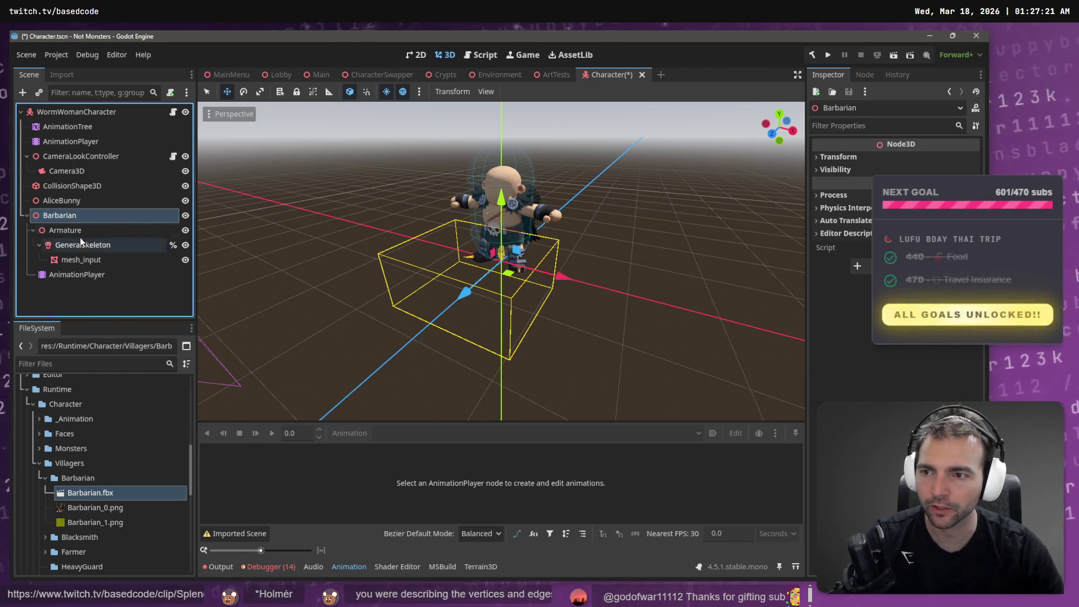
{"action": "key", "text": "F2"}
{"action": "type", "text": "CharacterNode3D"}
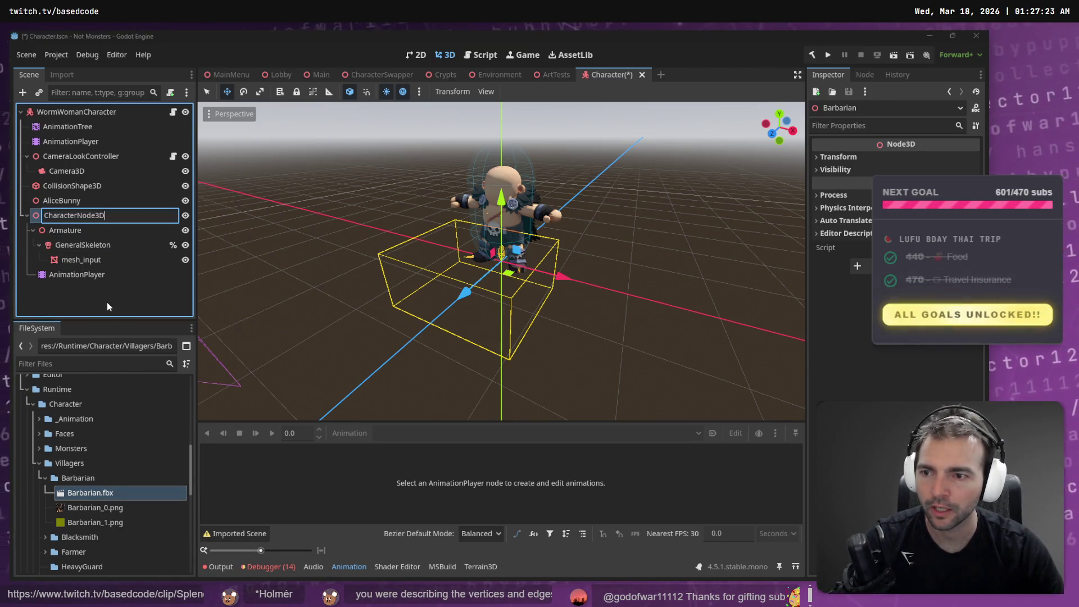
{"action": "key", "text": "Return"}
Step: Move the AnimationTree and top-level AnimationPlayer under the Armature
{"action": "left_click", "coordinate": [90, 276]}
{"action": "left_click", "coordinate": [87, 143]}
{"action": "key", "text": "shift+Up"}
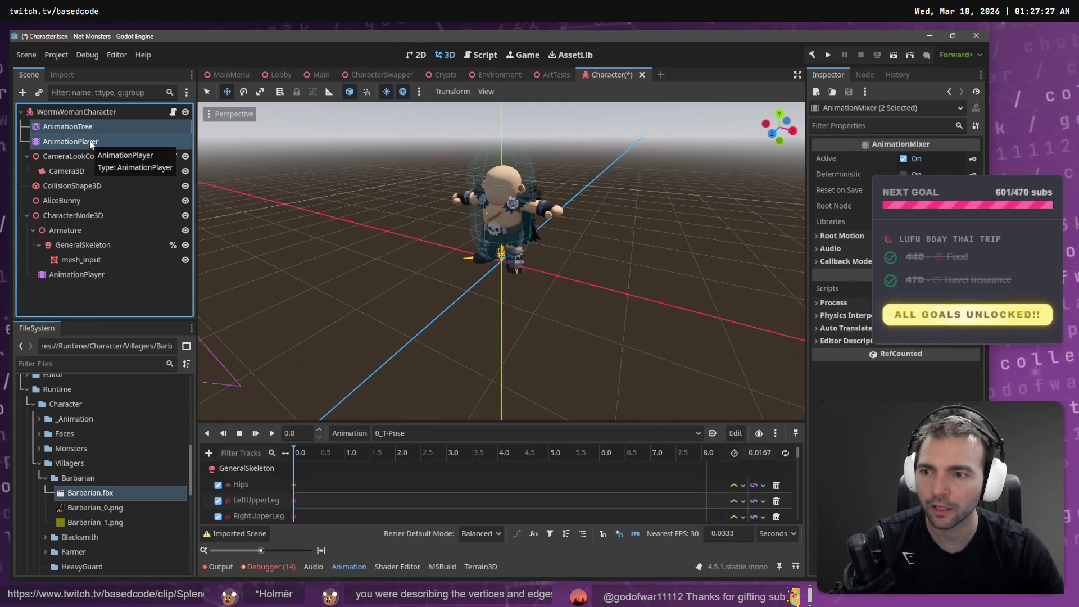
{"action": "mouse_move", "coordinate": [89, 142]}
{"action": "left_mouse_down"}
{"action": "mouse_move", "coordinate": [97, 278]}
{"action": "mouse_move", "coordinate": [89, 246]}
{"action": "left_mouse_up"}
Step: Move the AnimationTree and imported AnimationPlayer directly under CharacterNode3D
{"action": "left_click", "coordinate": [70, 275]}
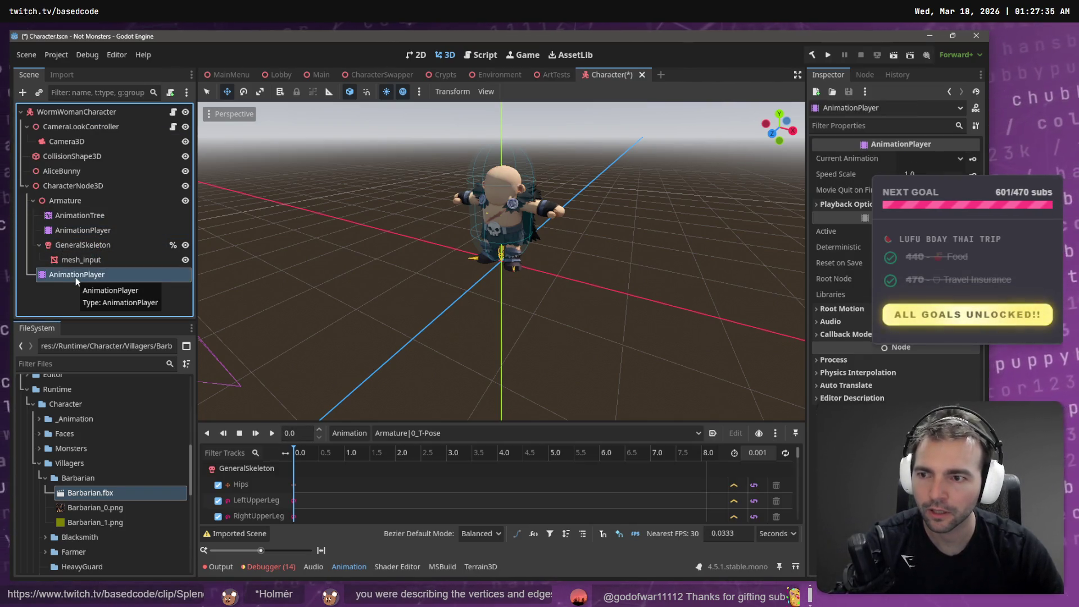
{"action": "left_click", "coordinate": [79, 201]}
{"action": "left_click", "coordinate": [85, 183]}
{"action": "left_click", "coordinate": [90, 202]}
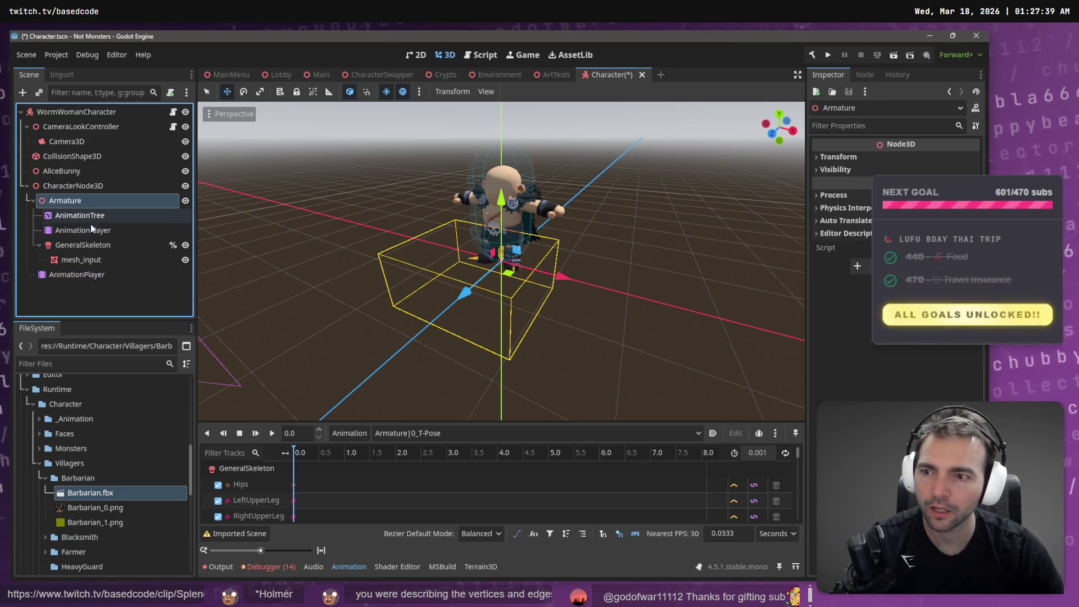
{"action": "left_click", "coordinate": [101, 249]}
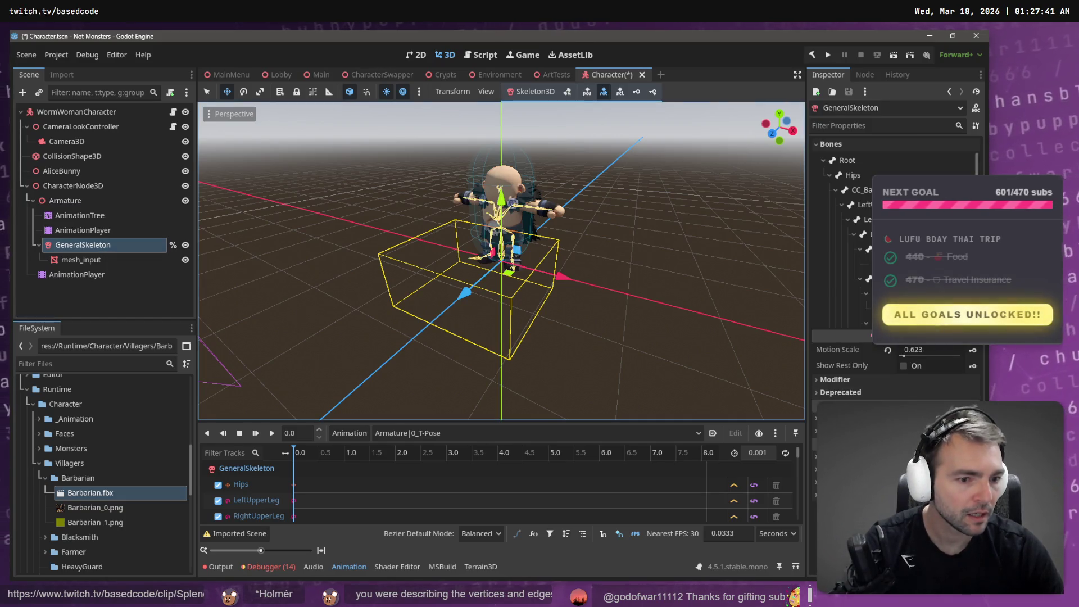
{"action": "left_click", "coordinate": [89, 278]}
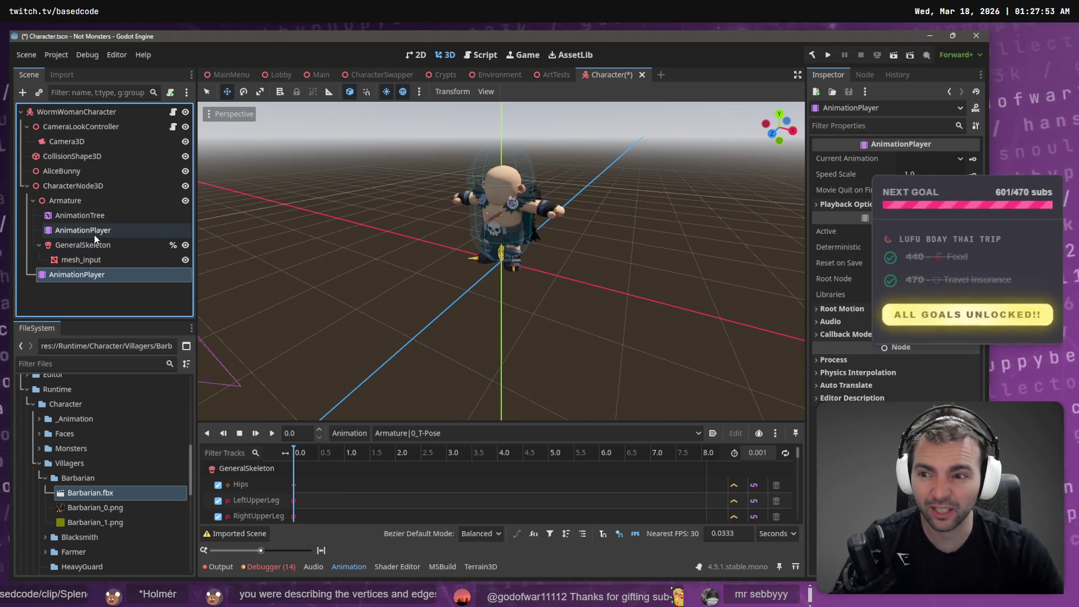
{"action": "left_click", "coordinate": [83, 230]}
{"action": "left_click", "coordinate": [82, 217], "text": "shift"}
{"action": "left_click_drag", "start_coordinate": [82, 190], "coordinate": [82, 194]}
Step: Delete the old AnimationPlayer and rename AnimationPlayer2 to AnimationPlayer
{"action": "left_click", "coordinate": [93, 274]}
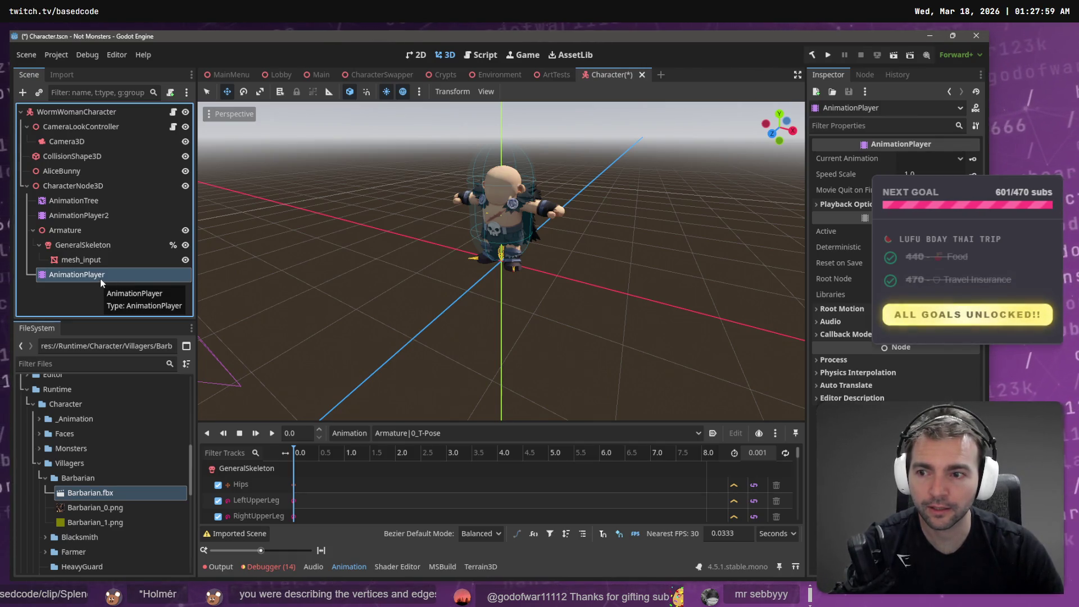
{"action": "key", "text": "Delete"}
{"action": "key", "text": "Return"}
{"action": "left_click", "coordinate": [87, 217]}
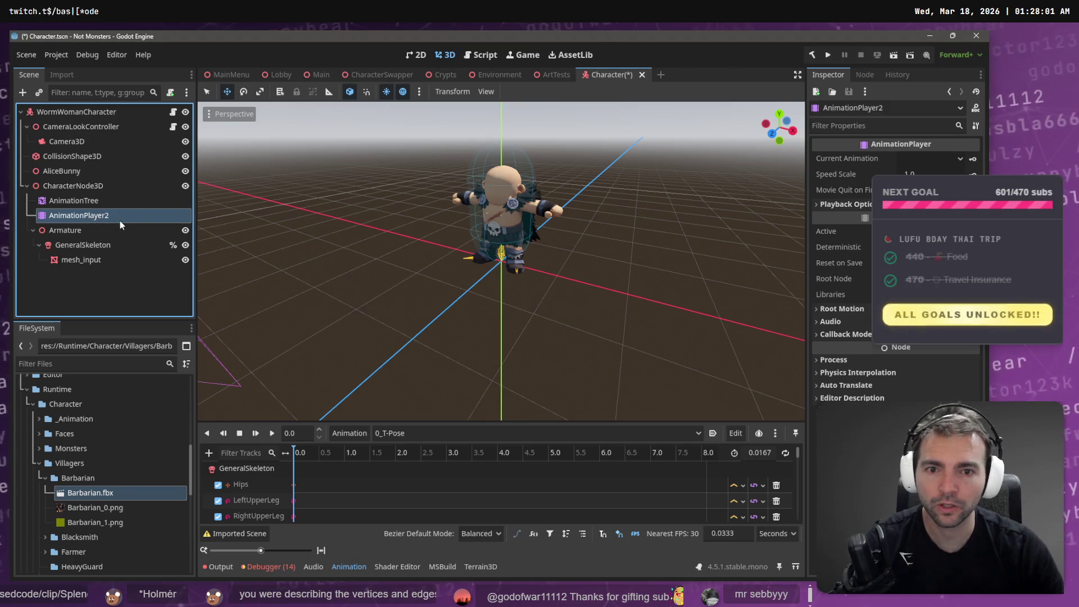
{"action": "double_click", "coordinate": [120, 220]}
{"action": "type", "text": "AnimationPlayer"}
{"action": "key", "text": "Return"}
{"action": "left_click", "coordinate": [100, 197]}
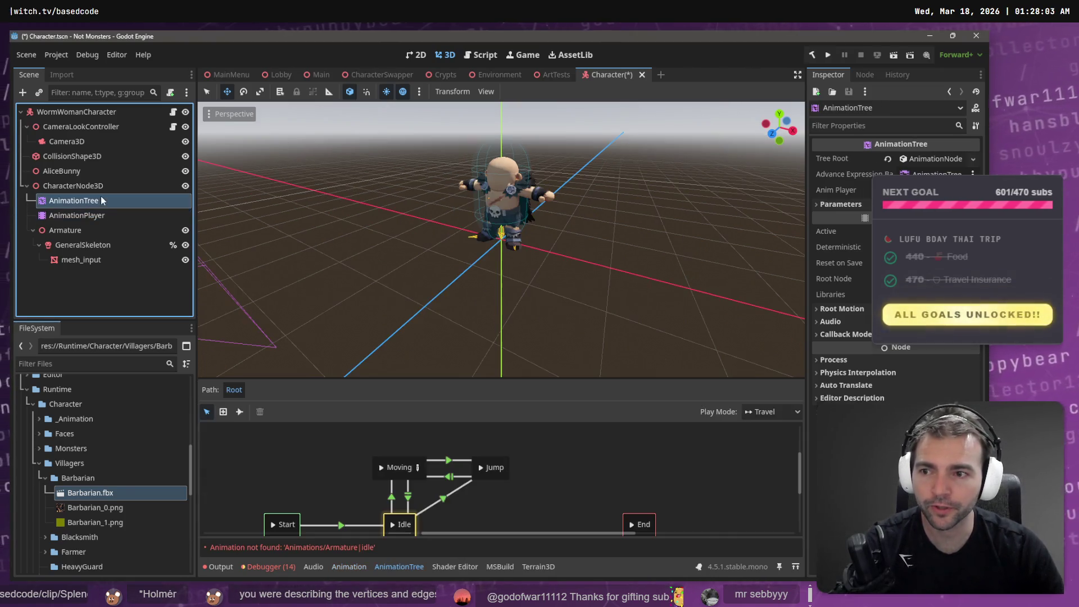
Step: Link the AnimationTree's Anim Player to the new AnimationPlayer, then check the scene's nodes
{"action": "left_click_drag", "start_coordinate": [101, 214], "coordinate": [855, 208]}
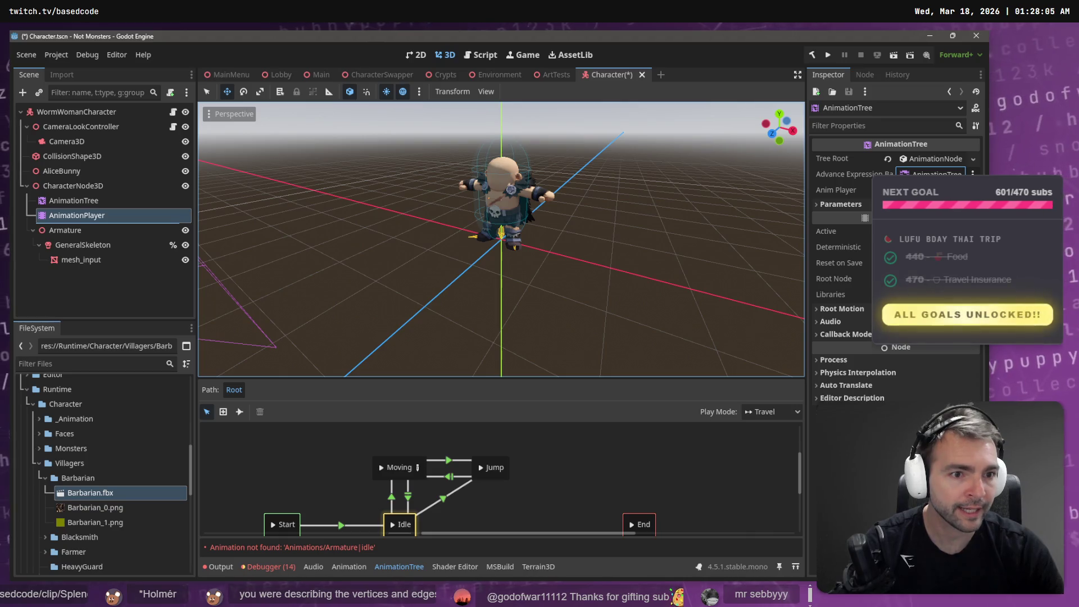
{"action": "left_click_drag", "start_coordinate": [927, 190], "coordinate": [927, 190]}
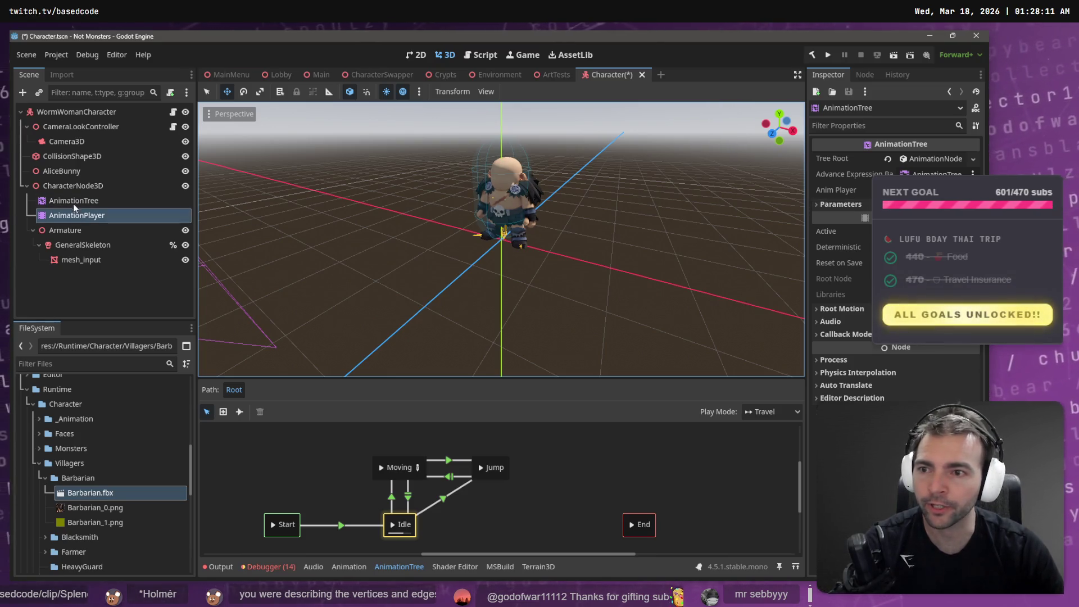
{"action": "left_click", "coordinate": [84, 214]}
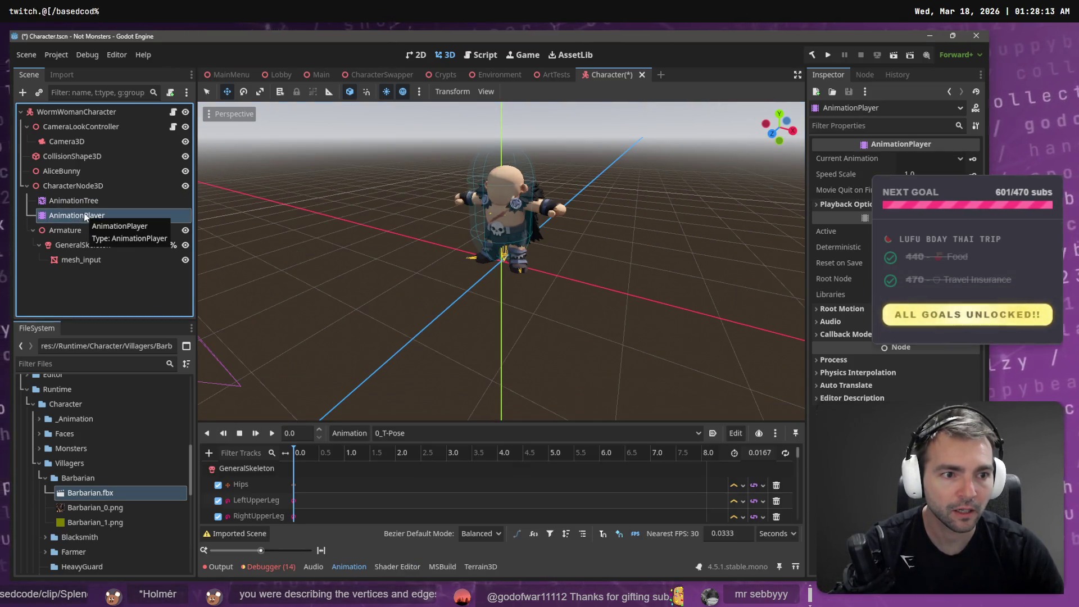
{"action": "left_click", "coordinate": [73, 187]}
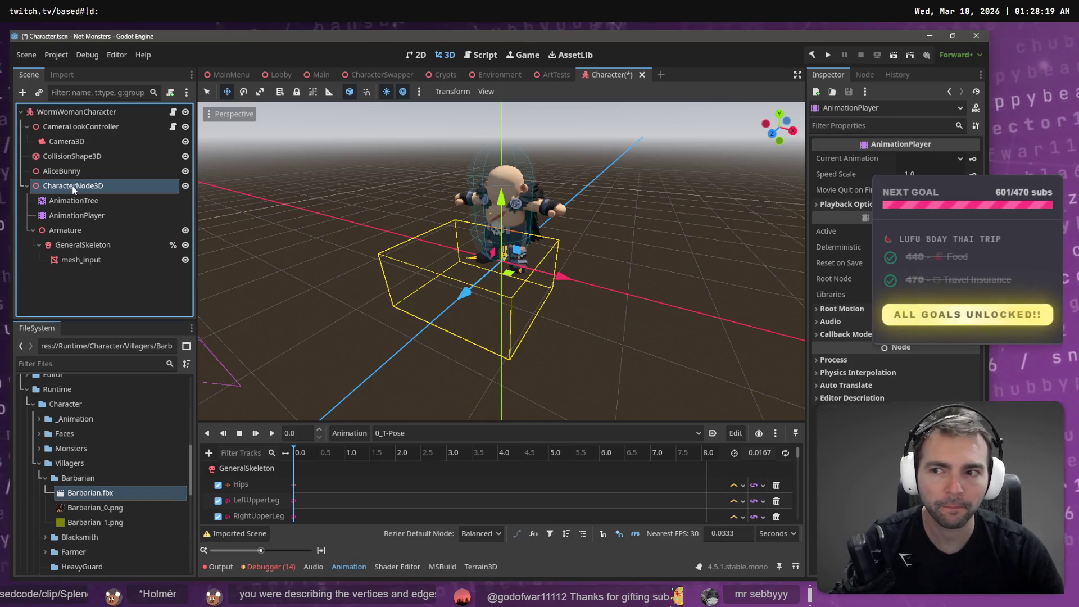
{"action": "left_click", "coordinate": [77, 216]}
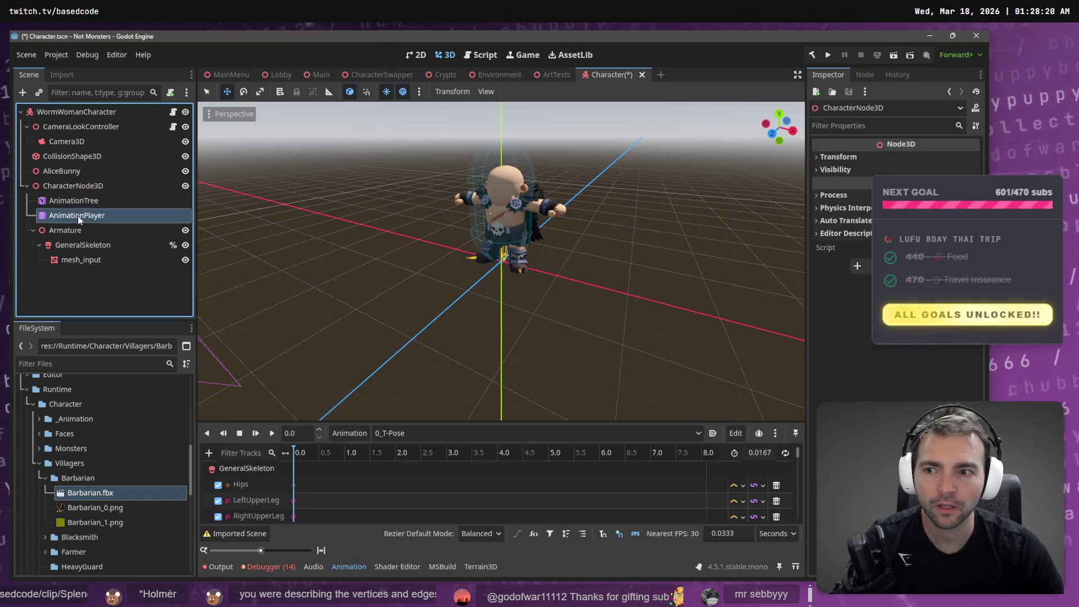
{"action": "left_click", "coordinate": [76, 112]}
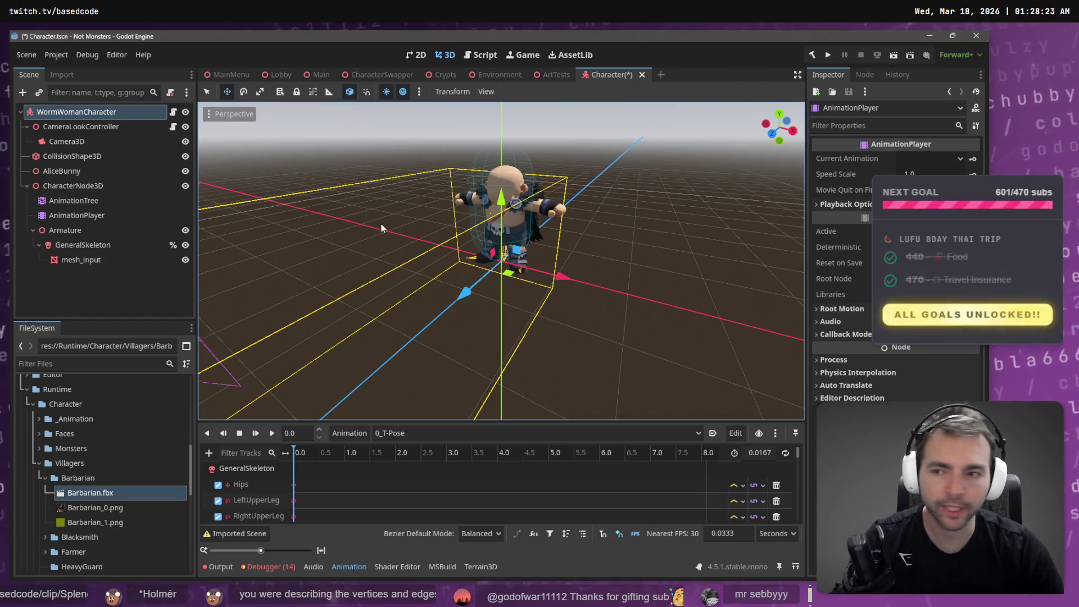
Step: Rename the root to BarbarianCharacter, delete AliceBunny, and open the AnimationPlayer's Root Node picker
{"action": "double_click", "coordinate": [101, 115]}
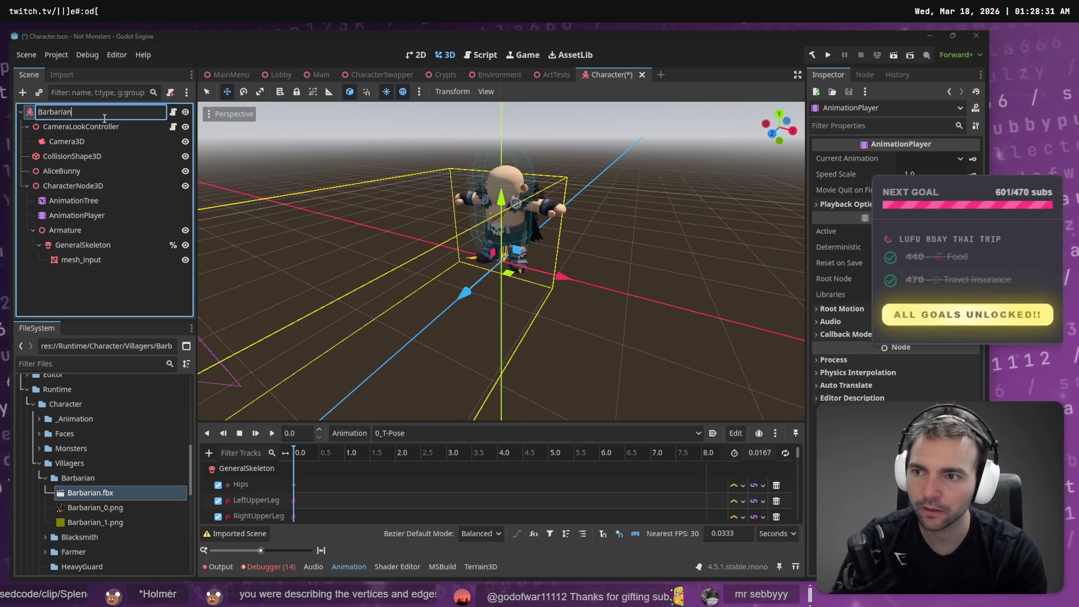
{"action": "key", "text": "Return"}
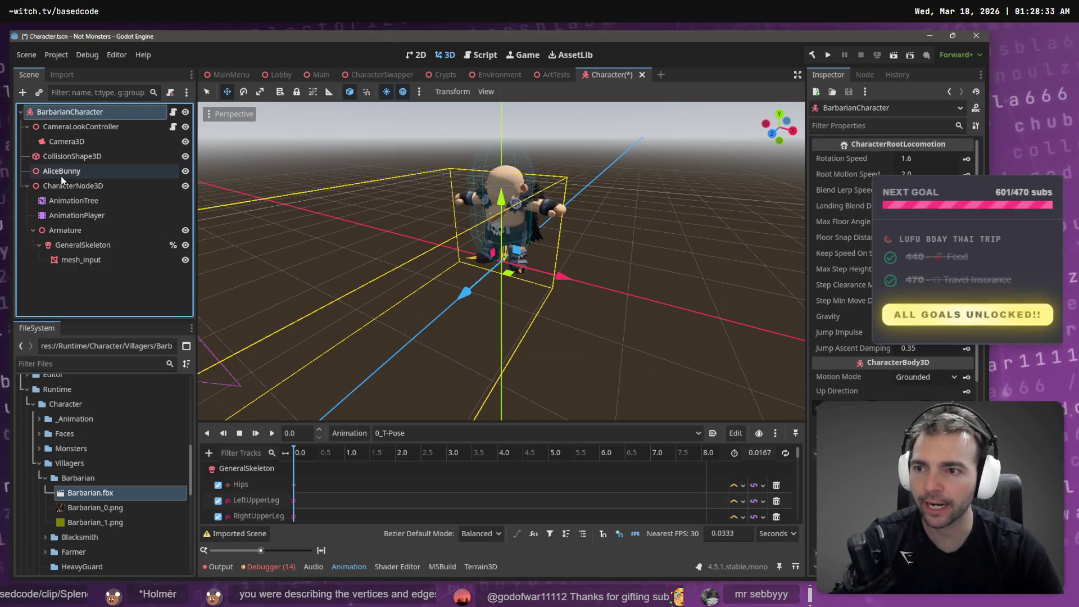
{"action": "left_click", "coordinate": [71, 174]}
{"action": "key", "text": "Delete"}
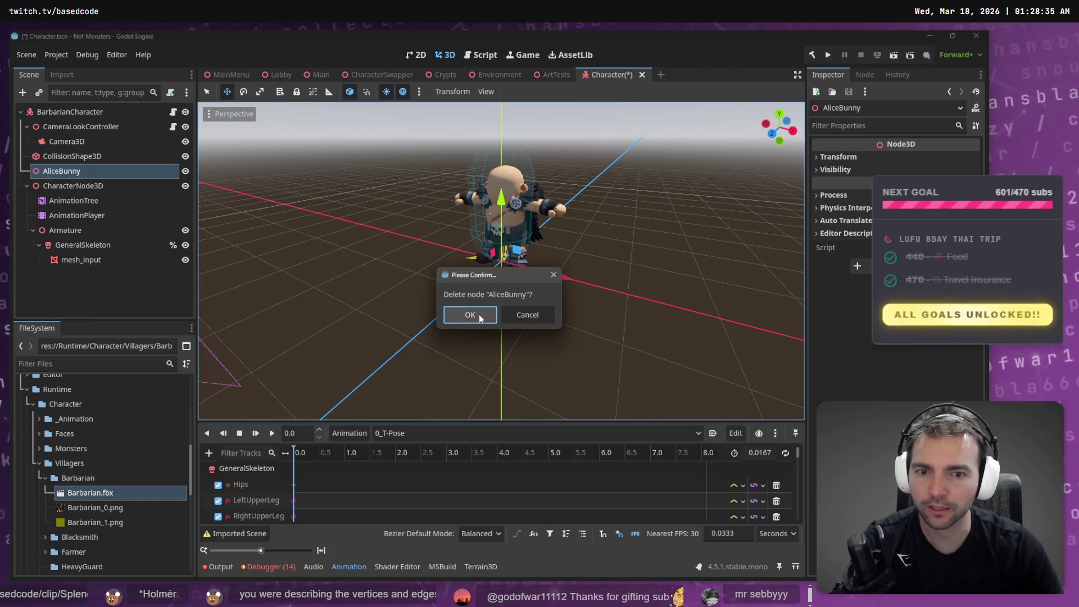
{"action": "left_click", "coordinate": [478, 314]}
{"action": "left_click", "coordinate": [89, 202]}
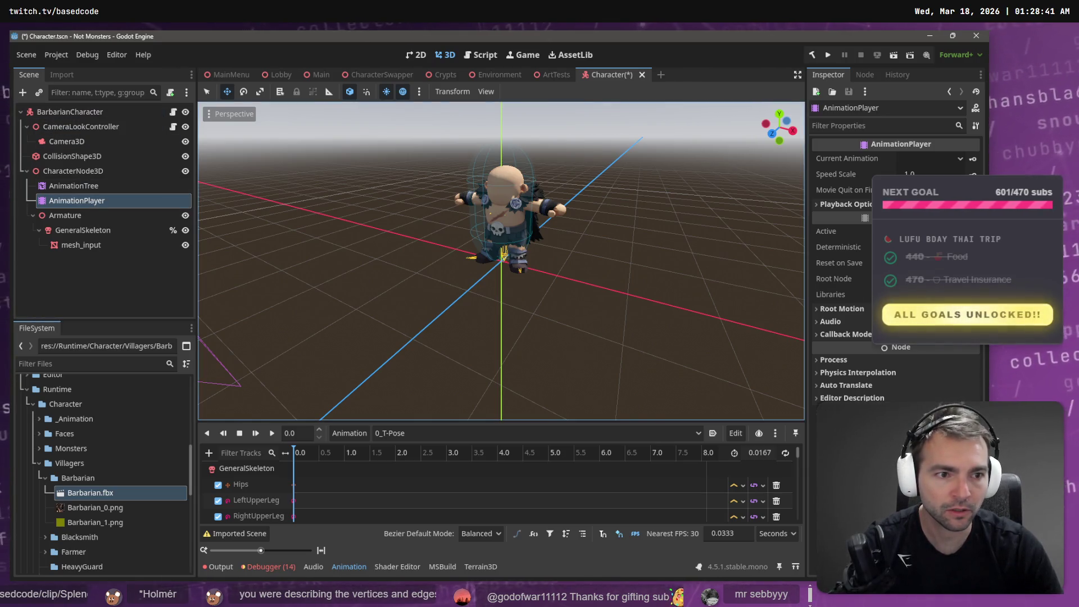
{"action": "left_click", "coordinate": [927, 279]}
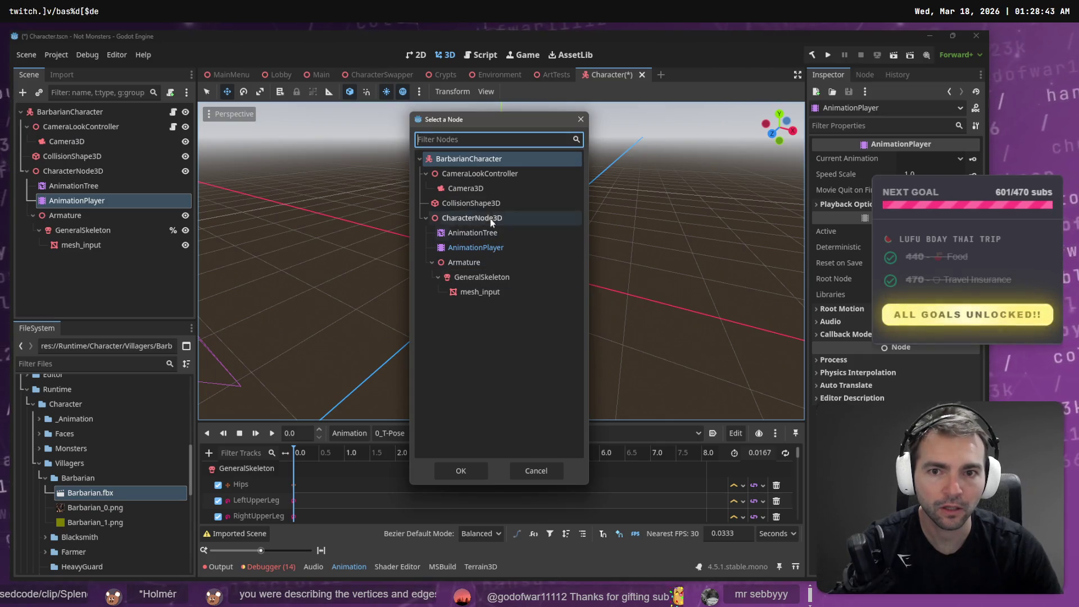
Step: Accept the node choice and set a root motion track on the AnimationTree
{"action": "left_click", "coordinate": [473, 471]}
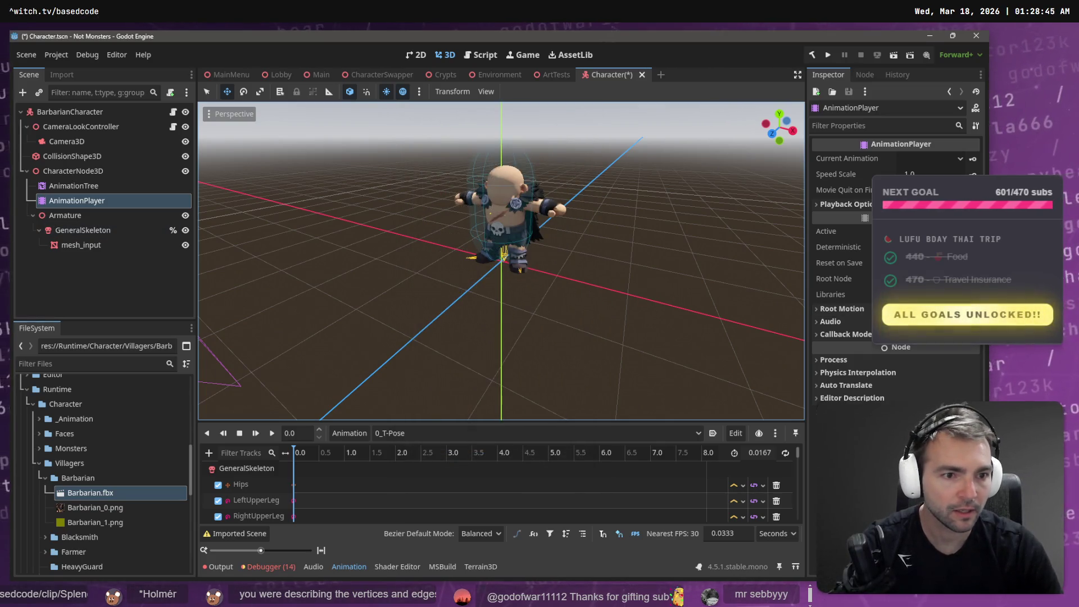
{"action": "left_click", "coordinate": [96, 188]}
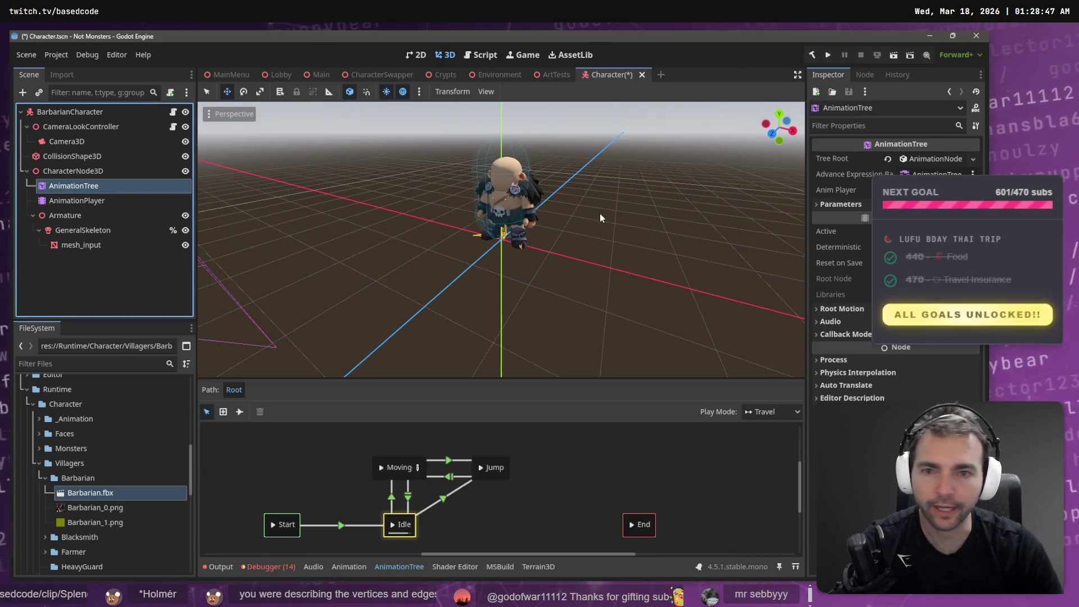
{"action": "left_click", "coordinate": [861, 311]}
{"action": "left_click", "coordinate": [927, 324]}
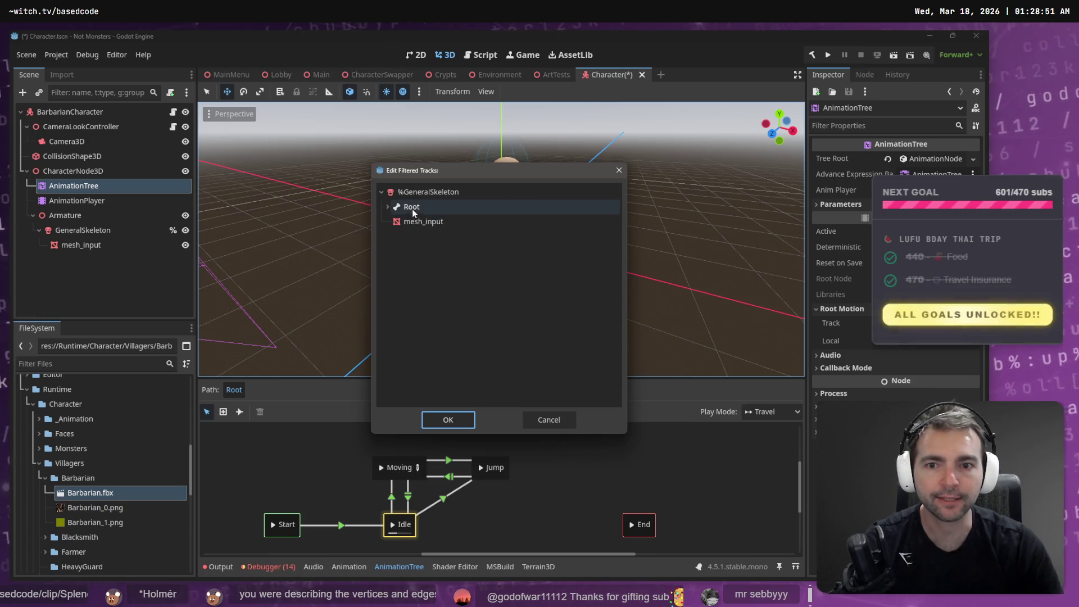
{"action": "left_click", "coordinate": [448, 416]}
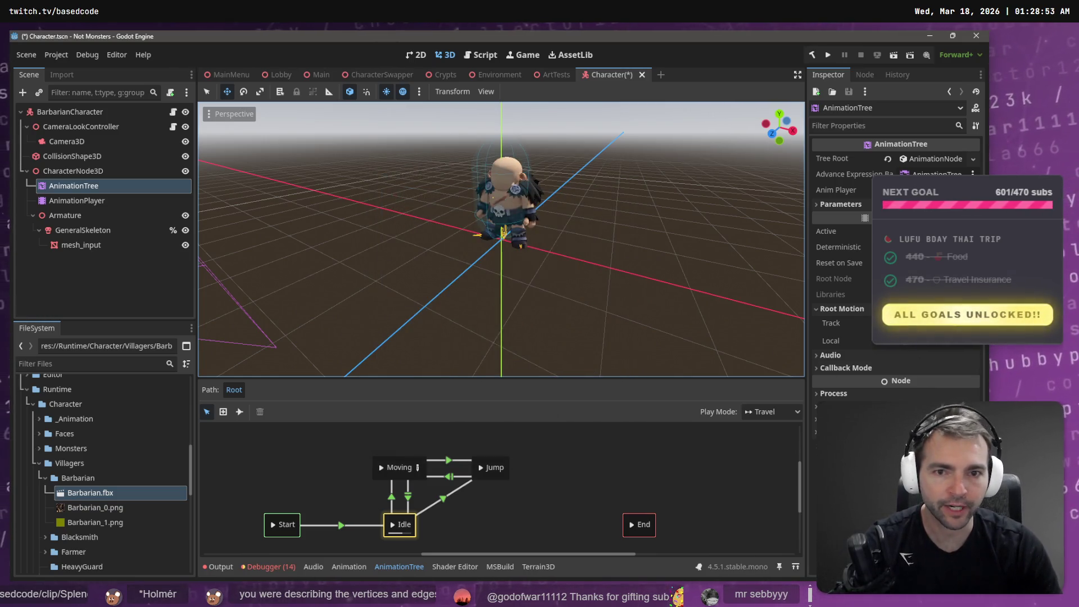
Step: Preview the AnimationPlayer's Armature|walking animation, then save and test-run the scene
{"action": "left_click", "coordinate": [84, 200]}
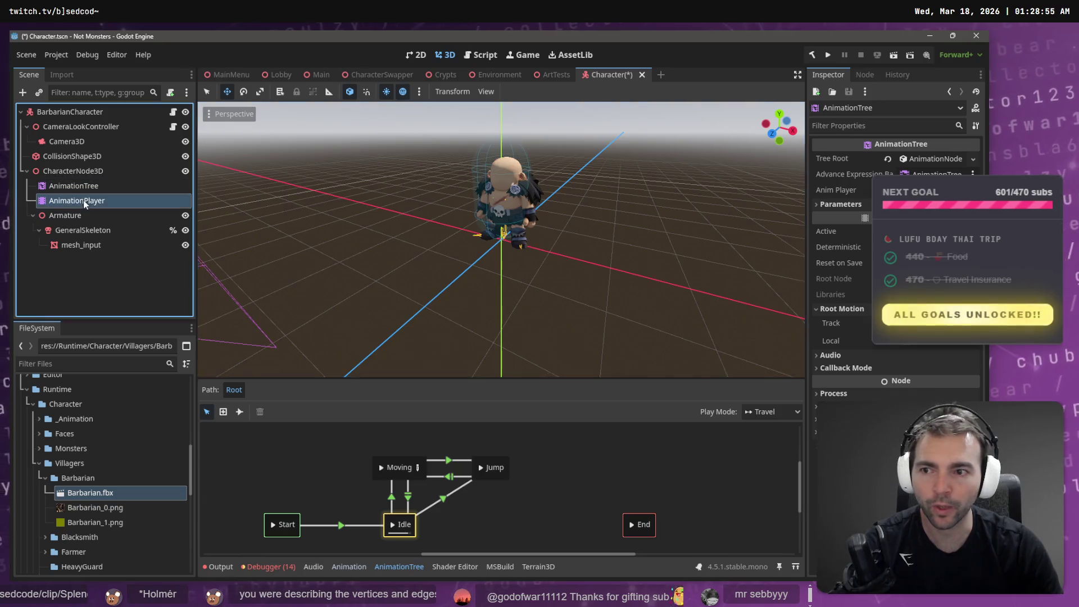
{"action": "left_click", "coordinate": [537, 433]}
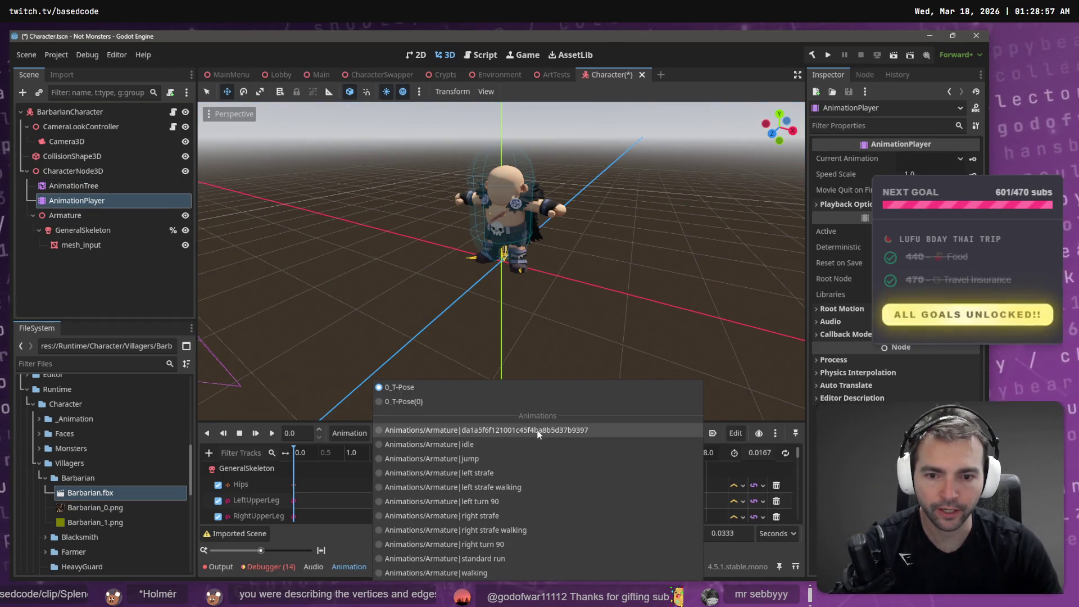
{"action": "left_click", "coordinate": [494, 572]}
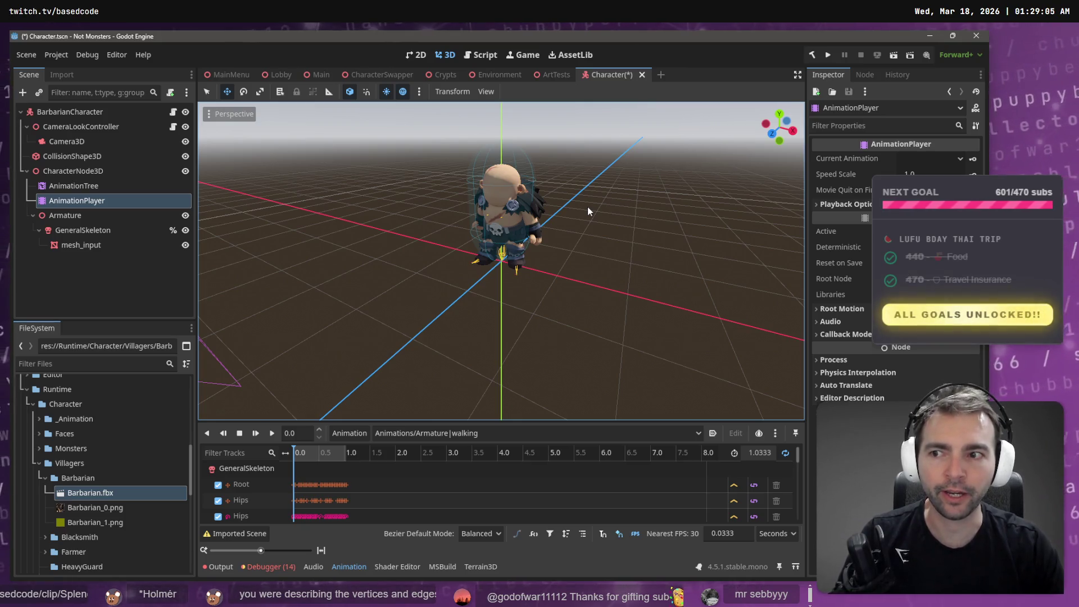
{"action": "key", "text": "F5"}
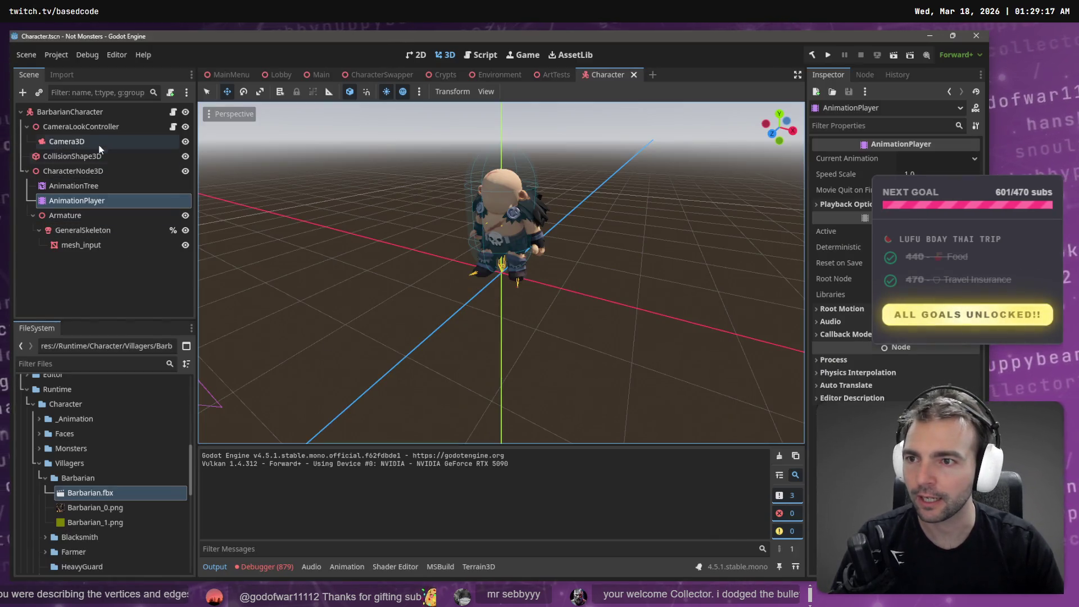
Step: Review the character's nodes and the AnimationPlayer's animation list without changing anything
{"action": "left_click", "coordinate": [101, 114]}
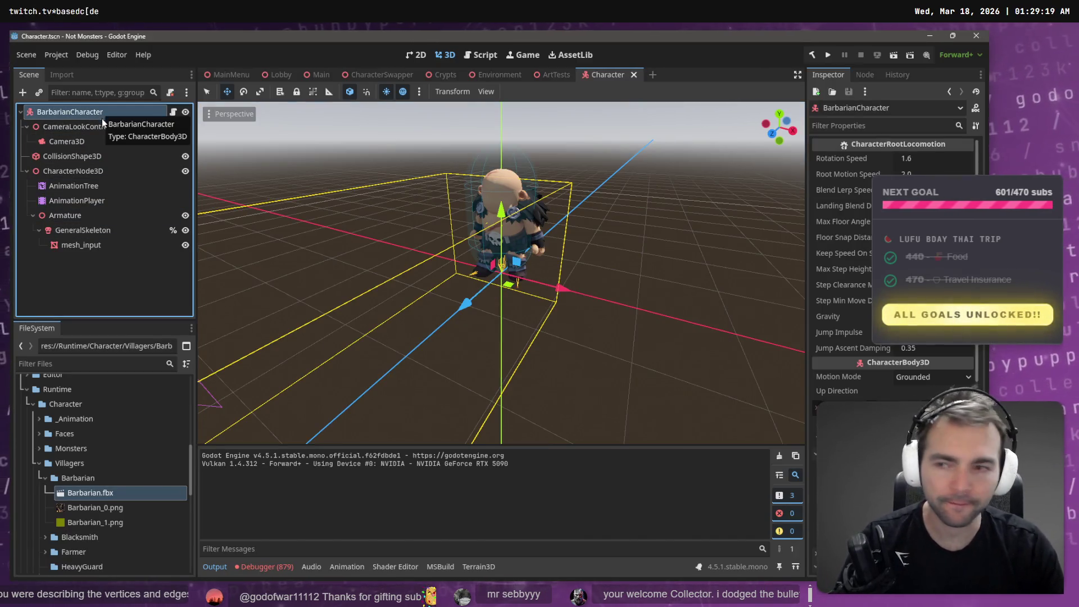
{"action": "left_click", "coordinate": [107, 127]}
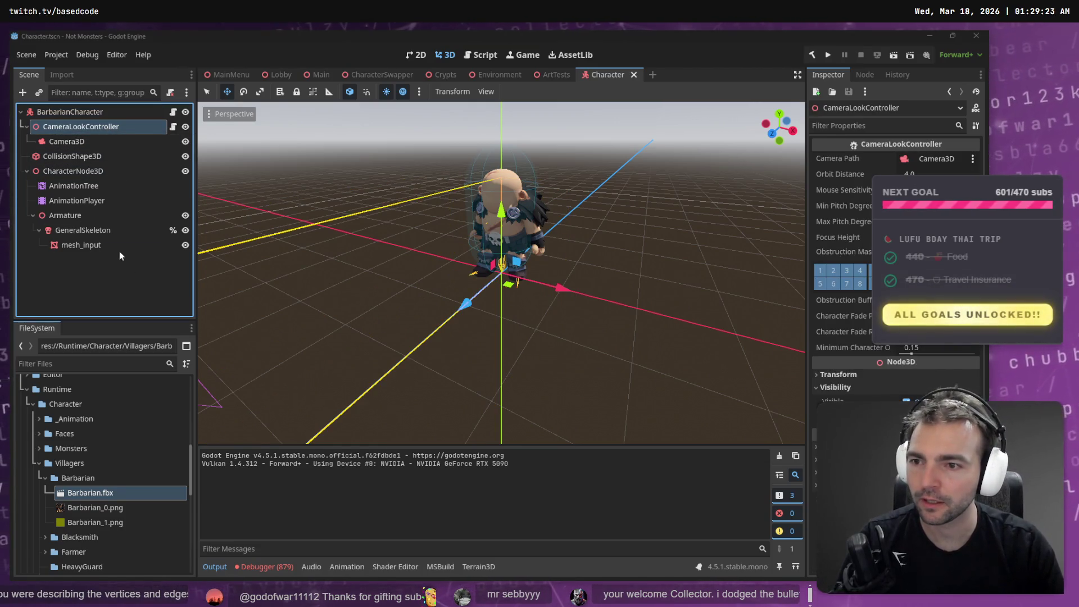
{"action": "left_click", "coordinate": [90, 213]}
{"action": "left_click", "coordinate": [92, 190]}
{"action": "left_click", "coordinate": [99, 201]}
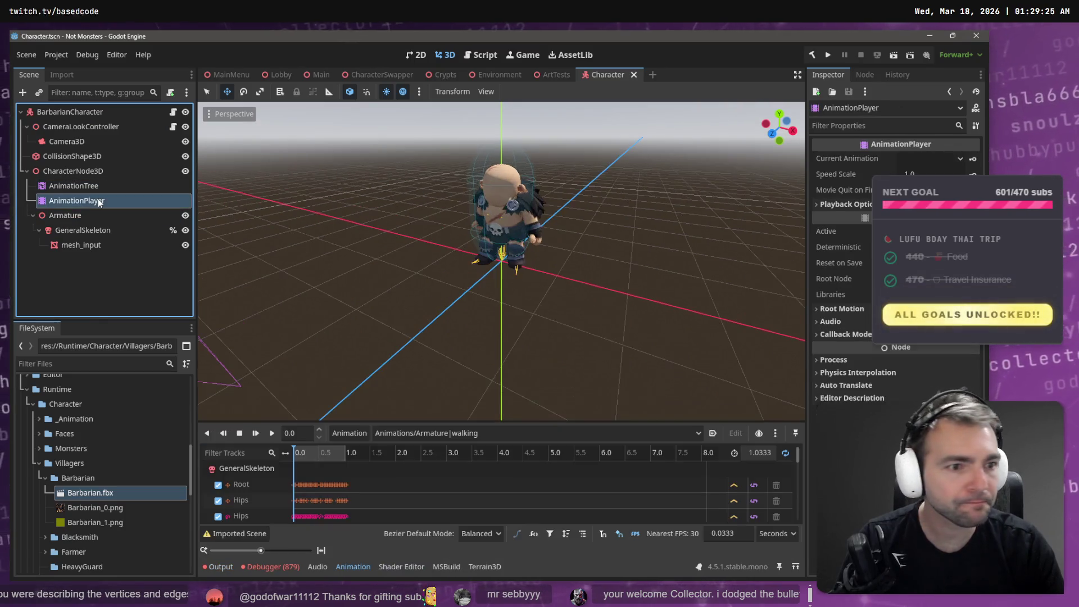
{"action": "left_click", "coordinate": [928, 159]}
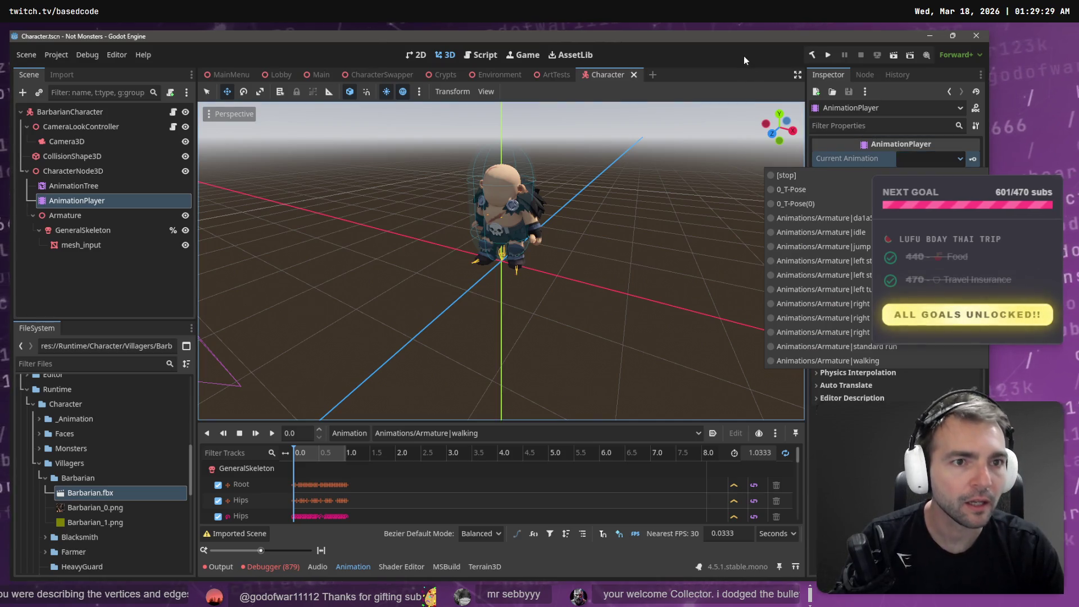
{"action": "left_click", "coordinate": [732, 70]}
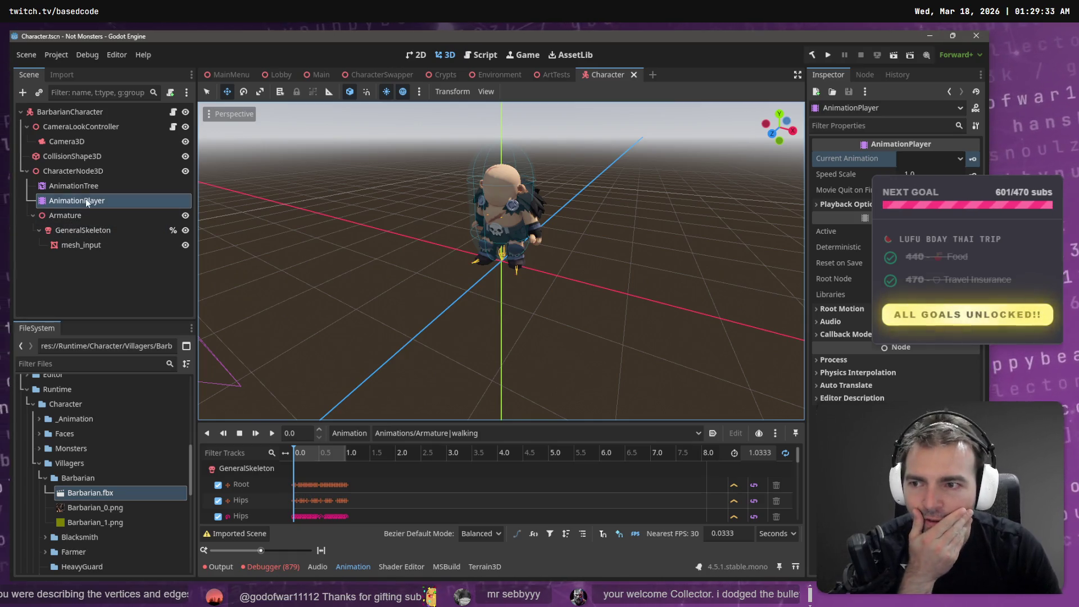
Step: Reassign the AnimationPlayer to the AnimationTree, enable the Root track filter, and save
{"action": "left_click", "coordinate": [97, 186]}
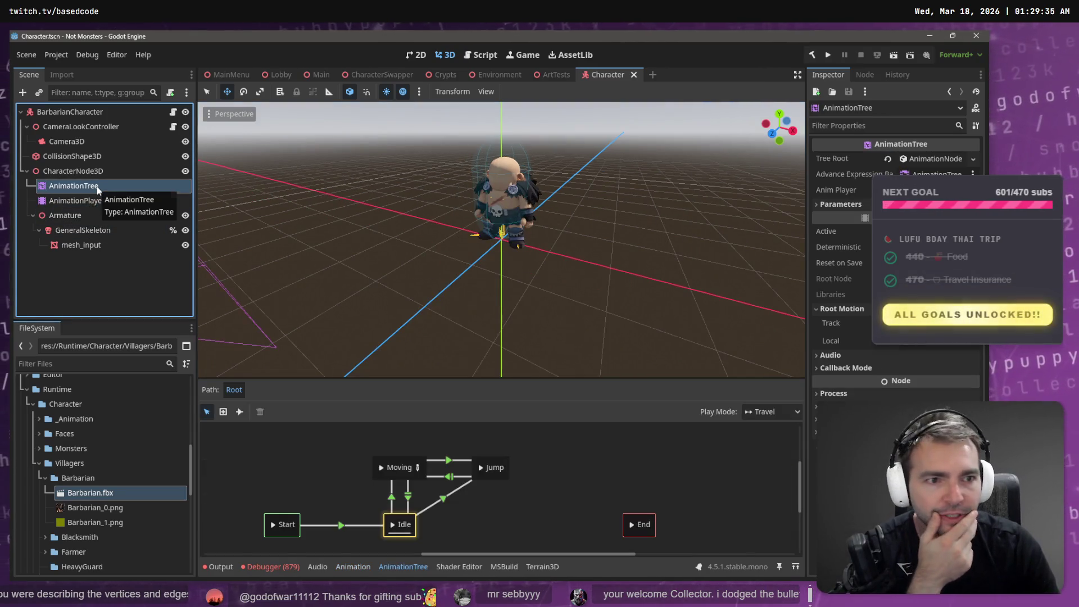
{"action": "mouse_move", "coordinate": [89, 203]}
{"action": "left_mouse_down"}
{"action": "mouse_move", "coordinate": [766, 206]}
{"action": "mouse_move", "coordinate": [930, 174]}
{"action": "left_mouse_up"}
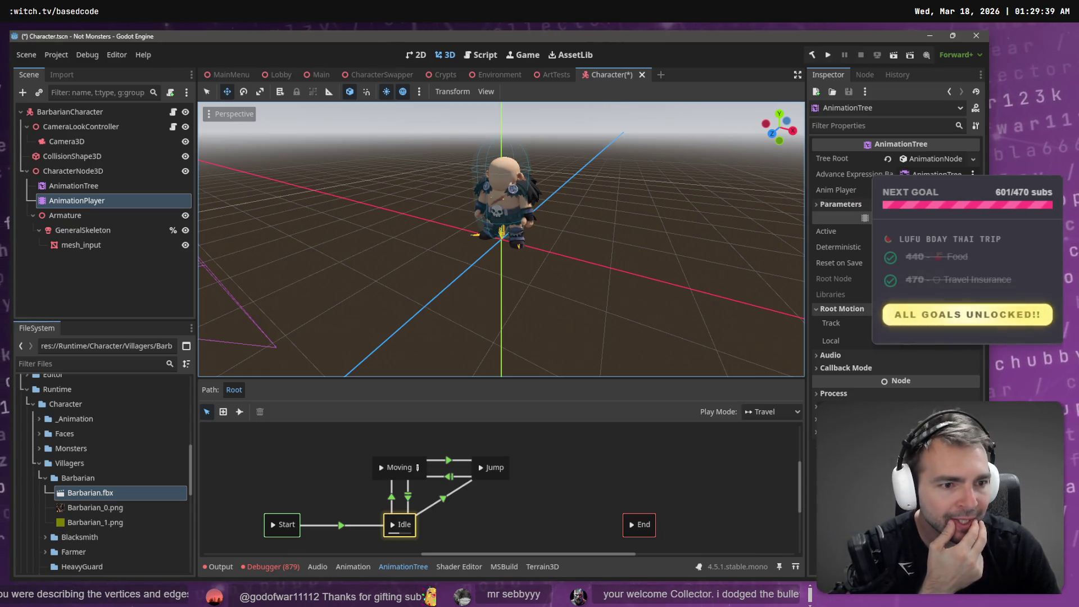
{"action": "left_click", "coordinate": [927, 323]}
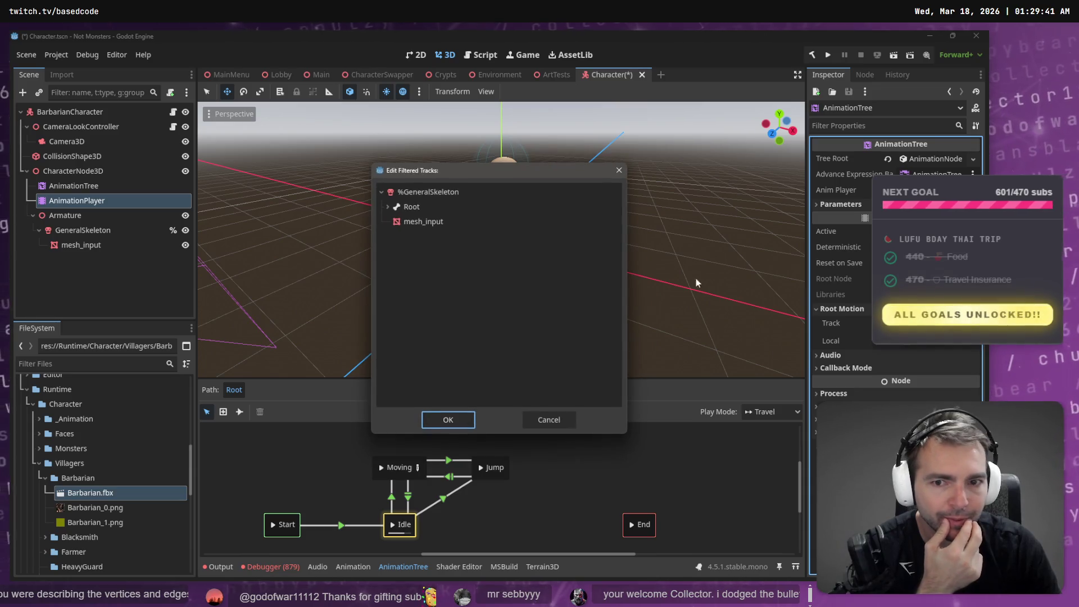
{"action": "double_click", "coordinate": [423, 208]}
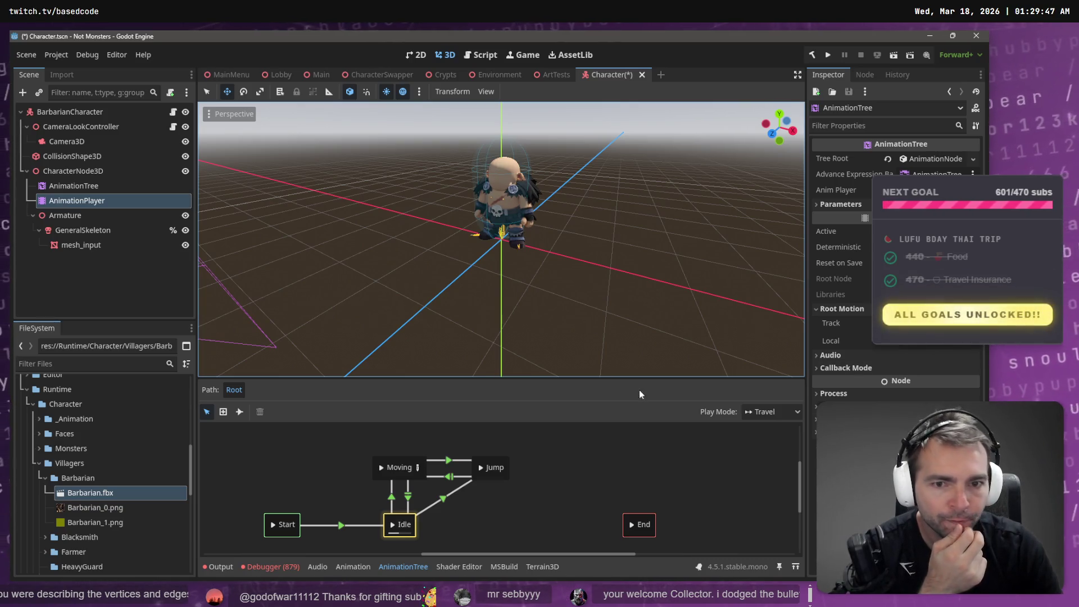
{"action": "key", "text": "ctrl+s"}
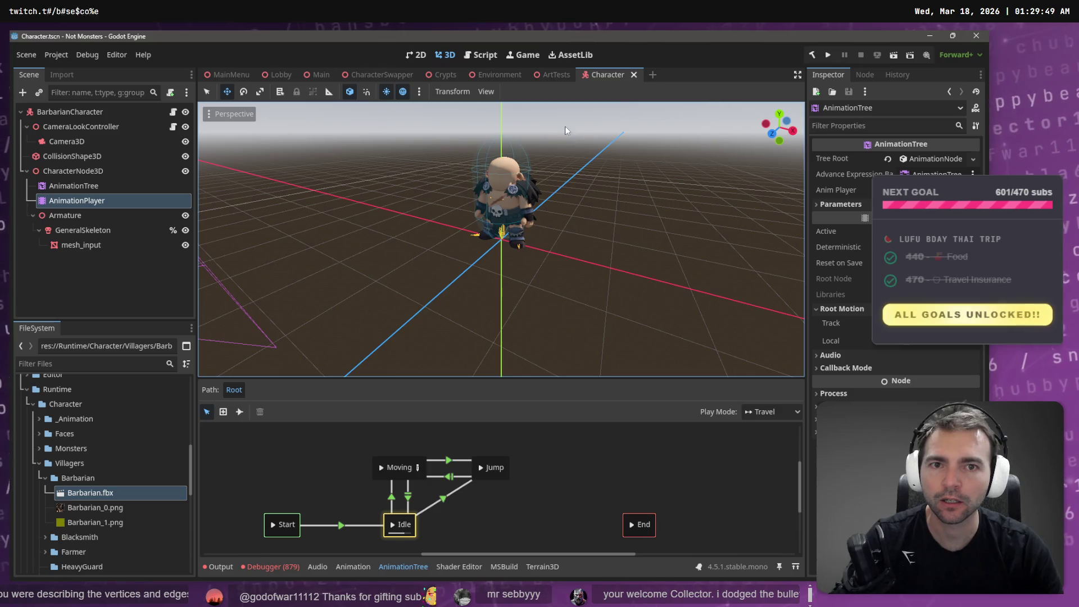
Step: Fly through the Main scene's graveyard view, then return to the Character scene
{"action": "mouse_move", "coordinate": [303, 78]}
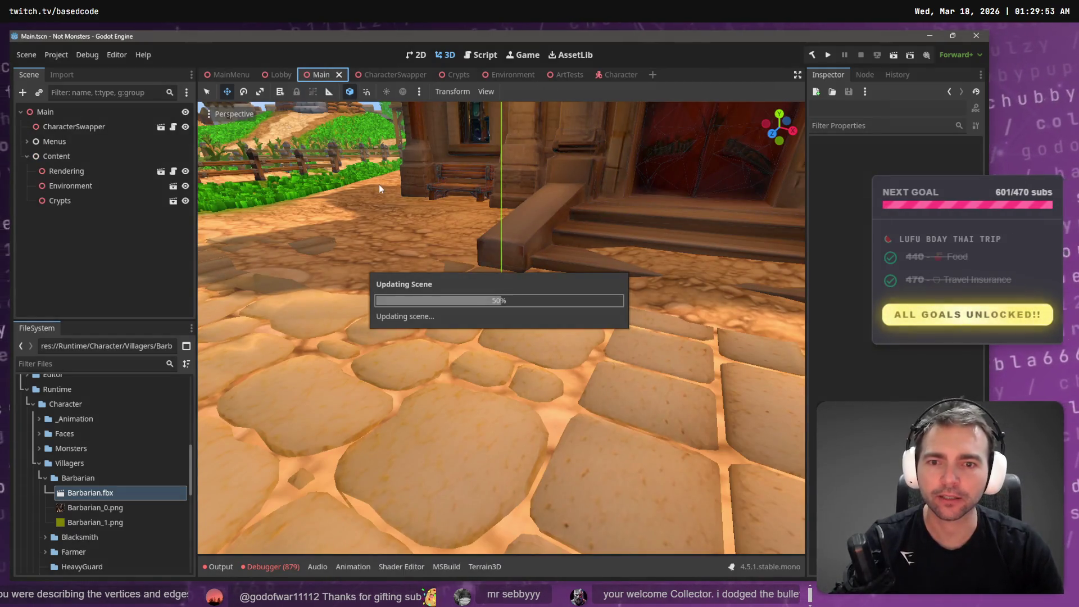
{"action": "key", "text": "w"}
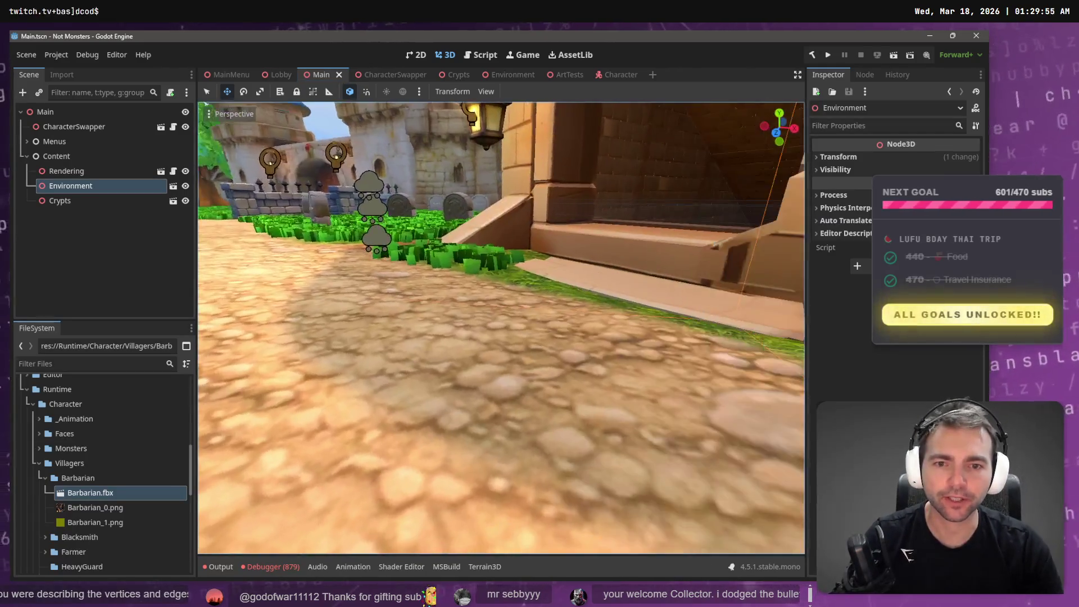
{"action": "key", "text": "s"}
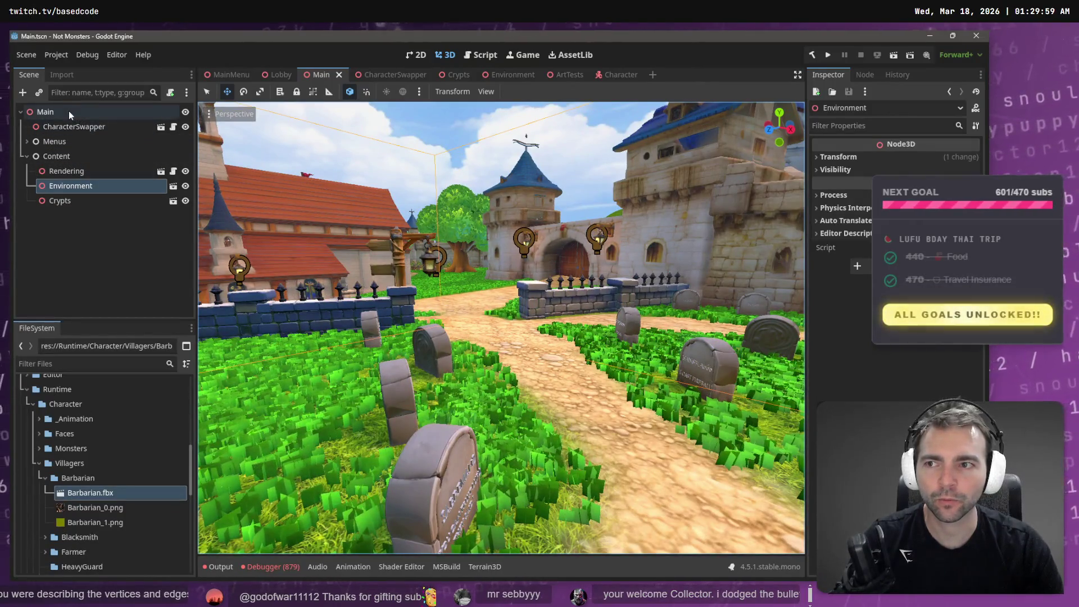
{"action": "left_click", "coordinate": [640, 75]}
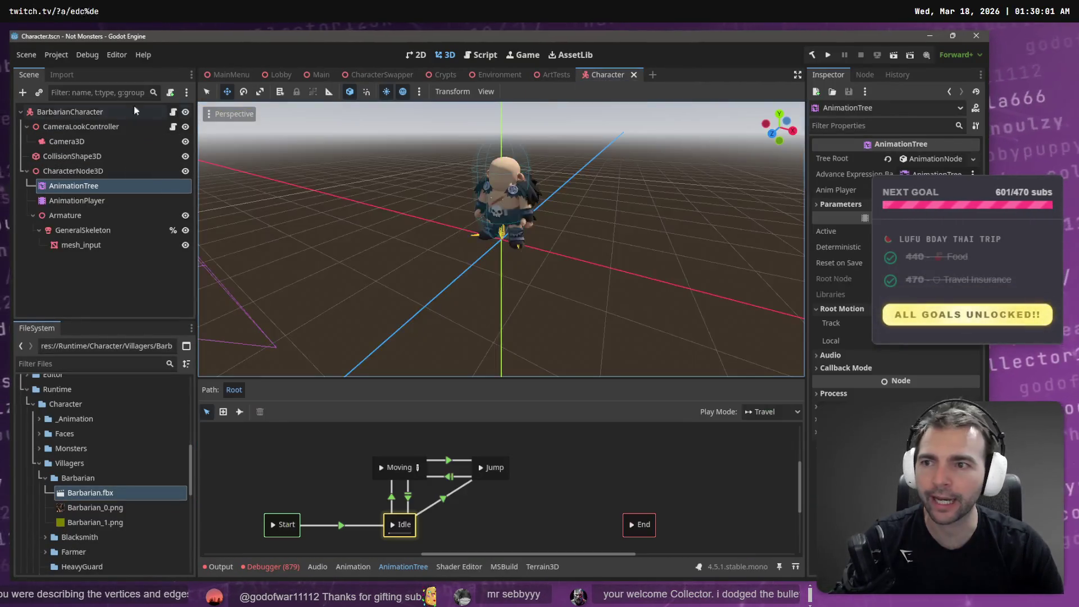
Step: Start Save Scene As and navigate into the Villagers/Barbarian folder
{"action": "left_click", "coordinate": [33, 51]}
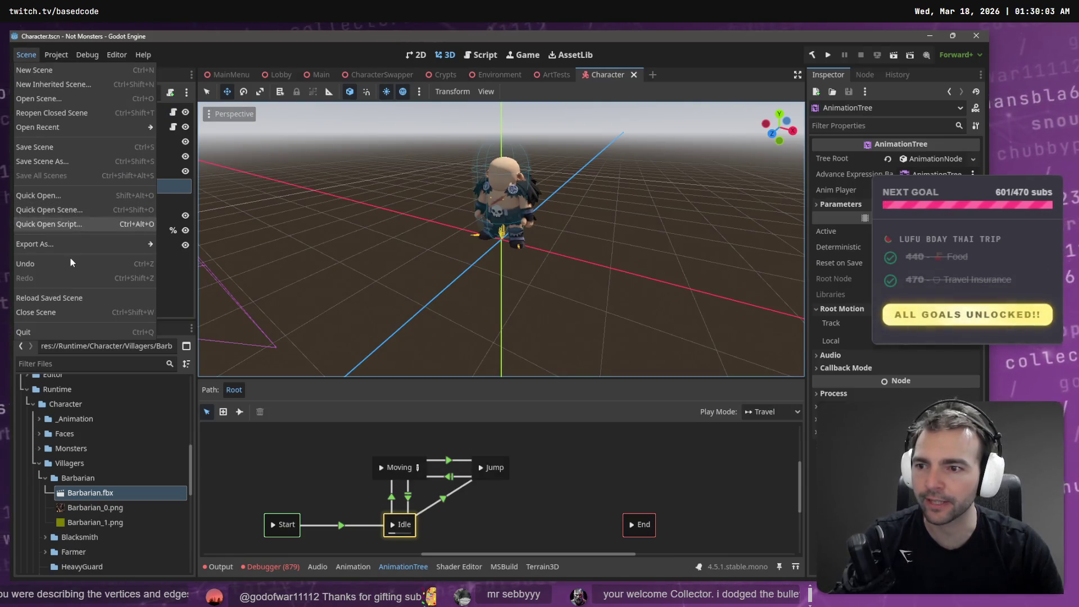
{"action": "left_click", "coordinate": [62, 160]}
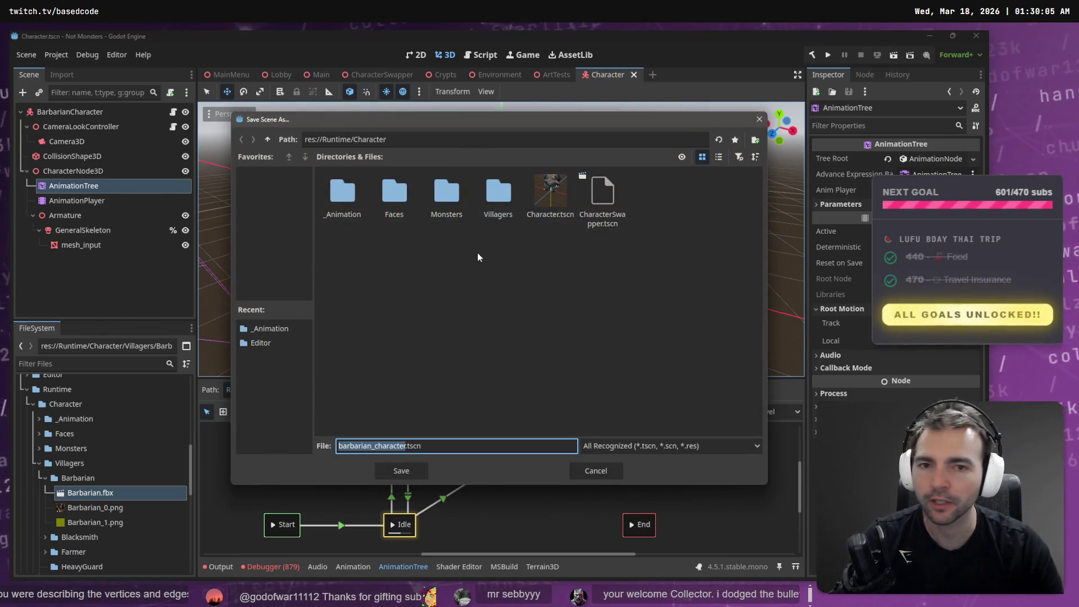
{"action": "double_click", "coordinate": [494, 202]}
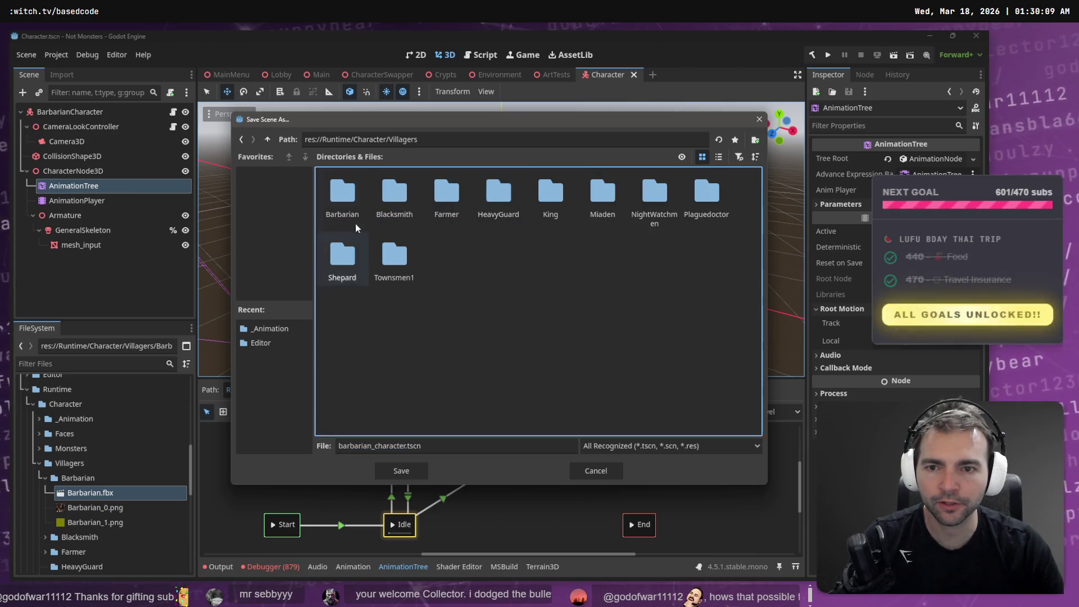
{"action": "left_click", "coordinate": [345, 195]}
{"action": "double_click", "coordinate": [349, 194]}
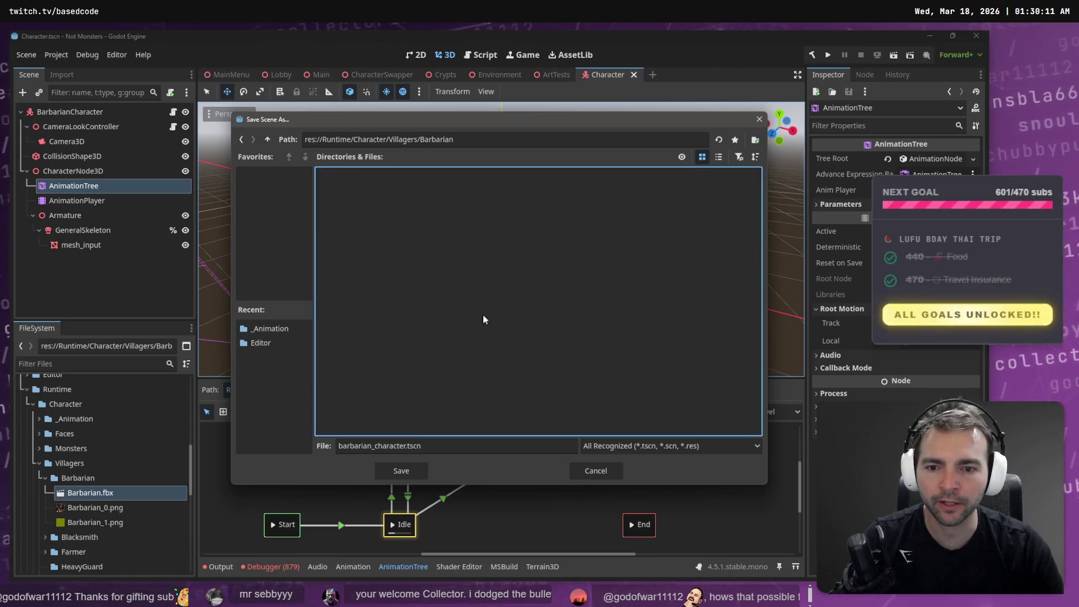
Step: Rename the file to BarbarianCharacter.tscn and save it
{"action": "left_click", "coordinate": [441, 443]}
{"action": "key", "text": "Home"}
{"action": "key", "text": "Delete"}
{"action": "type", "text": "B"}
{"action": "key", "text": "Delete"}
{"action": "key", "text": "Delete"}
{"action": "type", "text": "C"}
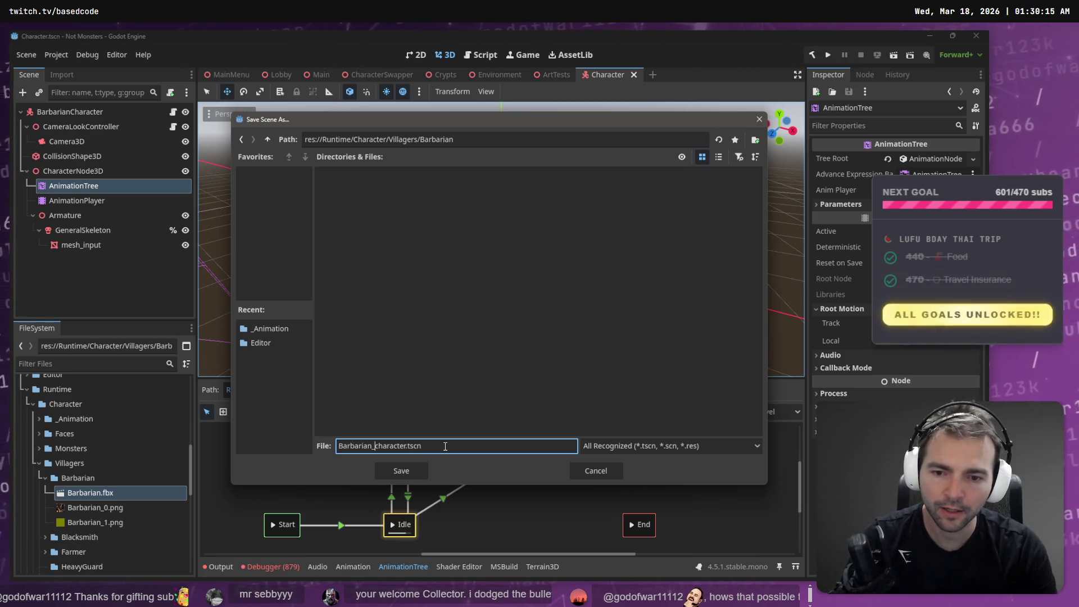
{"action": "key", "text": "Return"}
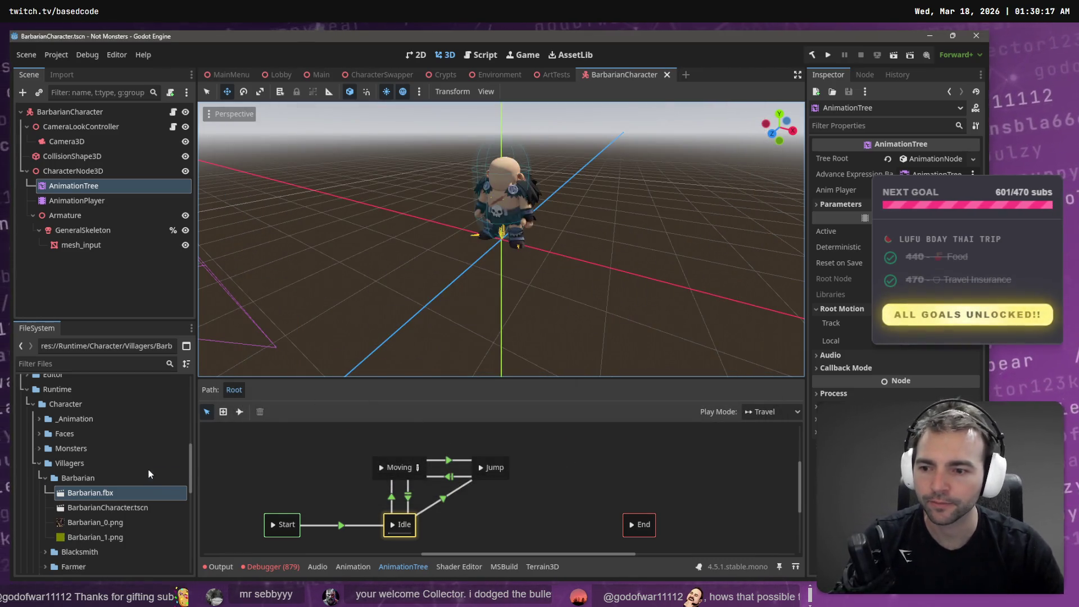
Step: In CharacterSwapper, move AliceBunnyCharacter.tscn from Villager Scenes to a new Monster Scenes slot
{"action": "left_click", "coordinate": [382, 74]}
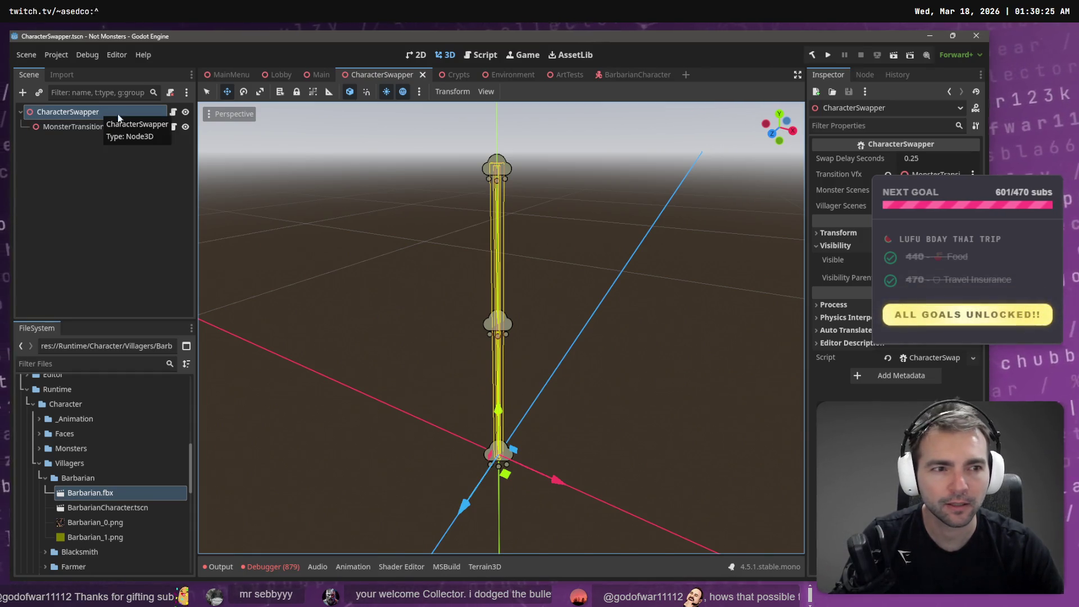
{"action": "left_click", "coordinate": [841, 206]}
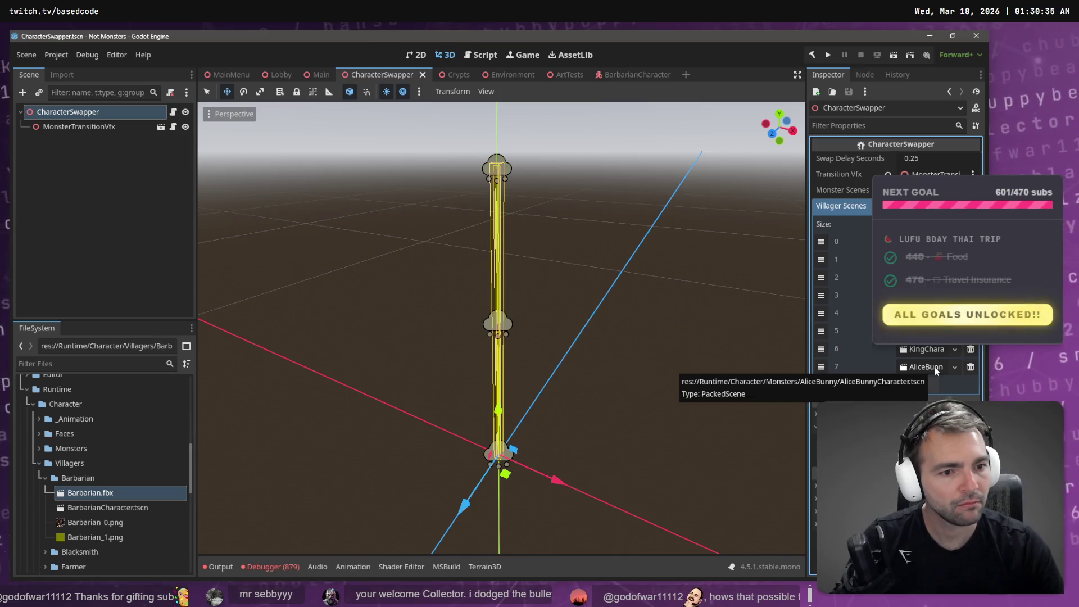
{"action": "left_click", "coordinate": [970, 369]}
{"action": "left_click", "coordinate": [927, 190]}
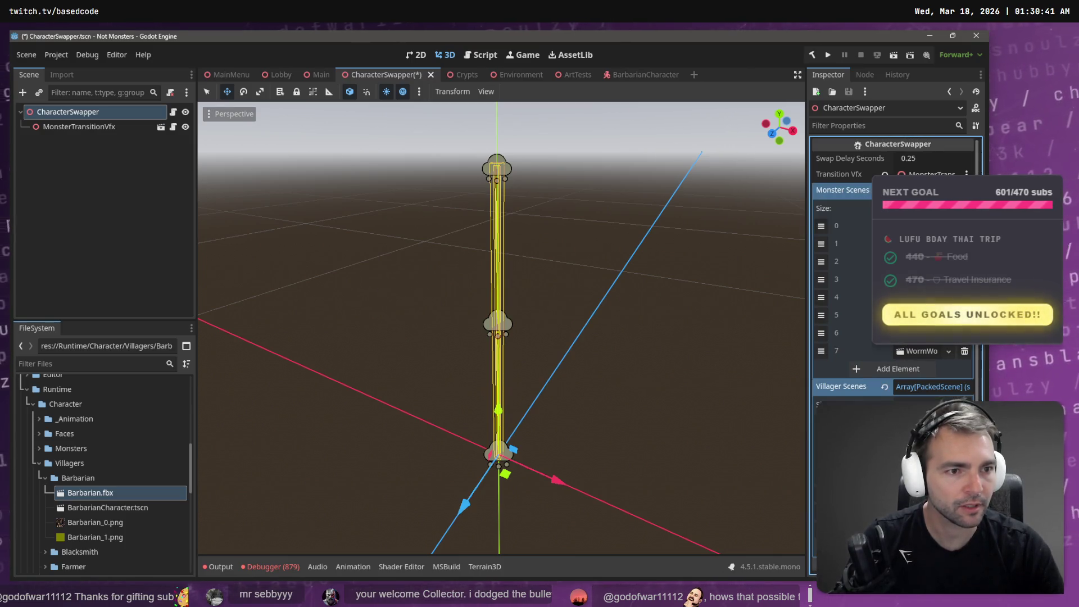
{"action": "left_click", "coordinate": [899, 369]}
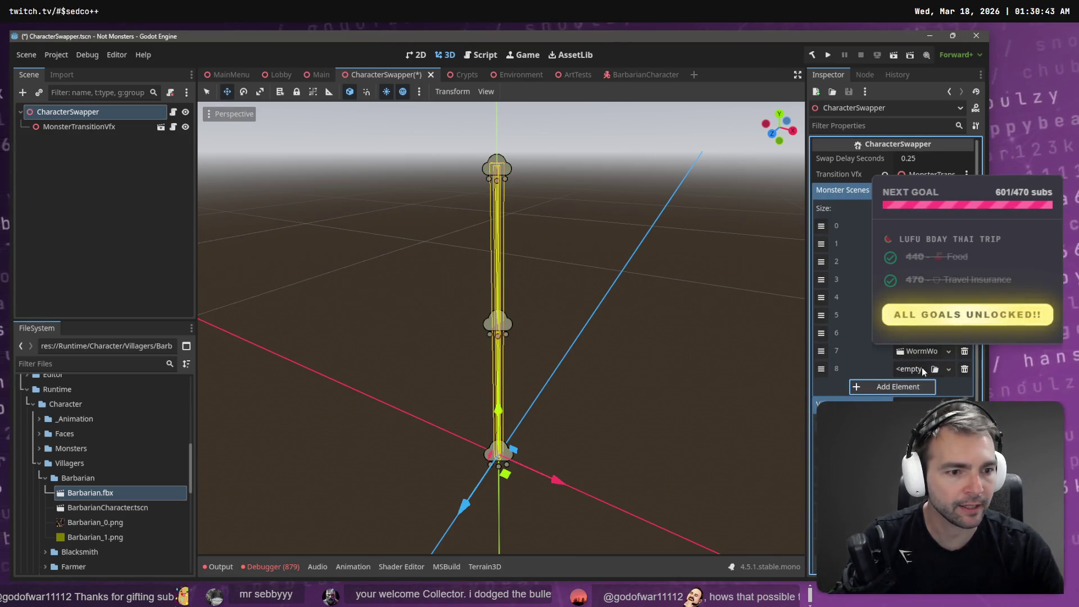
{"action": "left_click", "coordinate": [949, 371]}
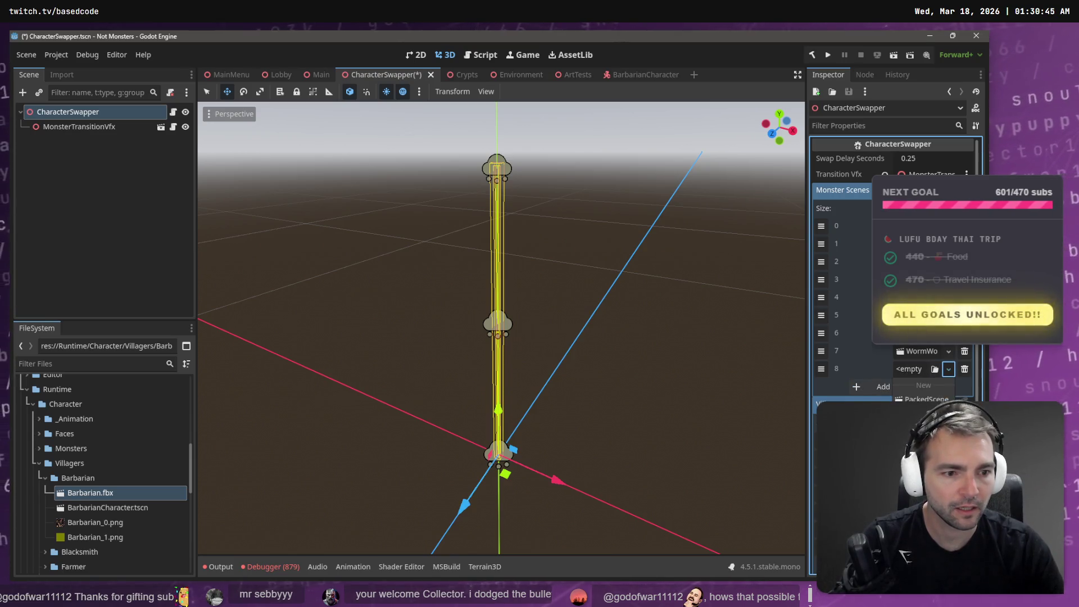
{"action": "left_click", "coordinate": [927, 416]}
{"action": "type", "text": "Alice"}
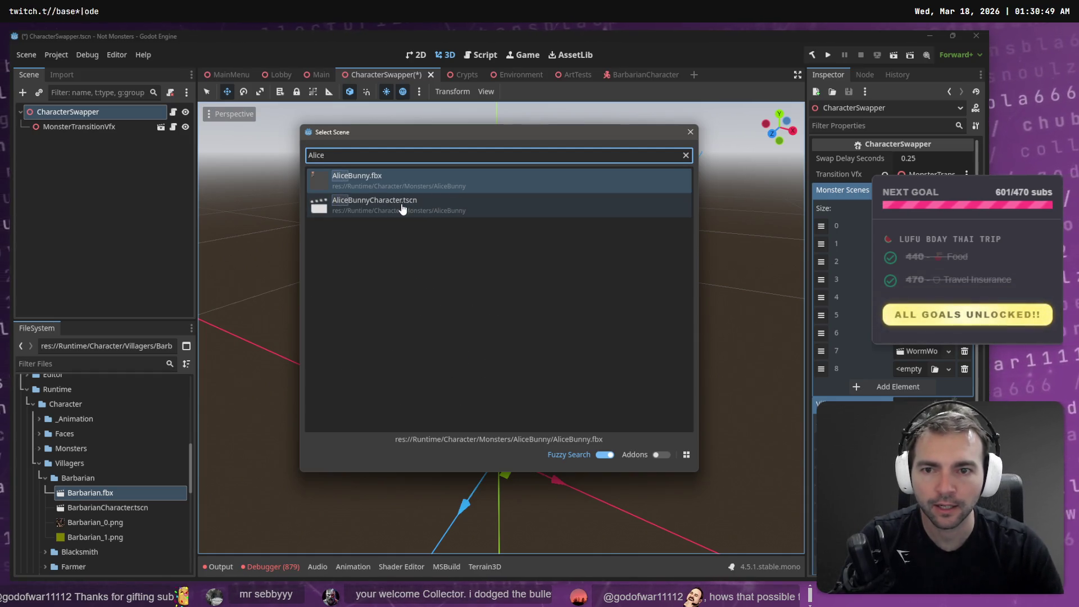
{"action": "double_click", "coordinate": [403, 207]}
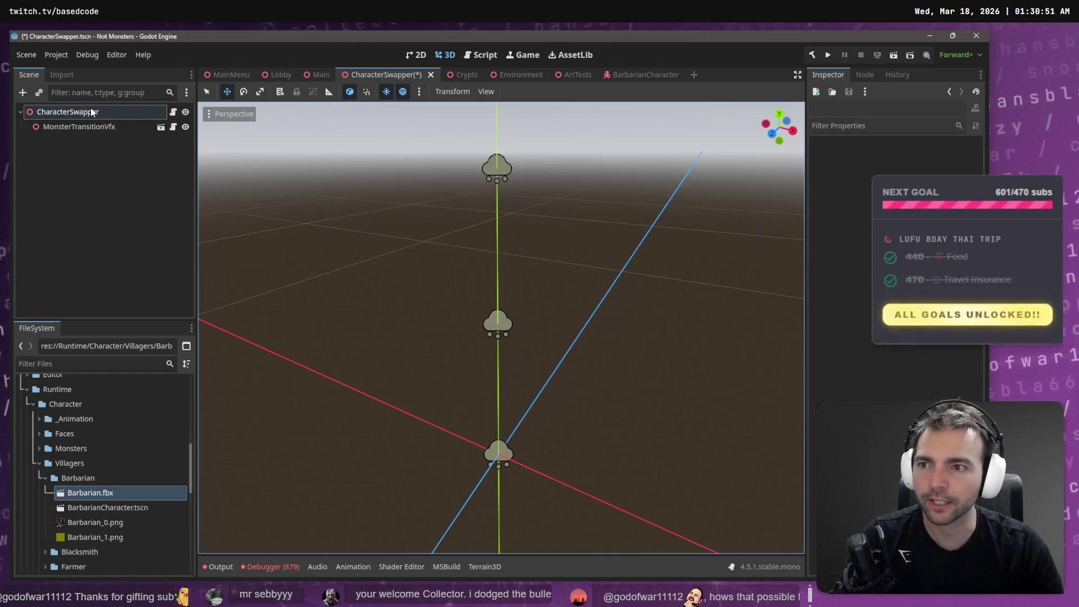
Step: Add BarbarianCharacter.tscn as Villager Scenes element 7 and save the scene
{"action": "left_click", "coordinate": [898, 393]}
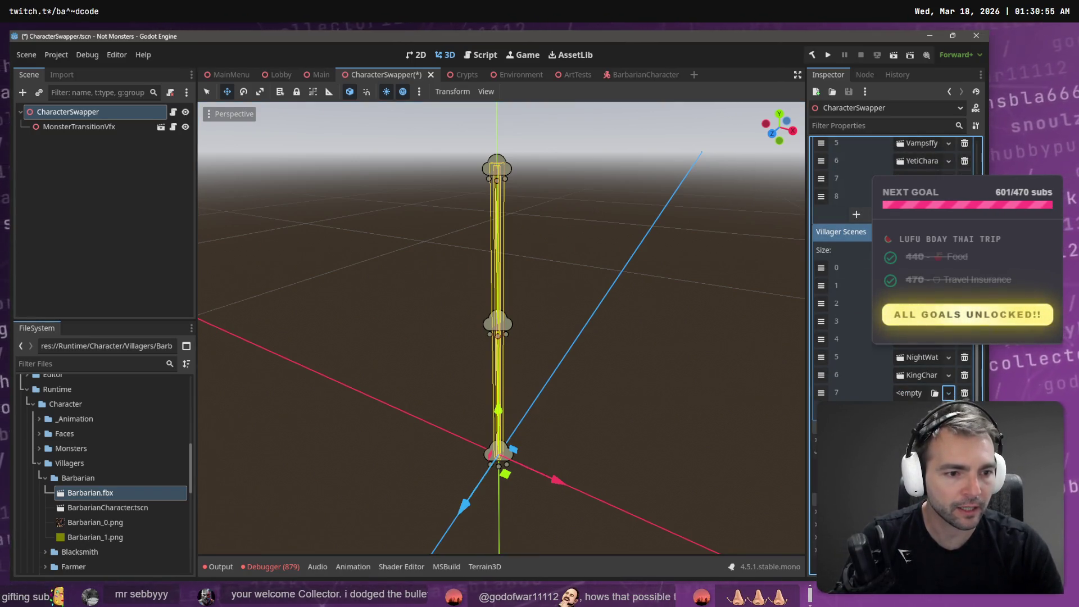
{"action": "left_click", "coordinate": [935, 393]}
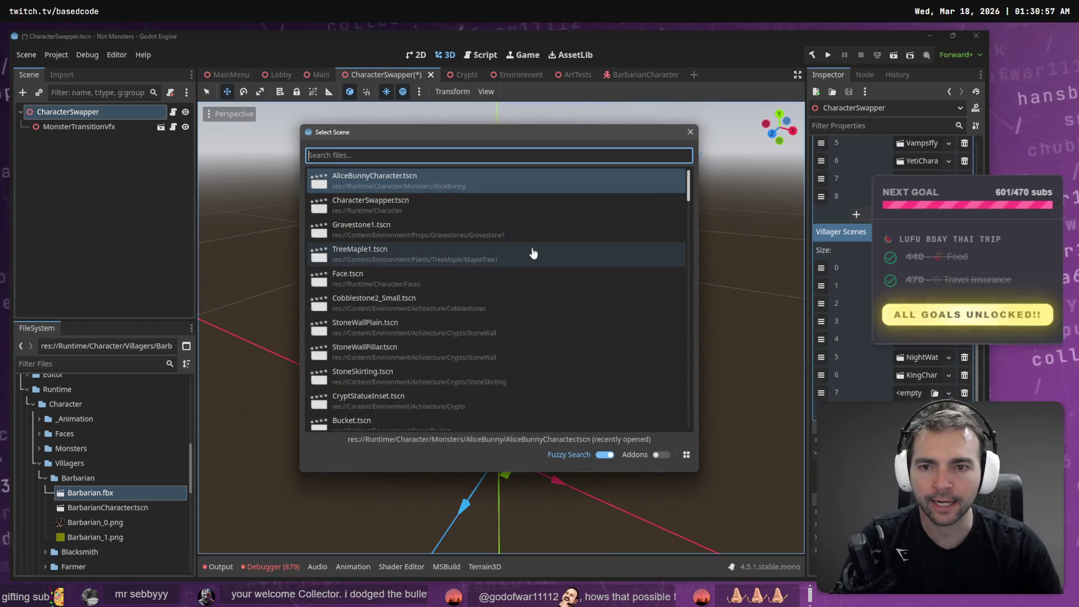
{"action": "type", "text": "BarbarianC"}
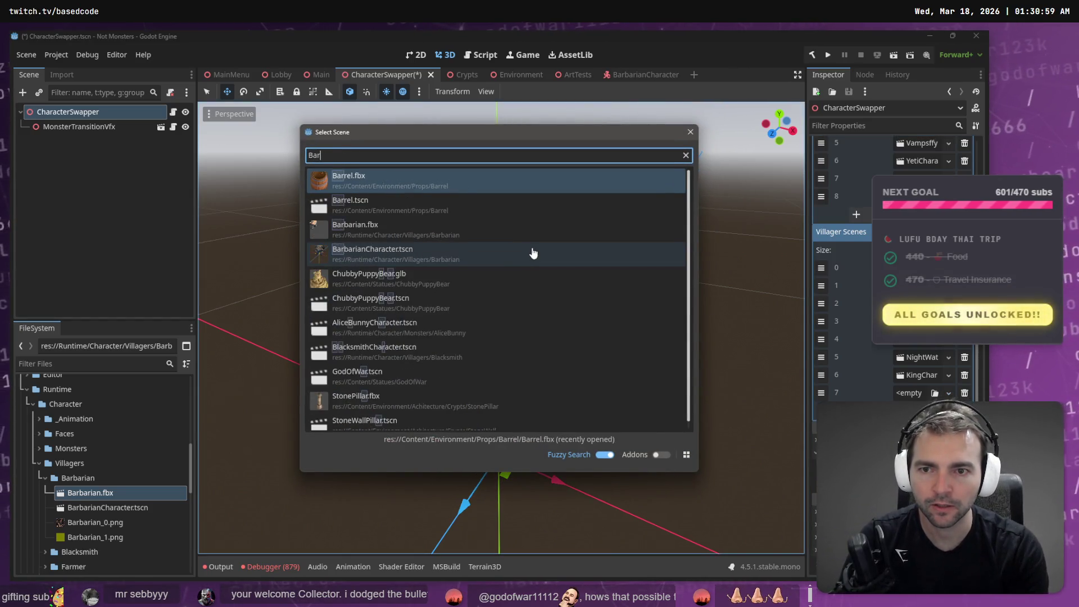
{"action": "key", "text": "Return"}
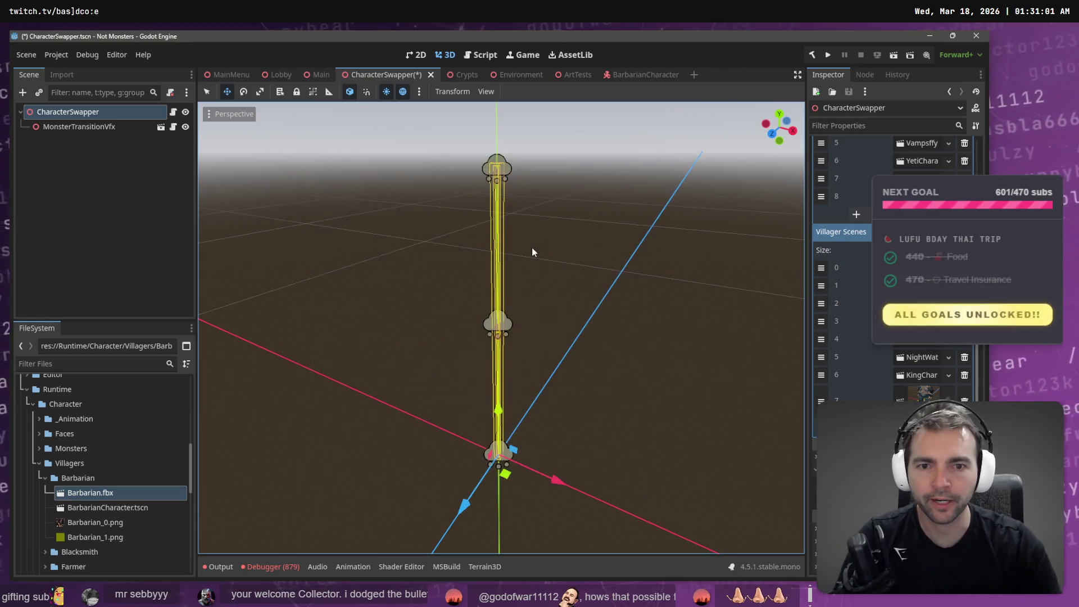
{"action": "key", "text": "ctrl+s"}
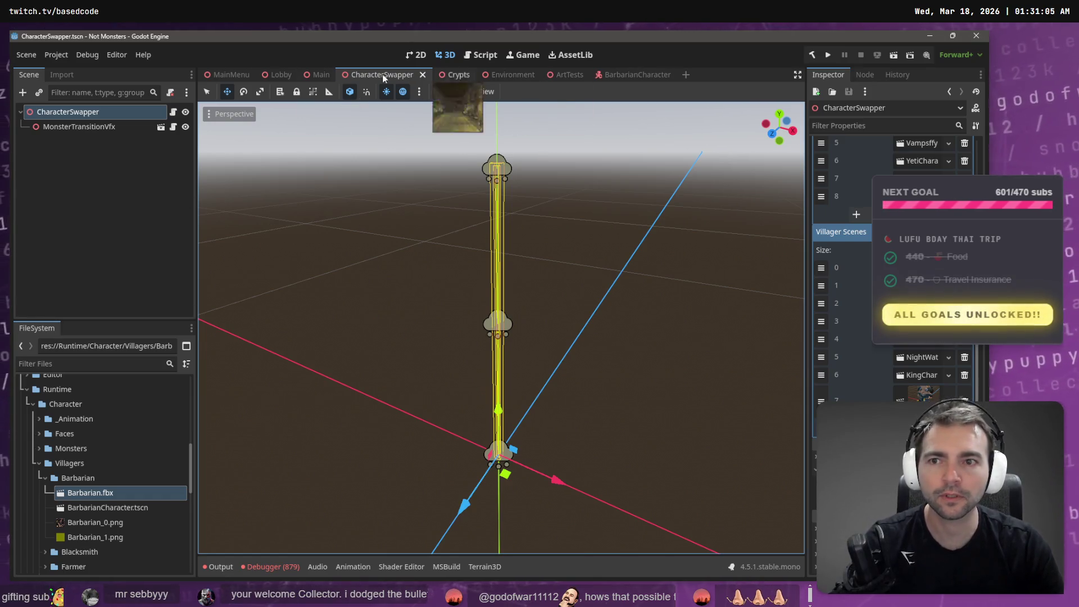
Step: Switch to the MainMenu scene and run it with F6 to test the game
{"action": "left_click", "coordinate": [230, 75]}
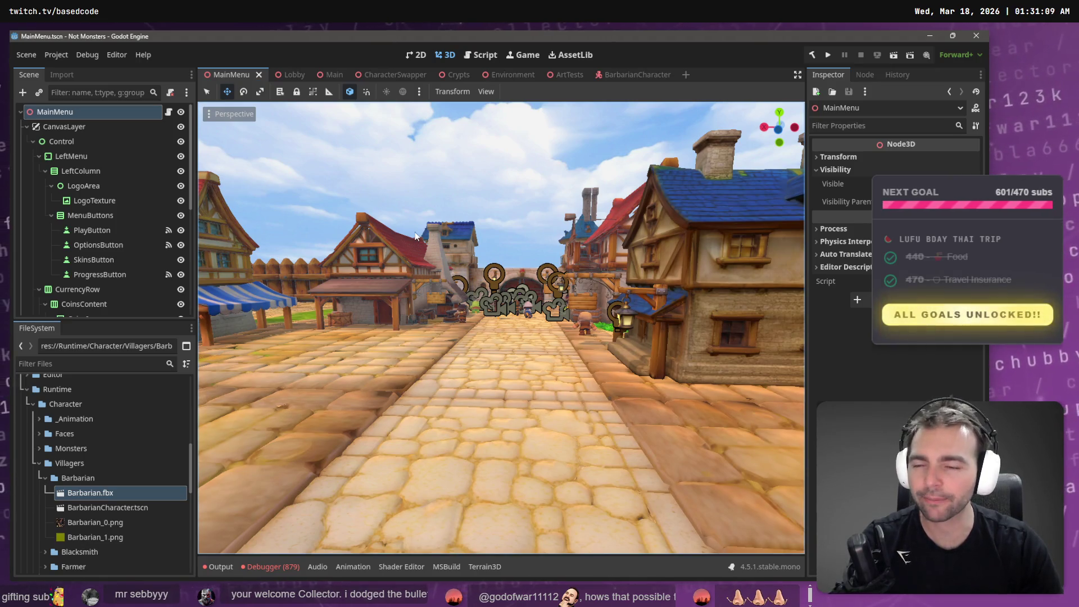
{"action": "key", "text": "F6"}
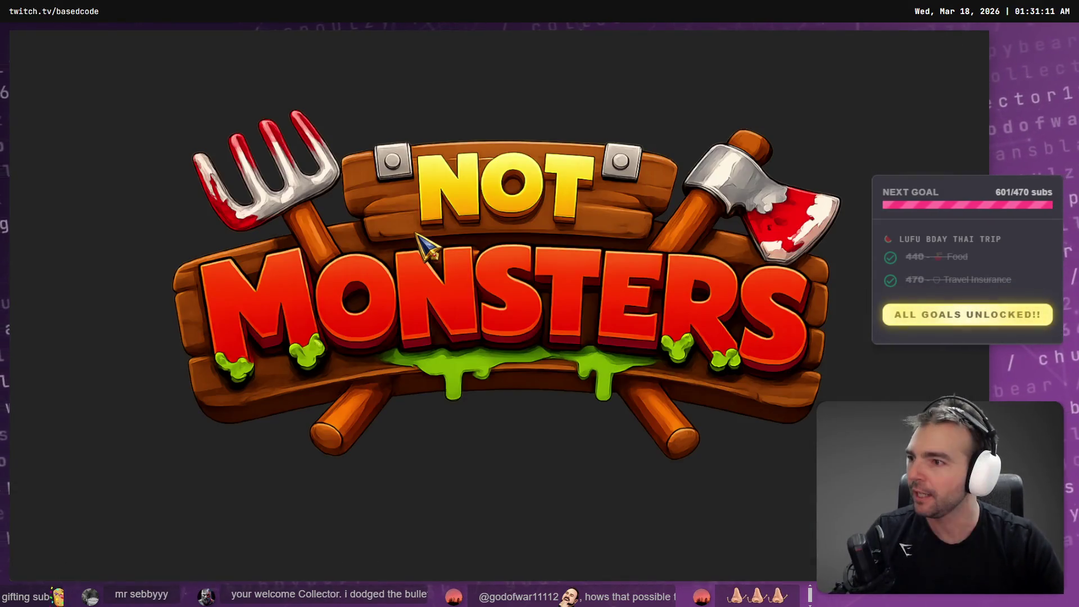
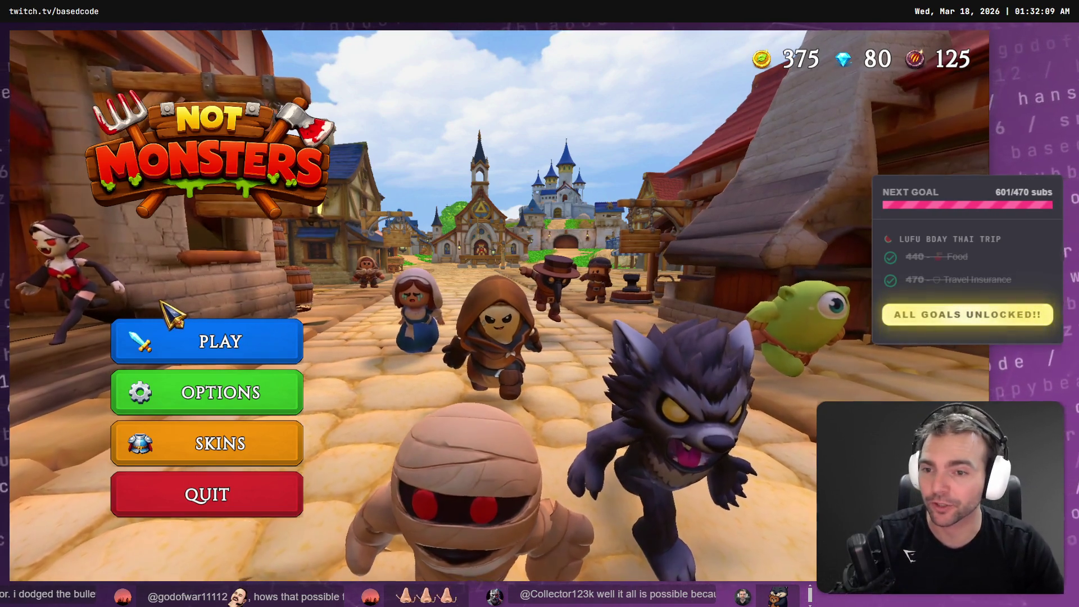
Step: Start a Not Monsters game with the PLAY button on the main menu
{"action": "left_click", "coordinate": [287, 340]}
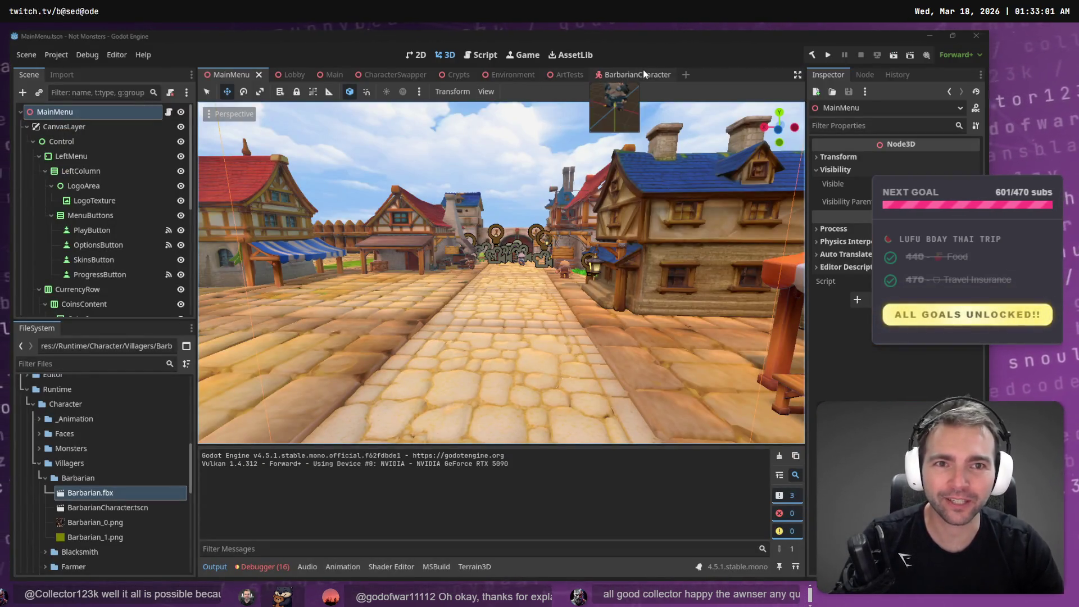
Step: Open BlacksmithCharacter.tscn from Villagers/Blacksmith, select its Face node, then return to BarbarianCharacter
{"action": "left_click", "coordinate": [644, 72]}
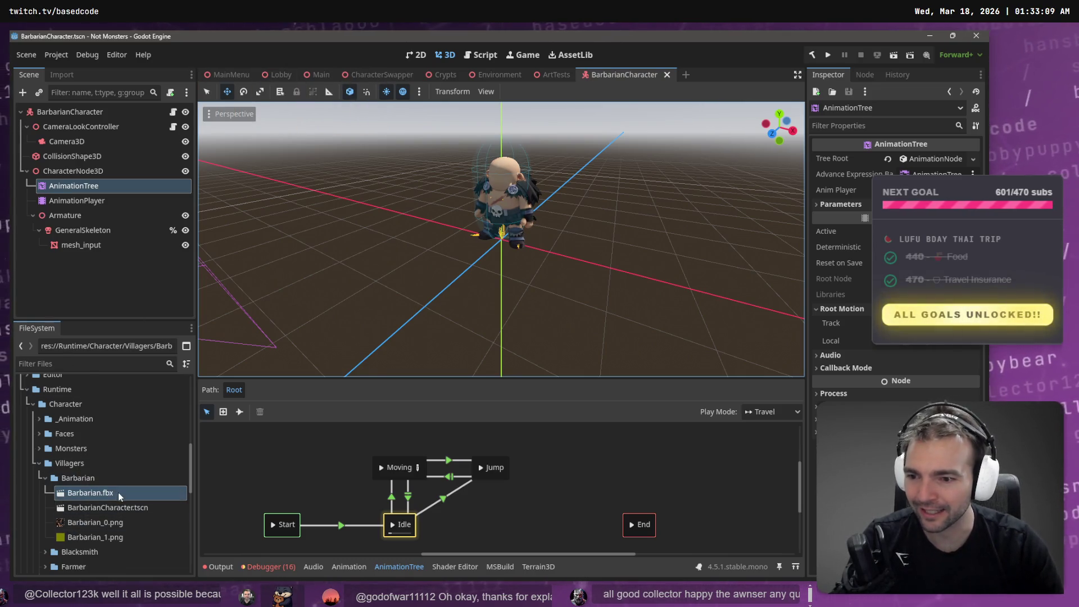
{"action": "scroll", "coordinate": [84, 500], "scroll_direction": "down", "scroll_amount": 3}
{"action": "left_click", "coordinate": [46, 504]}
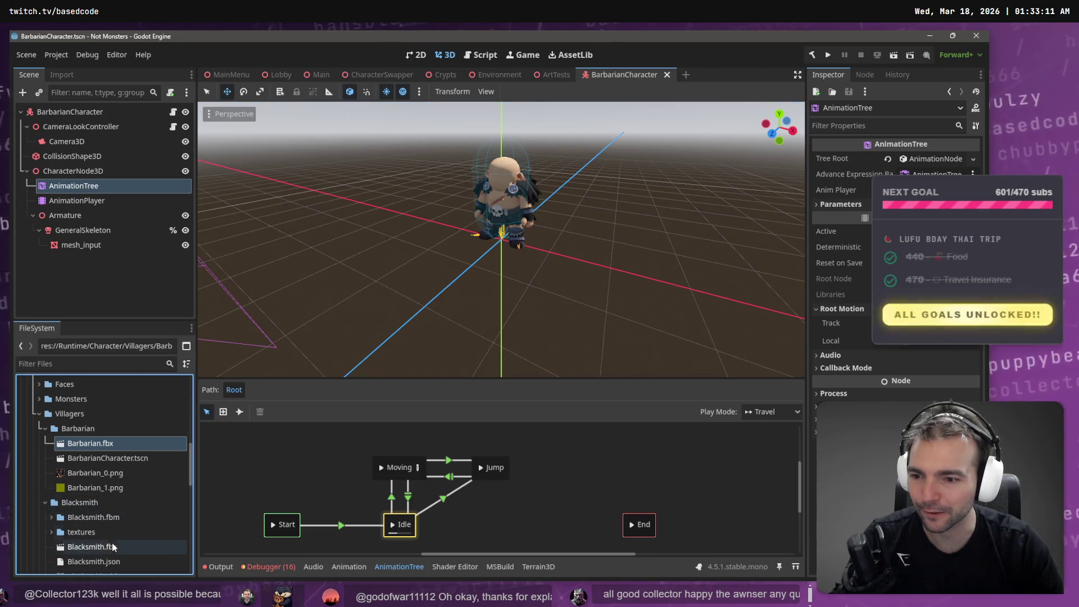
{"action": "scroll", "coordinate": [124, 555], "scroll_direction": "down", "scroll_amount": 1}
{"action": "double_click", "coordinate": [126, 565]}
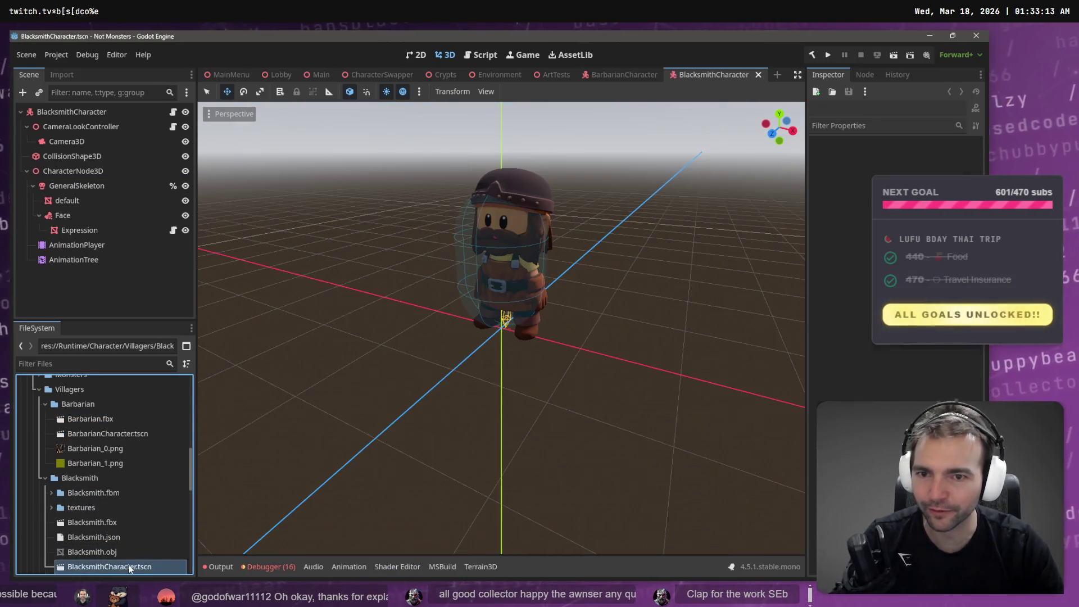
{"action": "left_click", "coordinate": [76, 217]}
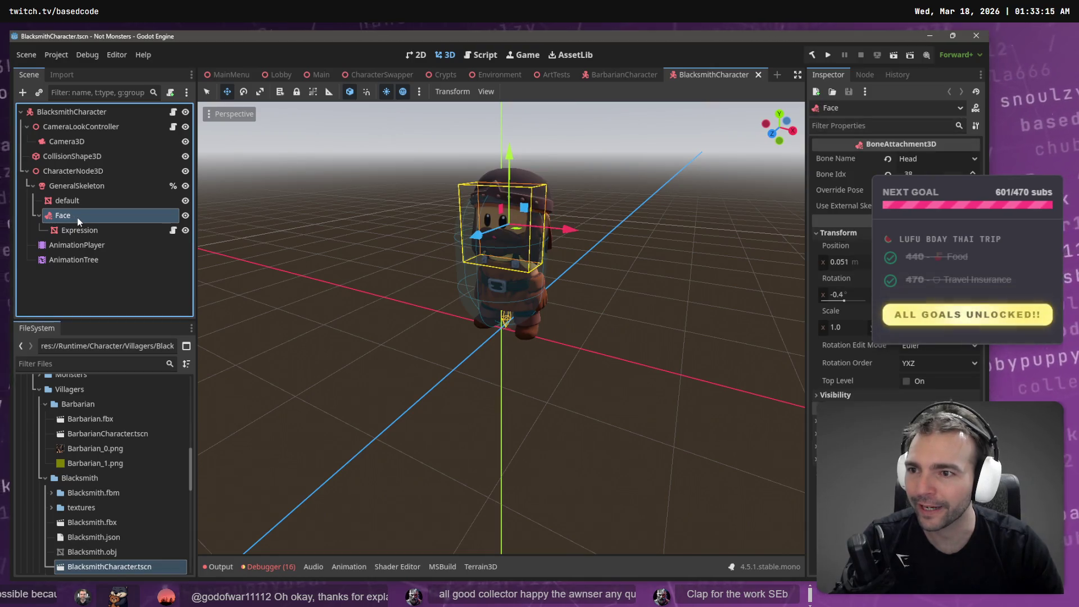
{"action": "left_click", "coordinate": [627, 75]}
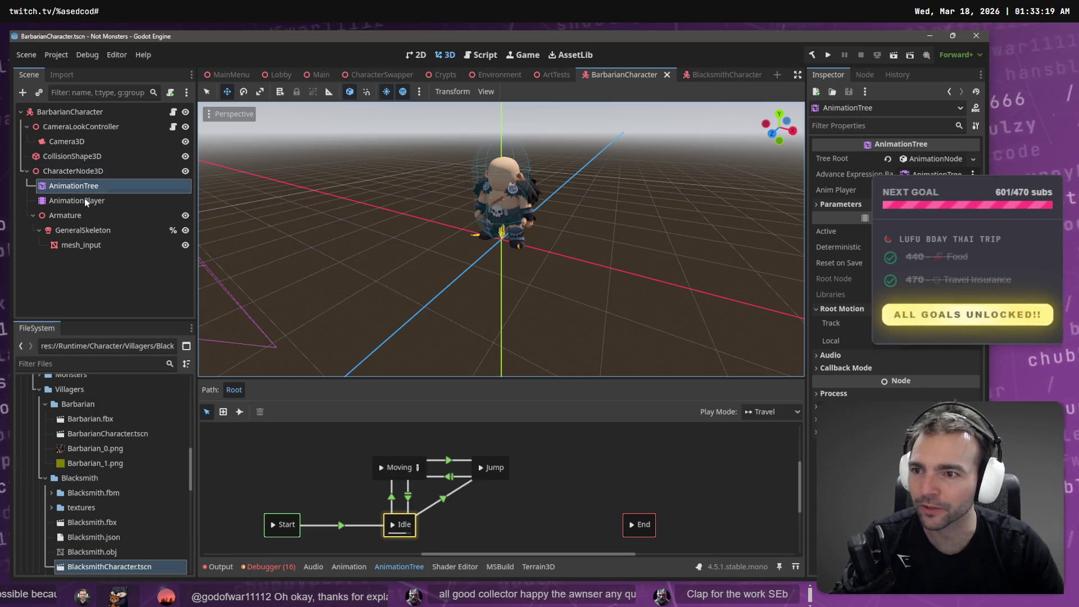
Step: Paste the Face node under GeneralSkeleton and set its Bone Name to Head
{"action": "left_click", "coordinate": [97, 228]}
{"action": "key", "text": "ctrl+v"}
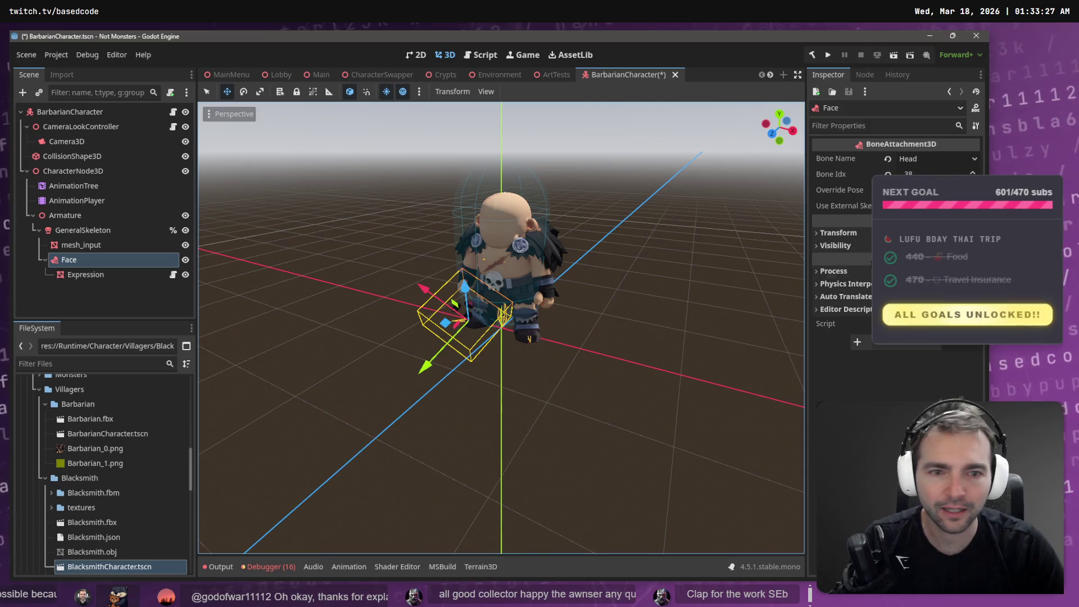
{"action": "left_click", "coordinate": [838, 232]}
{"action": "left_click", "coordinate": [846, 263]}
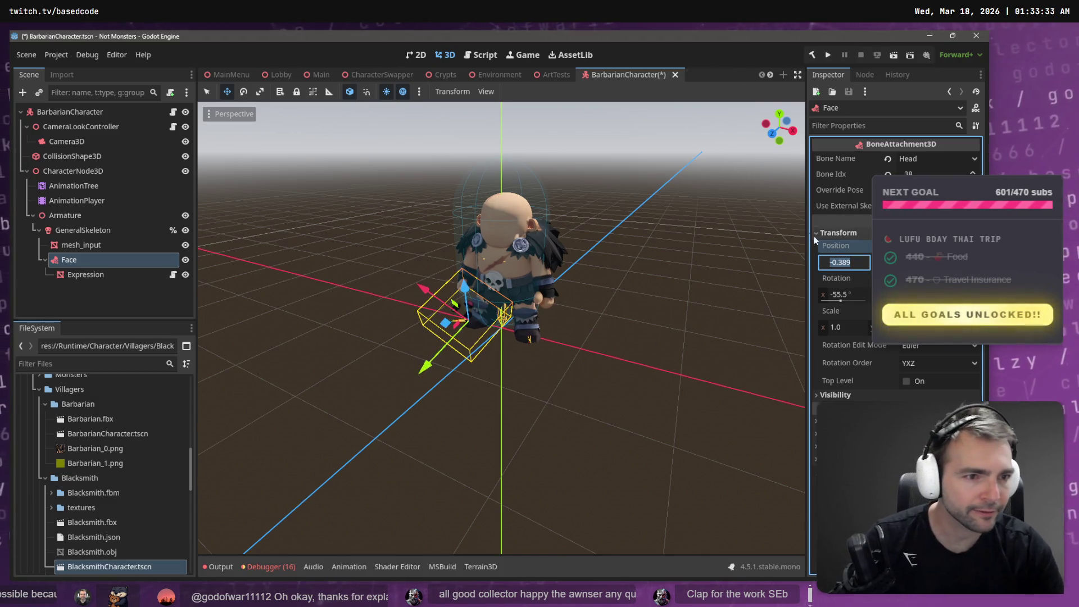
{"action": "left_click", "coordinate": [917, 157]}
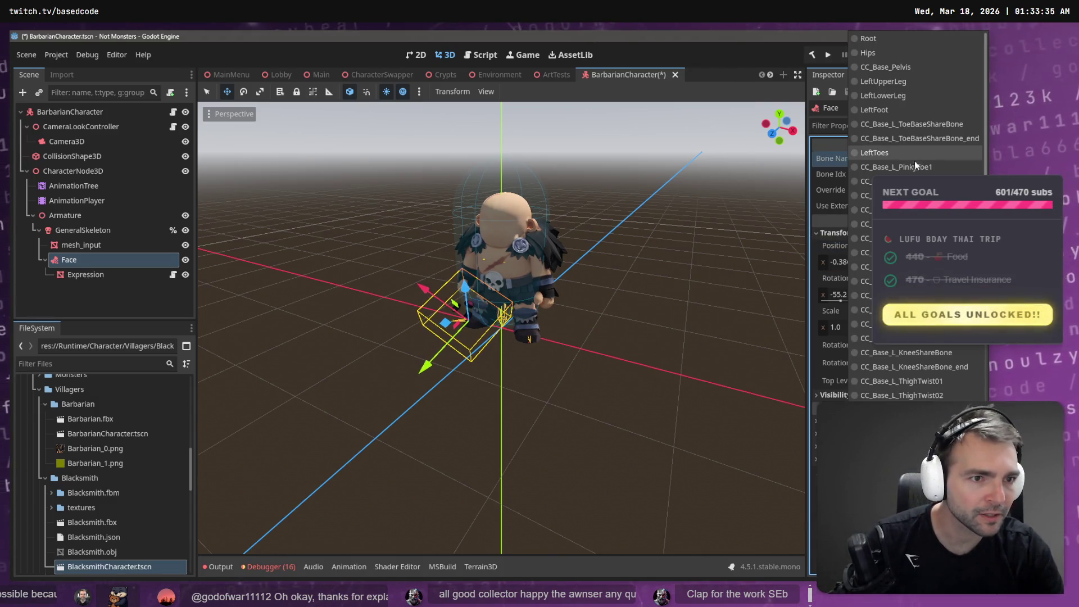
{"action": "scroll", "coordinate": [889, 129], "scroll_direction": "down", "scroll_amount": 10}
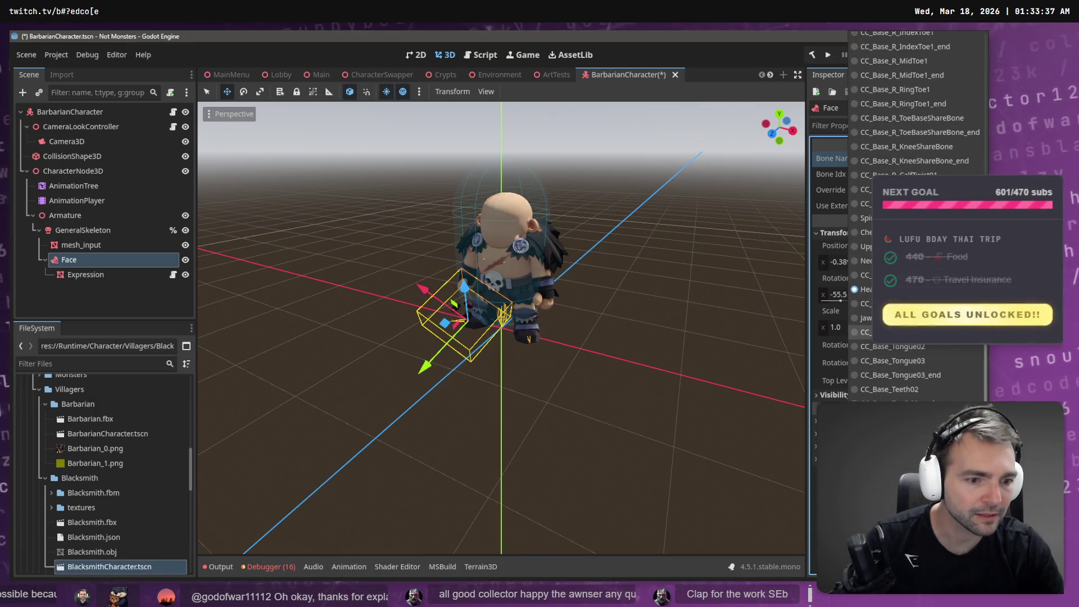
{"action": "left_click", "coordinate": [877, 221]}
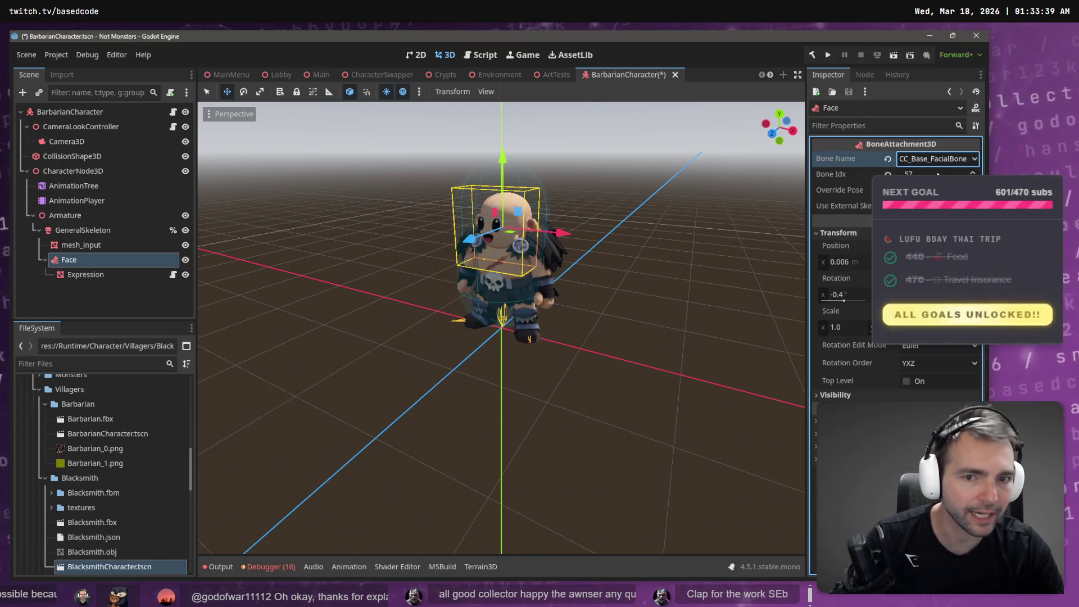
{"action": "left_click", "coordinate": [943, 161]}
{"action": "scroll", "coordinate": [894, 225], "scroll_direction": "down", "scroll_amount": 10}
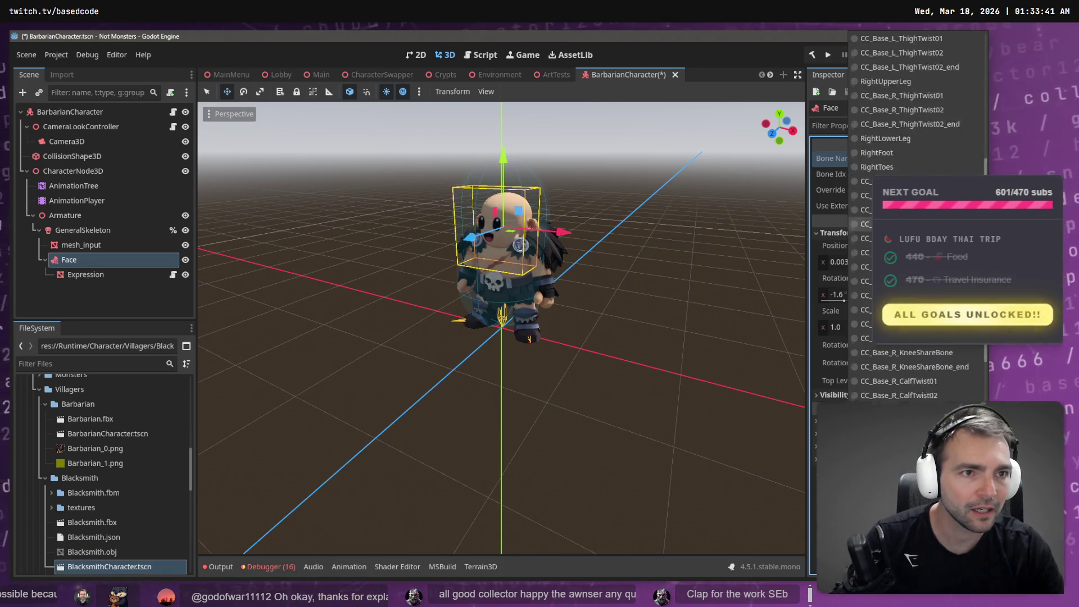
{"action": "left_click", "coordinate": [883, 362]}
Step: Move the Expression face mesh out to the front of the Barbarian's head
{"action": "left_click_drag", "start_coordinate": [741, 319], "coordinate": [630, 264]}
{"action": "key", "text": "f"}
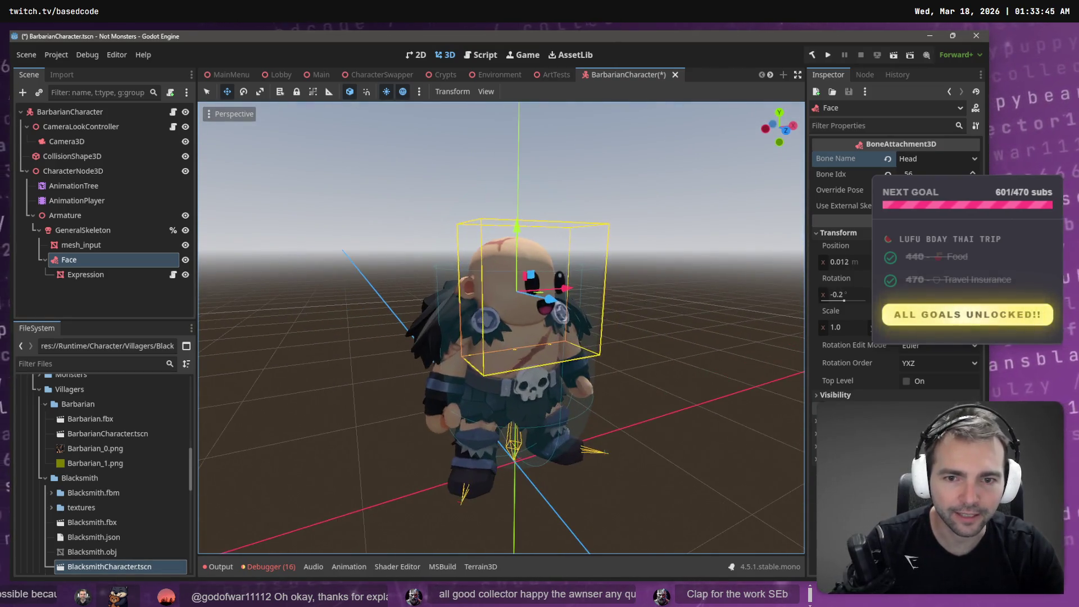
{"action": "left_click", "coordinate": [100, 276]}
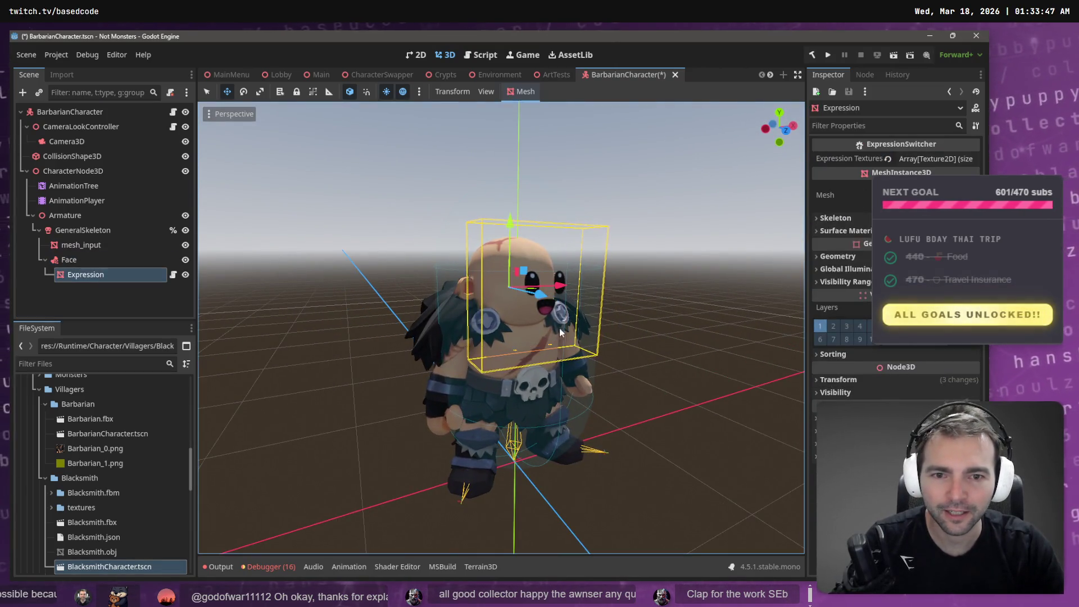
{"action": "key", "text": "f"}
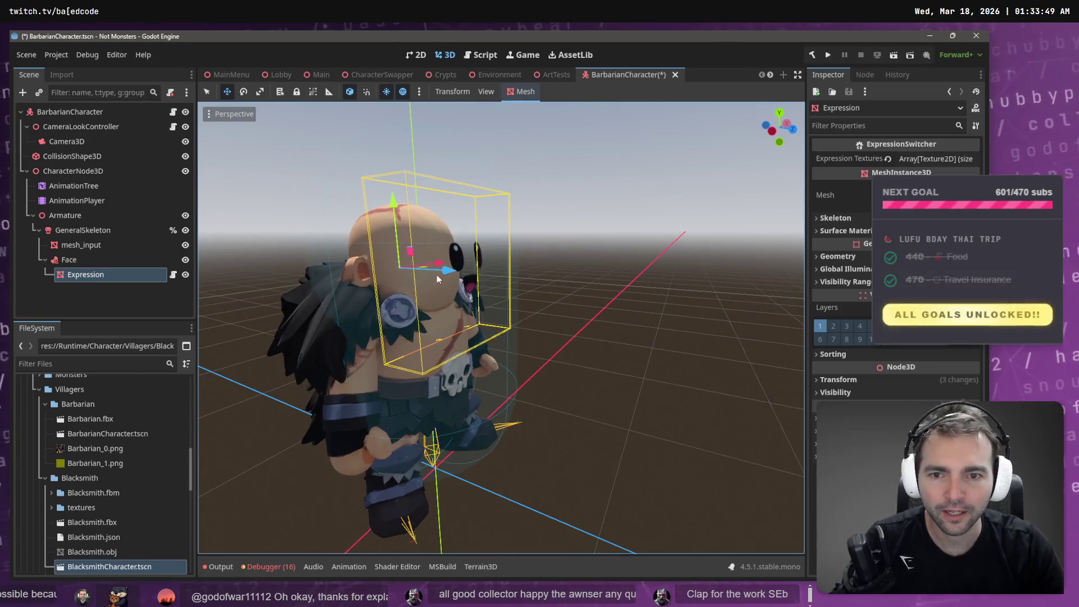
{"action": "left_click_drag", "start_coordinate": [444, 271], "coordinate": [429, 272]}
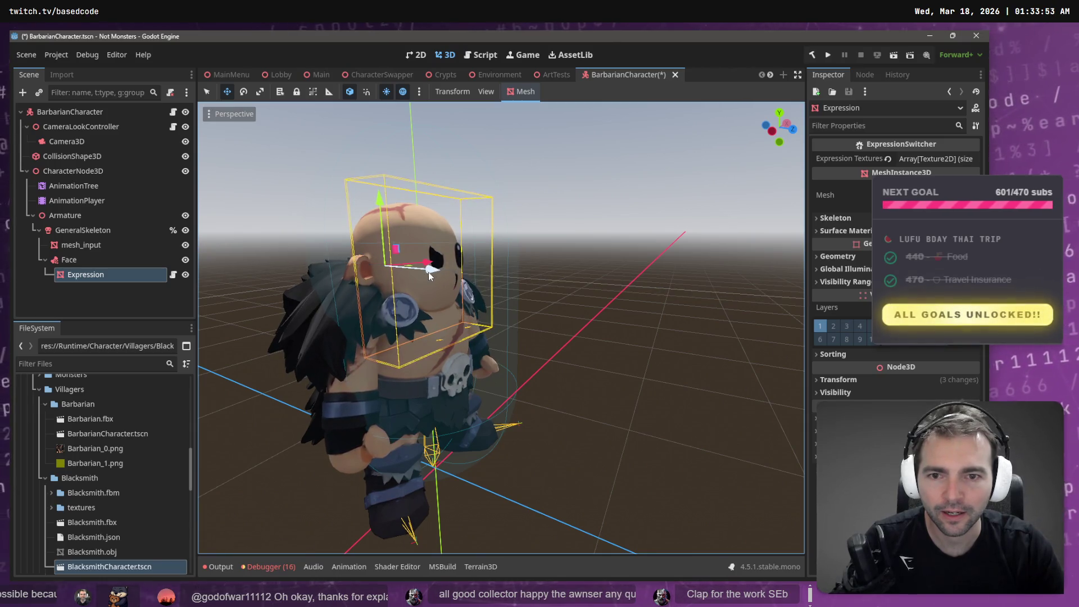
{"action": "key", "text": "e"}
{"action": "mouse_move", "coordinate": [484, 231]}
{"action": "left_mouse_down"}
{"action": "mouse_move", "coordinate": [532, 238]}
{"action": "mouse_move", "coordinate": [539, 274]}
{"action": "left_mouse_up"}
{"action": "key", "text": "ctrl+z"}
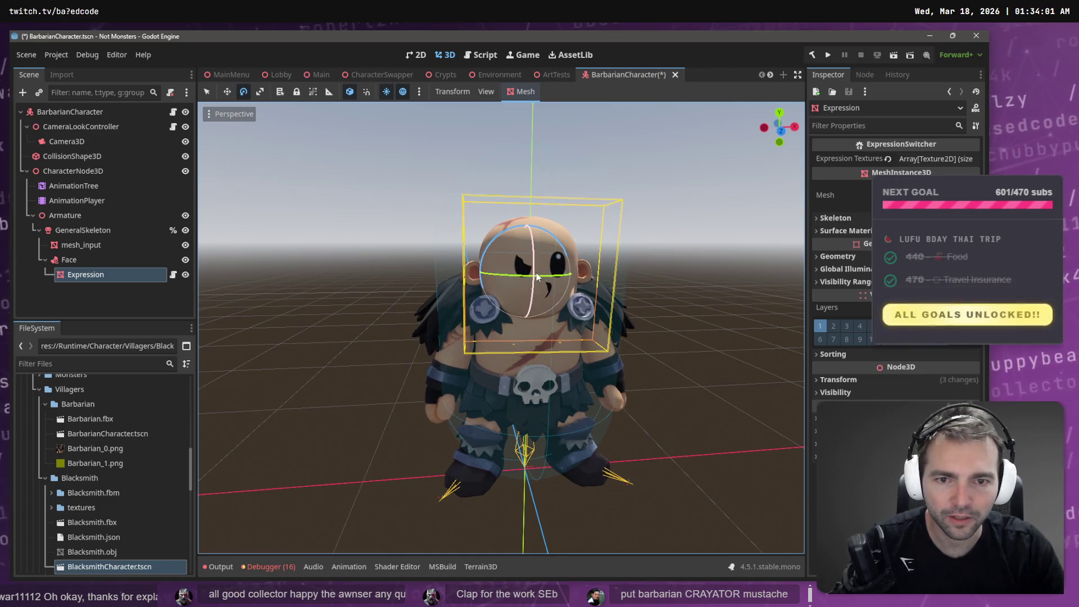
{"action": "key", "text": "w"}
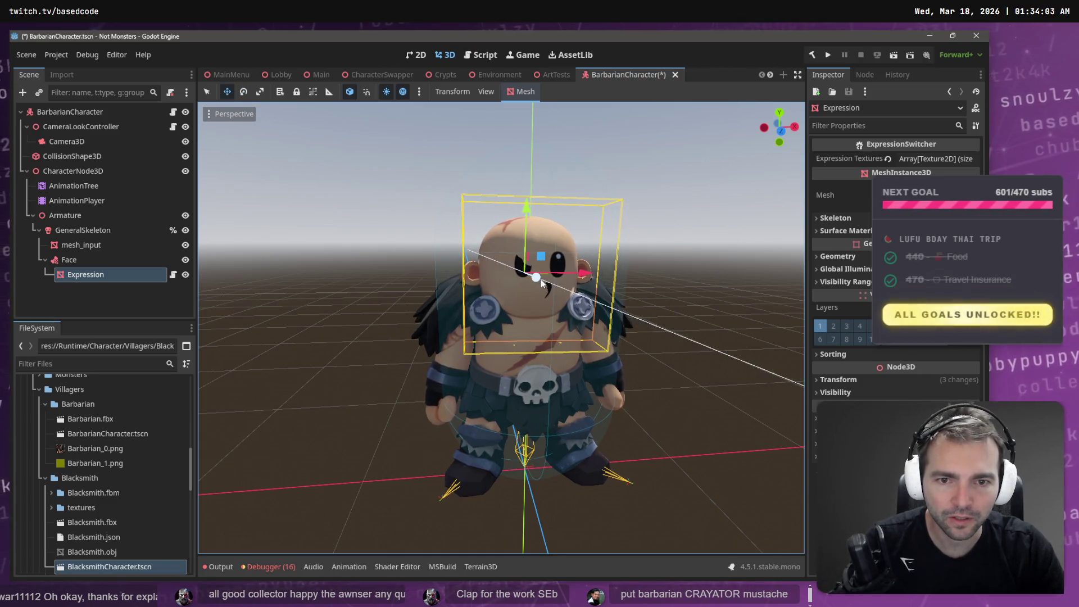
{"action": "left_click_drag", "start_coordinate": [551, 279], "coordinate": [495, 281]}
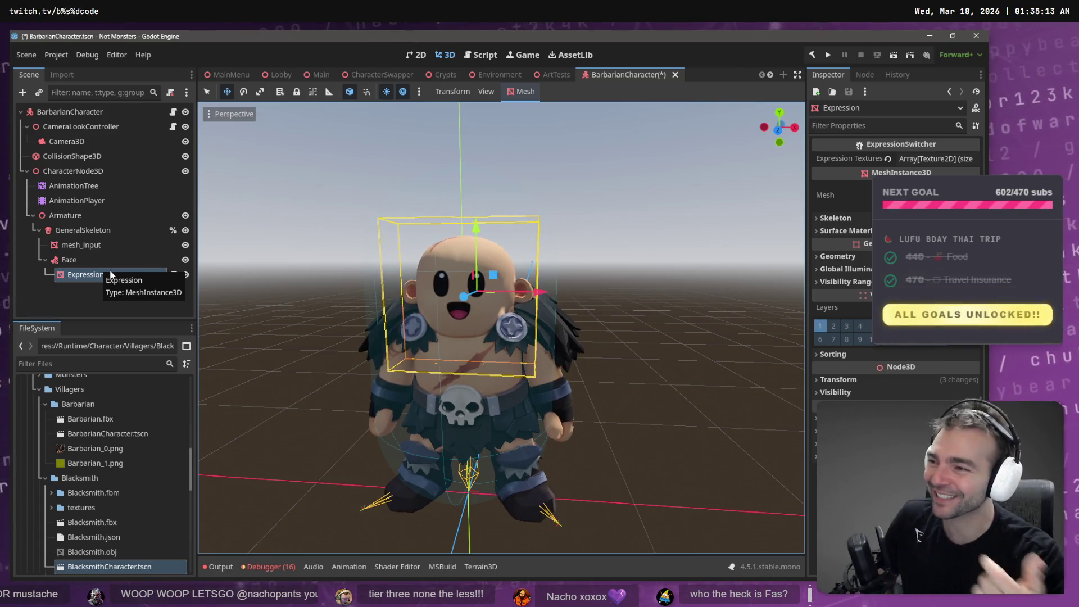
{"action": "left_click", "coordinate": [598, 264]}
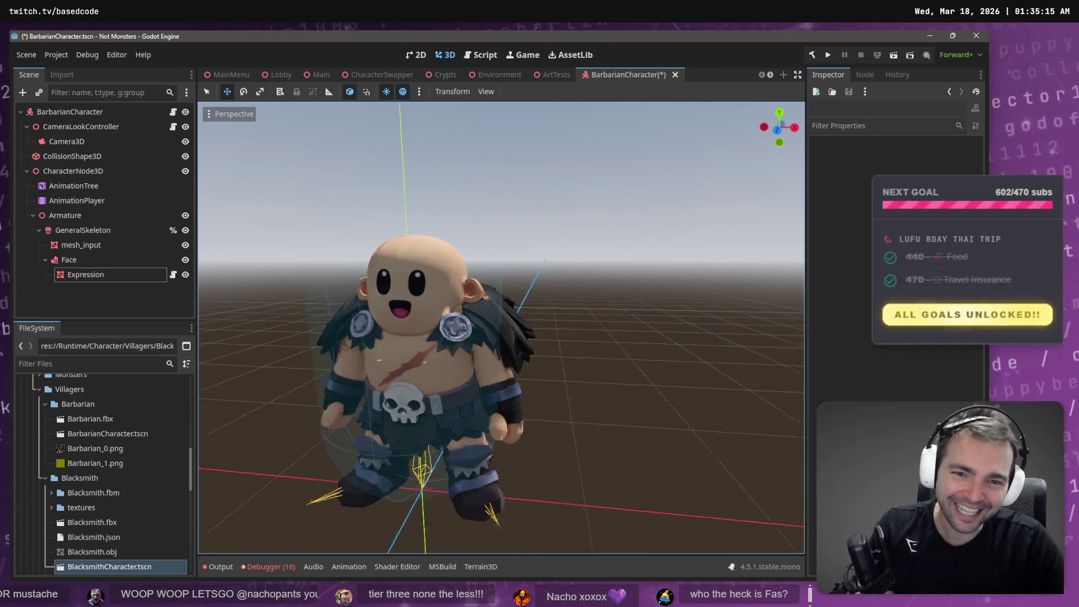
Step: Nudge the Face attachment and Expression mesh closer to and higher on the head
{"action": "scroll", "coordinate": [597, 264], "scroll_direction": "up", "scroll_amount": 3}
{"action": "left_click_drag", "start_coordinate": [394, 265], "coordinate": [471, 263]}
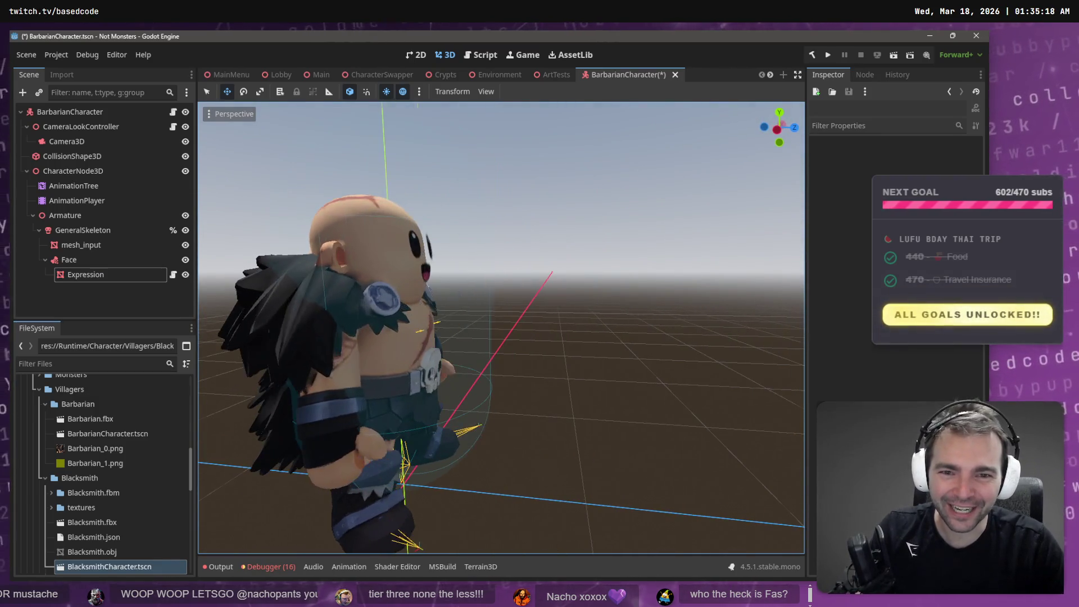
{"action": "left_click", "coordinate": [69, 259]}
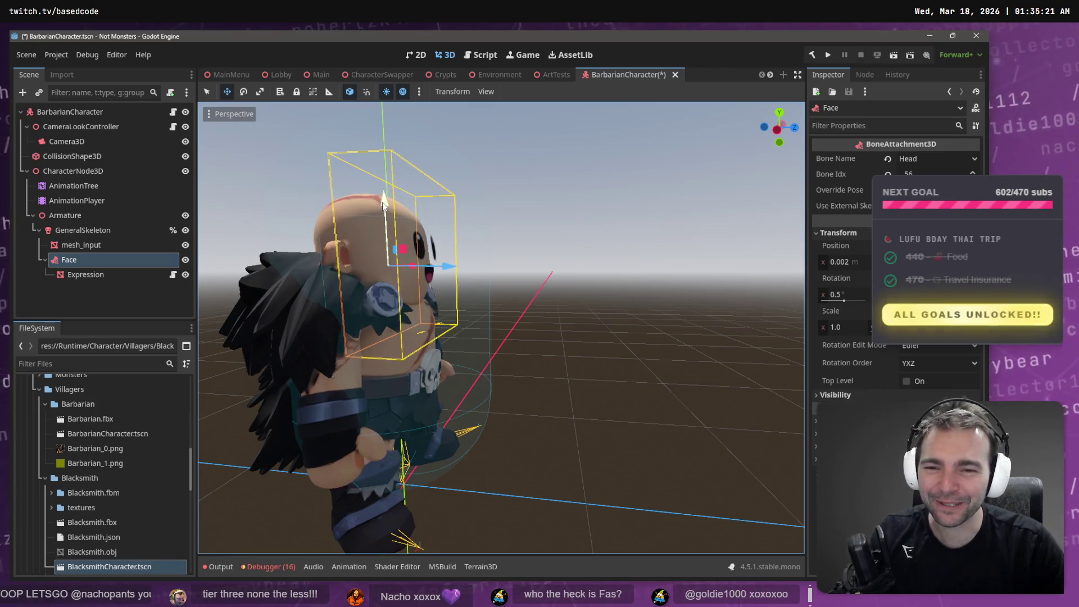
{"action": "left_click_drag", "start_coordinate": [444, 266], "coordinate": [450, 270]}
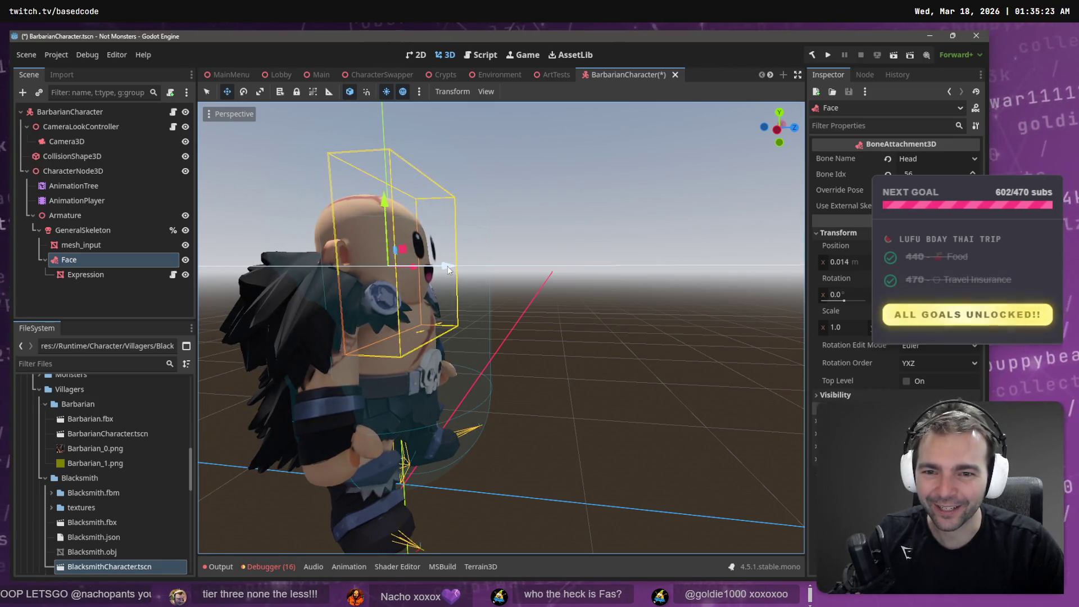
{"action": "left_click", "coordinate": [379, 274]}
{"action": "left_click_drag", "start_coordinate": [399, 263], "coordinate": [381, 250]}
{"action": "key", "text": "e"}
{"action": "key", "text": "w"}
{"action": "left_click_drag", "start_coordinate": [331, 221], "coordinate": [337, 201]}
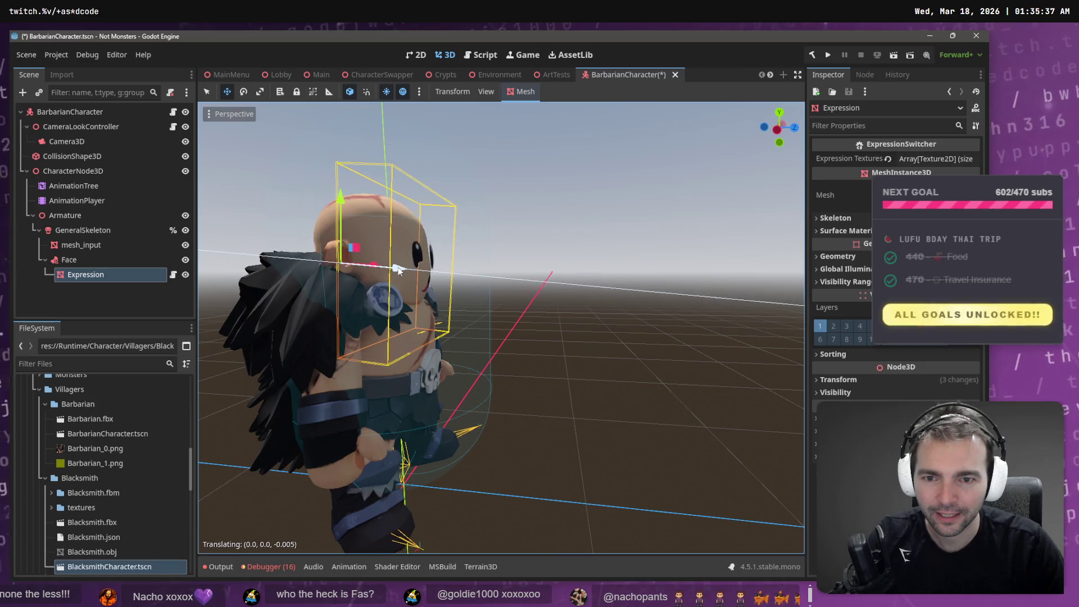
Step: Tilt the Expression mesh flush against the head and save the BarbarianCharacter scene
{"action": "key", "text": "e"}
{"action": "mouse_move", "coordinate": [375, 240]}
{"action": "left_mouse_down"}
{"action": "mouse_move", "coordinate": [366, 264]}
{"action": "mouse_move", "coordinate": [427, 264]}
{"action": "mouse_move", "coordinate": [338, 264]}
{"action": "left_mouse_up"}
{"action": "key", "text": "w"}
{"action": "key", "text": "e"}
{"action": "scroll", "coordinate": [552, 292], "scroll_direction": "down", "scroll_amount": 5}
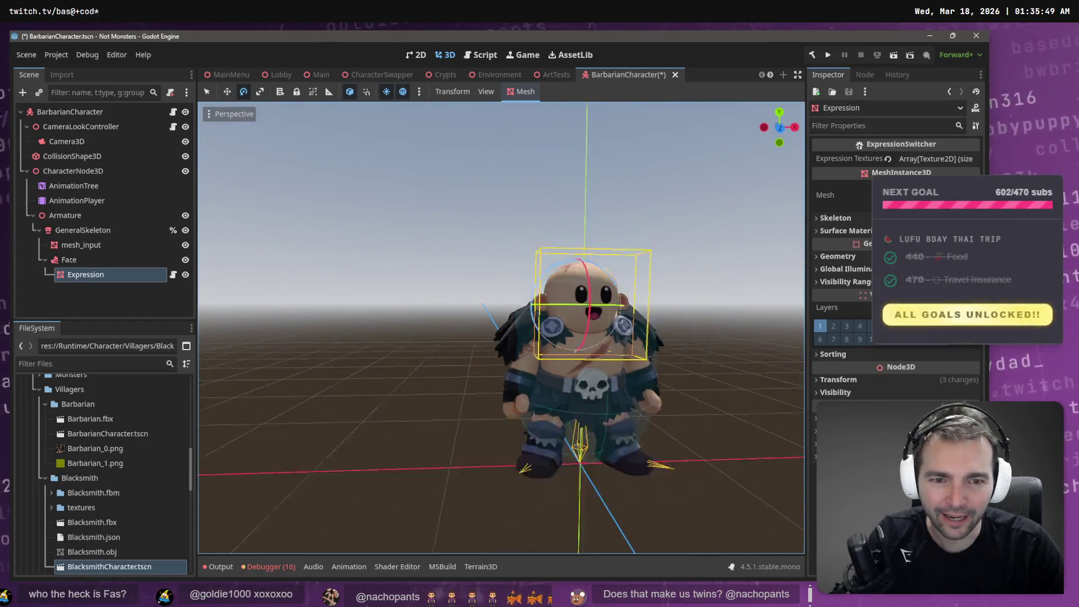
{"action": "left_click", "coordinate": [548, 292]}
{"action": "key", "text": "ctrl+s"}
{"action": "scroll", "coordinate": [488, 273], "scroll_direction": "up", "scroll_amount": 5}
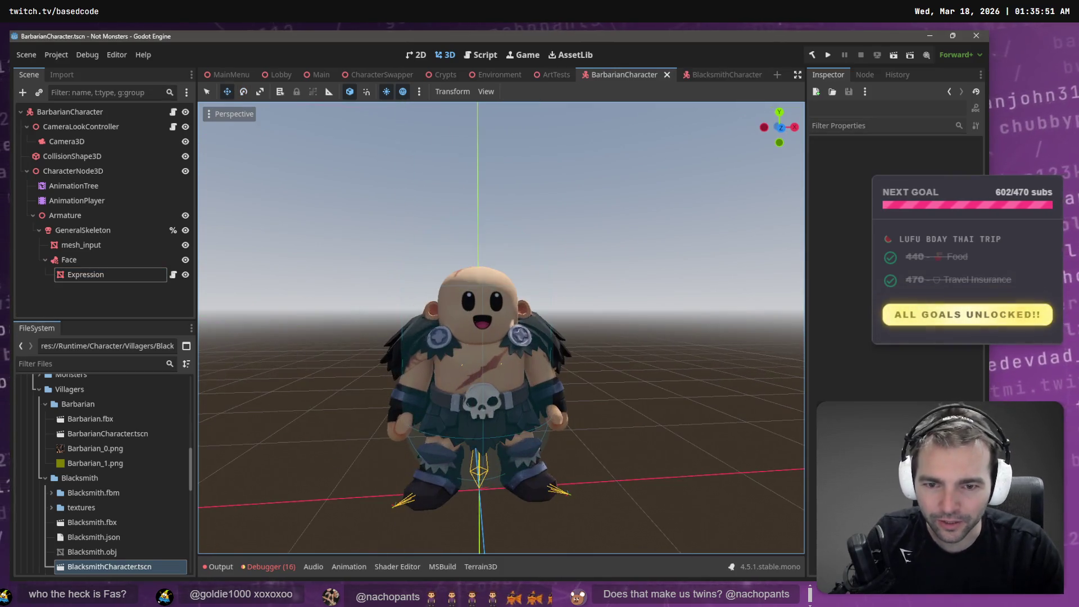
Step: Give the Expression face mesh one more small nudge and save the scene
{"action": "scroll", "coordinate": [488, 273], "scroll_direction": "down", "scroll_amount": 5}
{"action": "key", "text": "w"}
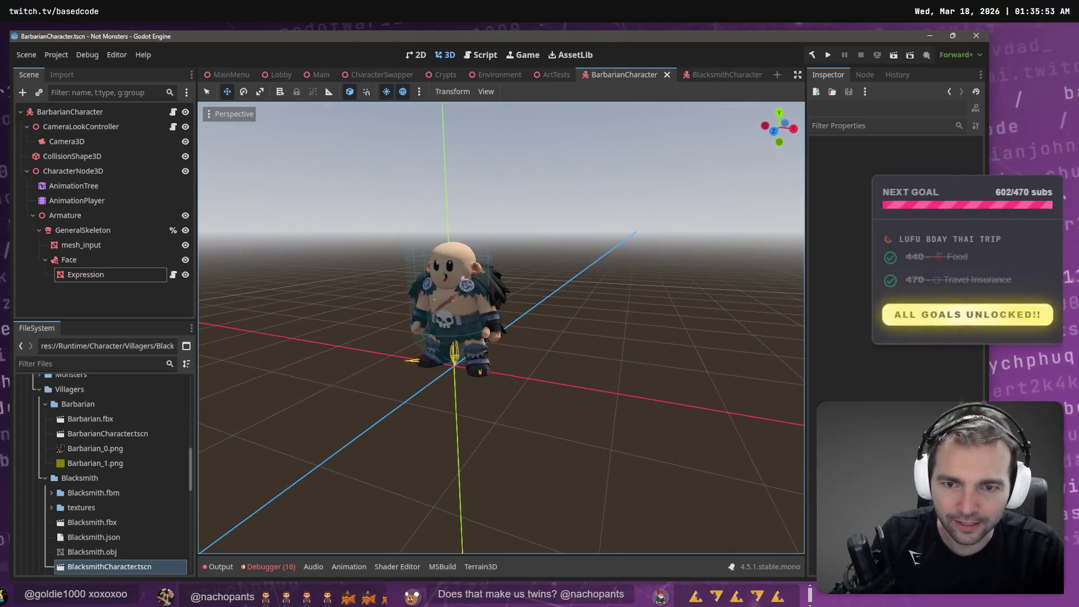
{"action": "left_click", "coordinate": [112, 274]}
{"action": "left_click_drag", "start_coordinate": [429, 281], "coordinate": [429, 274]}
{"action": "left_click", "coordinate": [541, 250]}
{"action": "key", "text": "ctrl+s"}
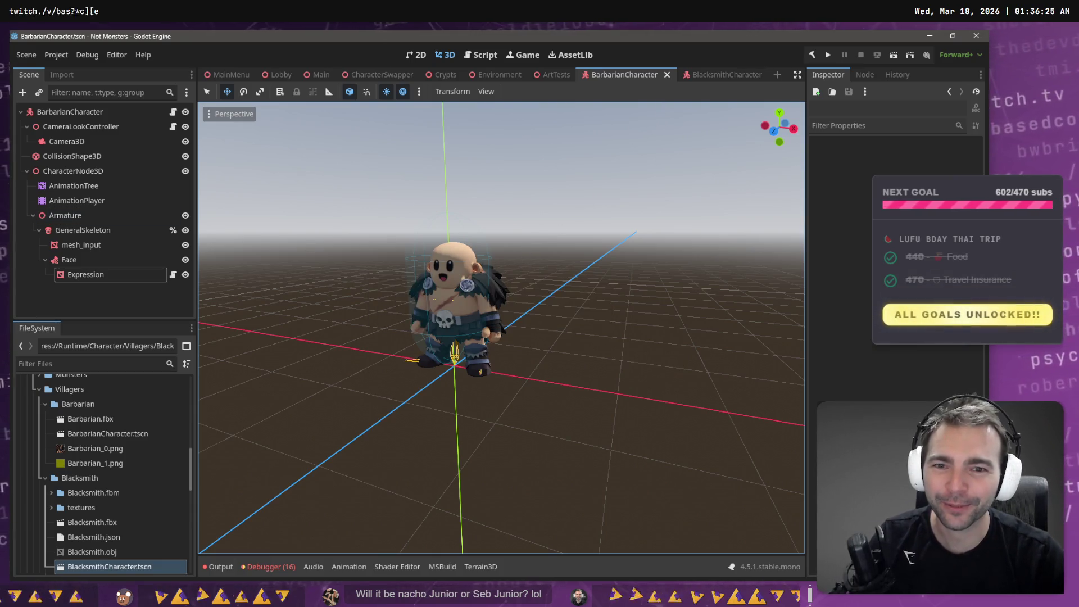
Step: Frame the Barbarian in a numpad front view, then turn slightly toward his side
{"action": "key", "text": "f"}
{"action": "scroll", "coordinate": [500, 328], "scroll_direction": "down", "scroll_amount": 10}
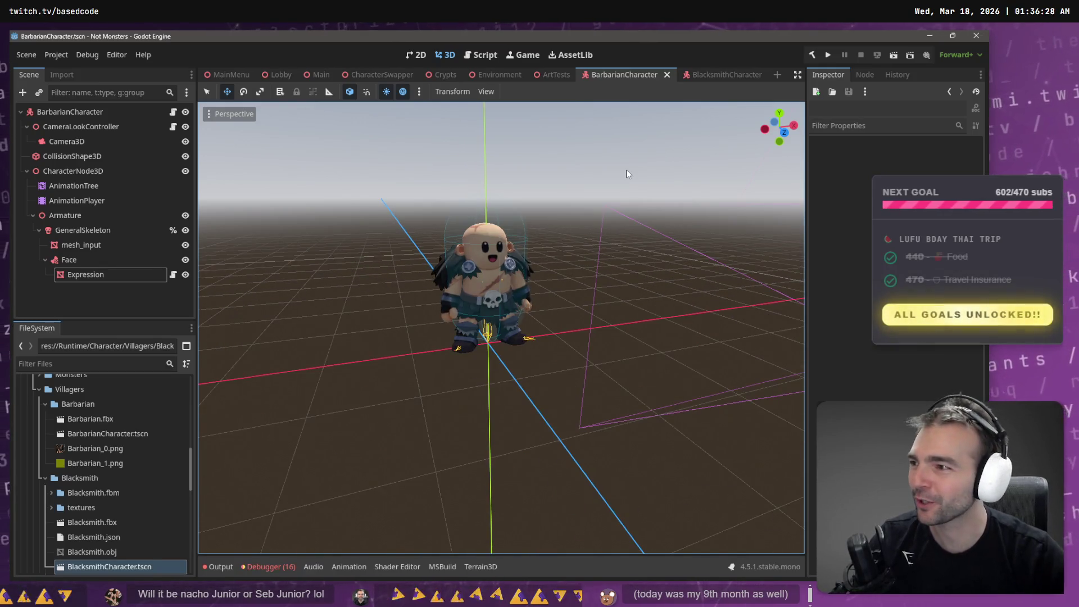
{"action": "scroll", "coordinate": [501, 328], "scroll_direction": "up", "scroll_amount": 8}
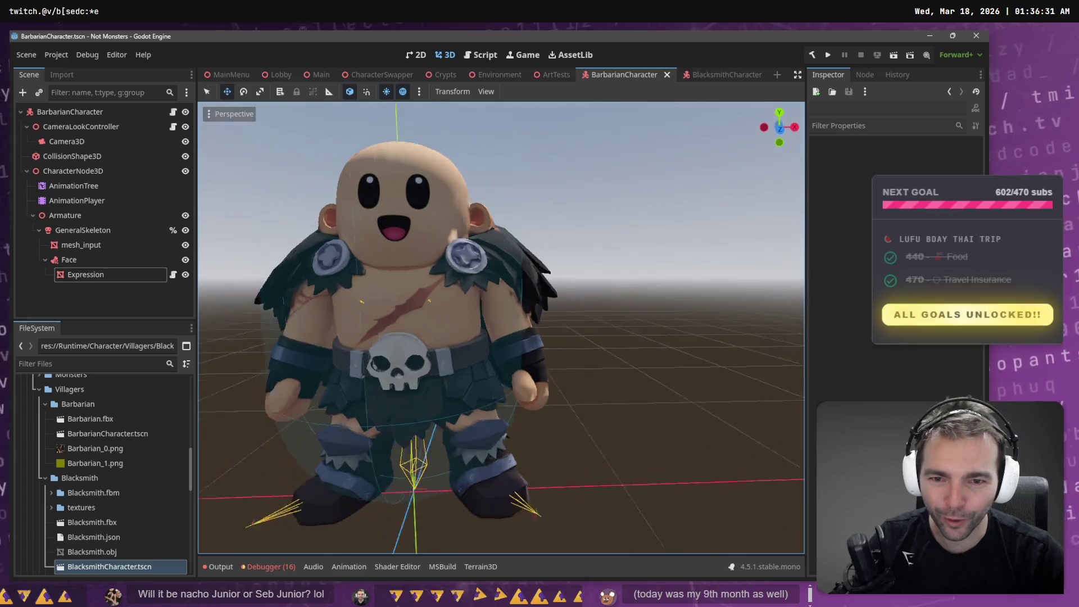
{"action": "scroll", "coordinate": [627, 170], "scroll_direction": "down", "scroll_amount": 6}
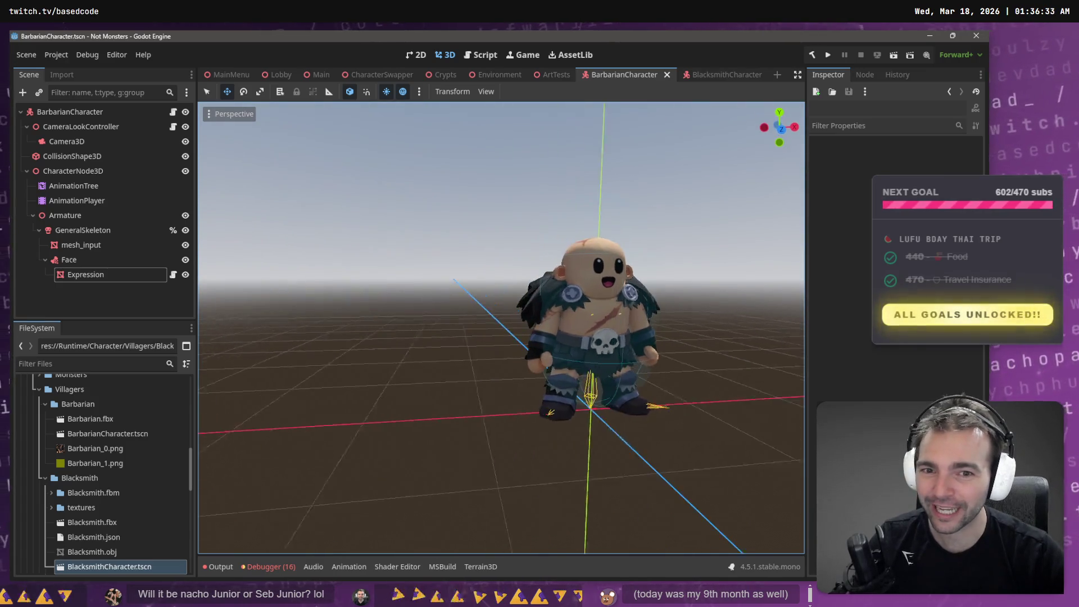
{"action": "scroll", "coordinate": [500, 328], "scroll_direction": "up", "scroll_amount": 3}
{"action": "scroll", "coordinate": [501, 327], "scroll_direction": "down", "scroll_amount": 5}
{"action": "key", "text": "KP_1"}
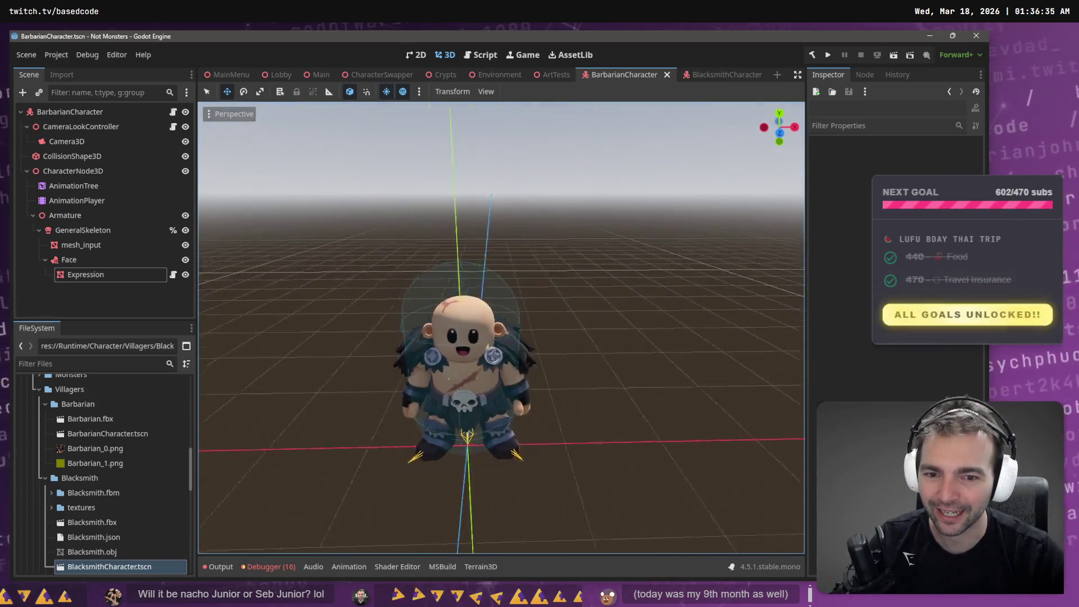
{"action": "scroll", "coordinate": [501, 327], "scroll_direction": "up", "scroll_amount": 3}
{"action": "scroll", "coordinate": [628, 170], "scroll_direction": "up", "scroll_amount": 2}
{"action": "scroll", "coordinate": [628, 170], "scroll_direction": "down", "scroll_amount": 2}
{"action": "key", "text": "KP_4"}
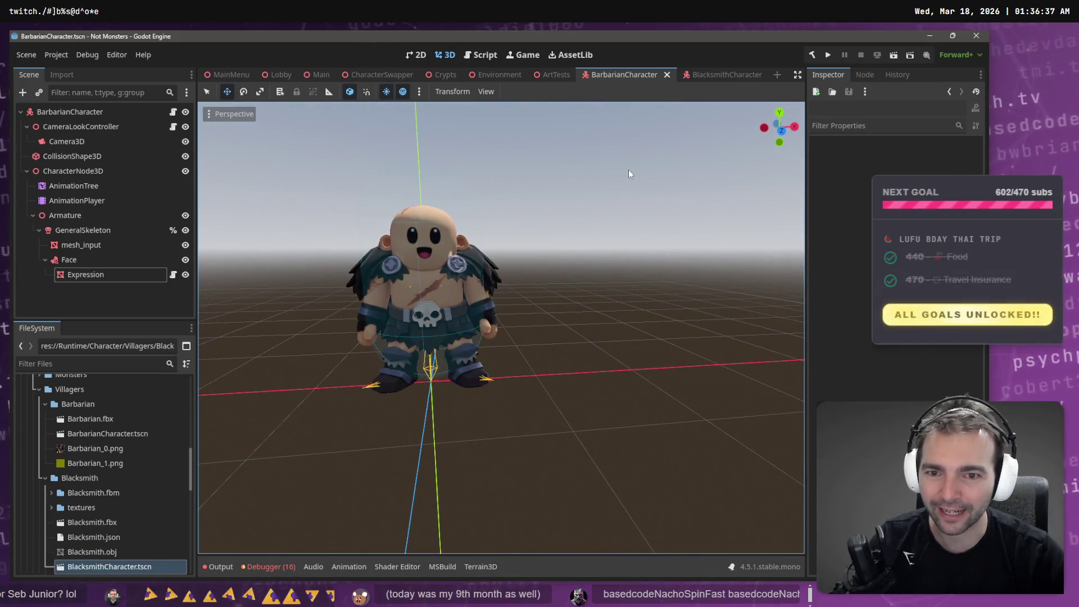
Step: Fly through the Main scene's town, then run the project with F5 from MainMenu
{"action": "left_click", "coordinate": [320, 76]}
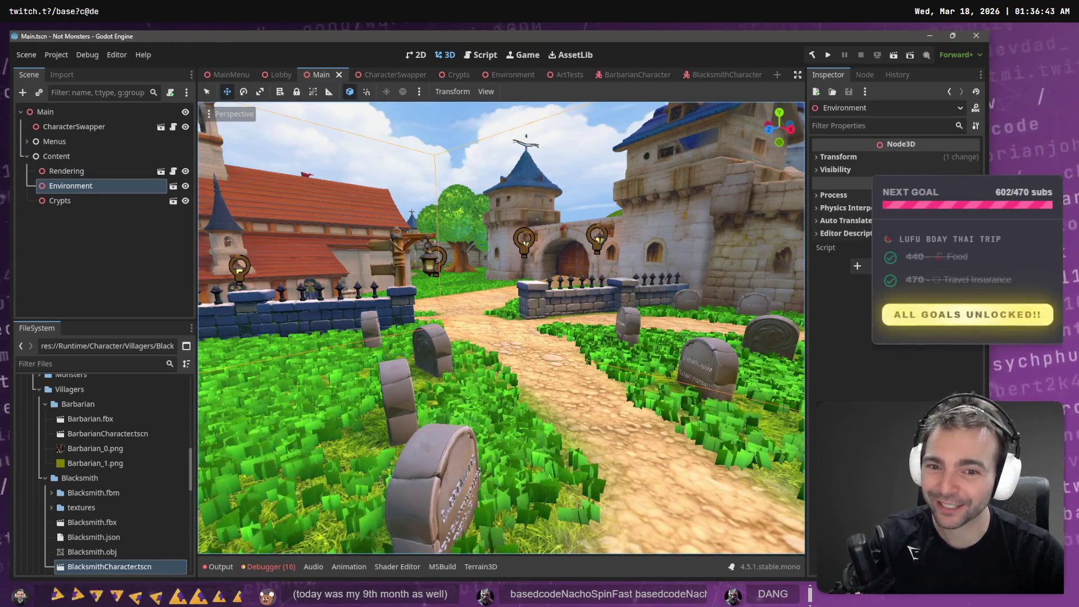
{"action": "key", "text": "w"}
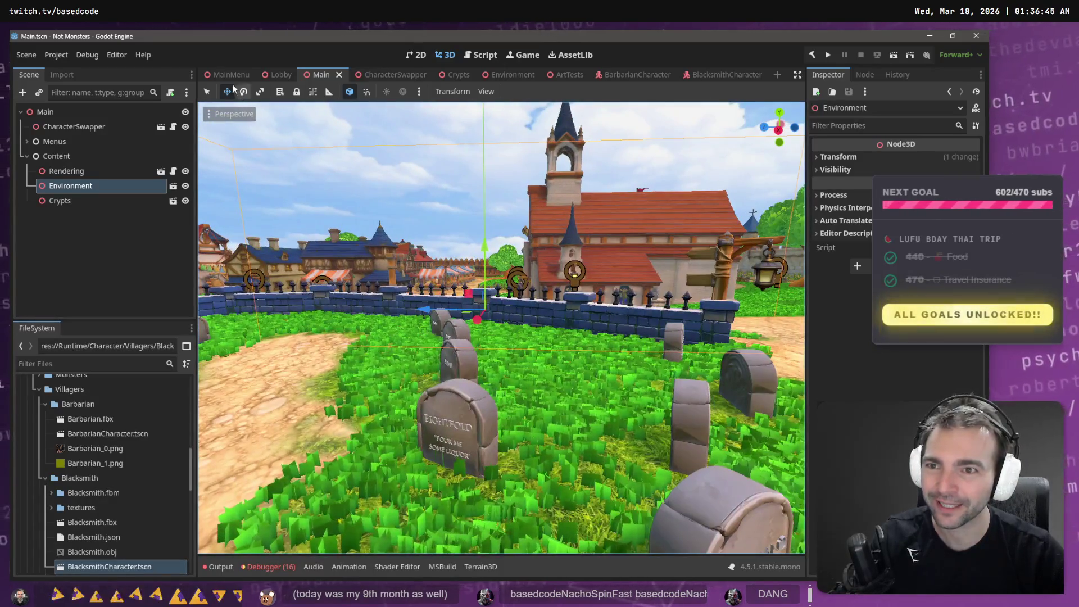
{"action": "left_click", "coordinate": [237, 76]}
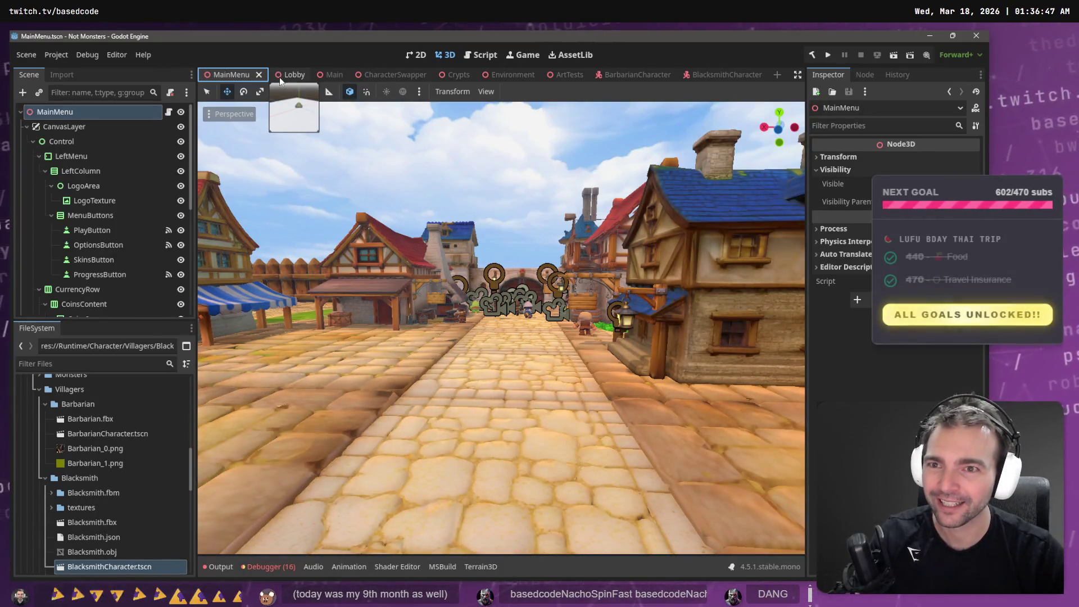
{"action": "key", "text": "F5"}
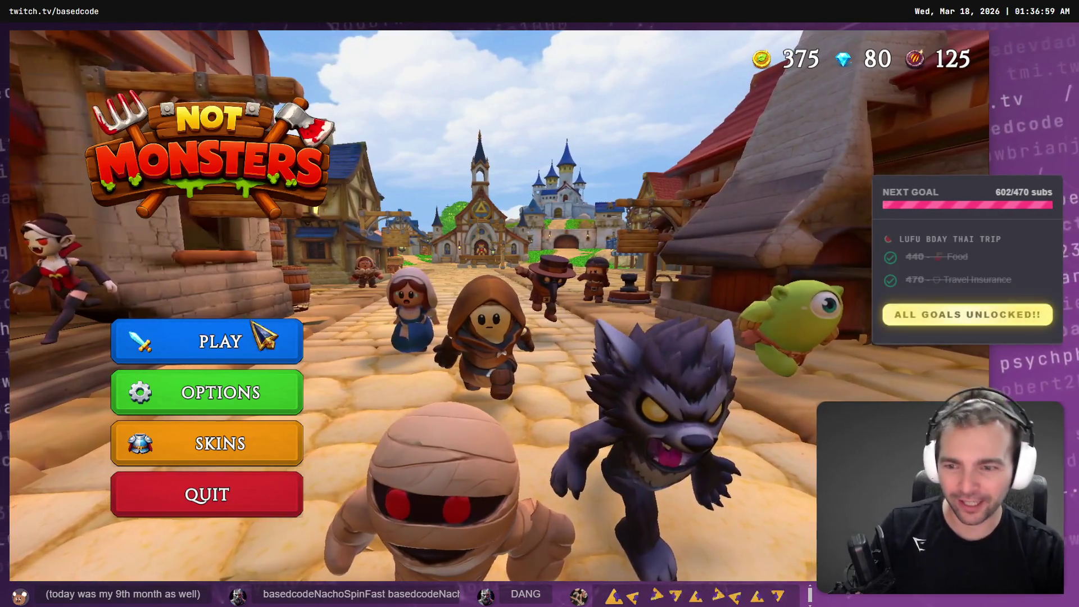
Step: Open the game's Options, glance at the Controls page, and go to Video
{"action": "left_click", "coordinate": [208, 392]}
{"action": "left_click", "coordinate": [491, 191]}
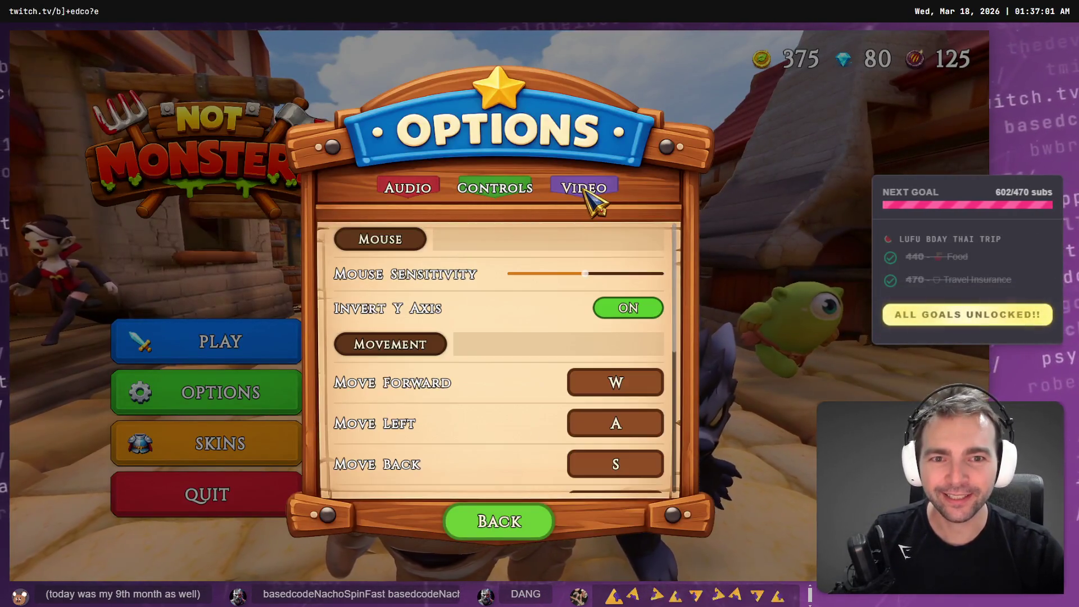
{"action": "scroll", "coordinate": [559, 354], "scroll_direction": "down", "scroll_amount": 5}
{"action": "scroll", "coordinate": [558, 365], "scroll_direction": "up", "scroll_amount": 5}
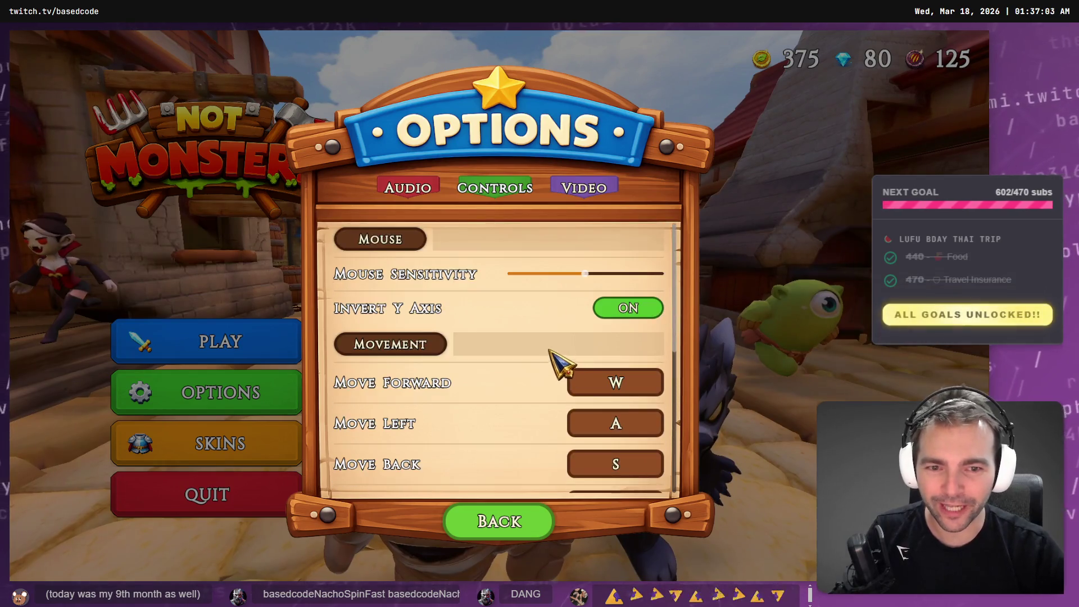
{"action": "left_click", "coordinate": [593, 203]}
Step: Set Display Mode to Fullscreen and Resolution to 1920 x 1080, then start playing
{"action": "left_click", "coordinate": [593, 314]}
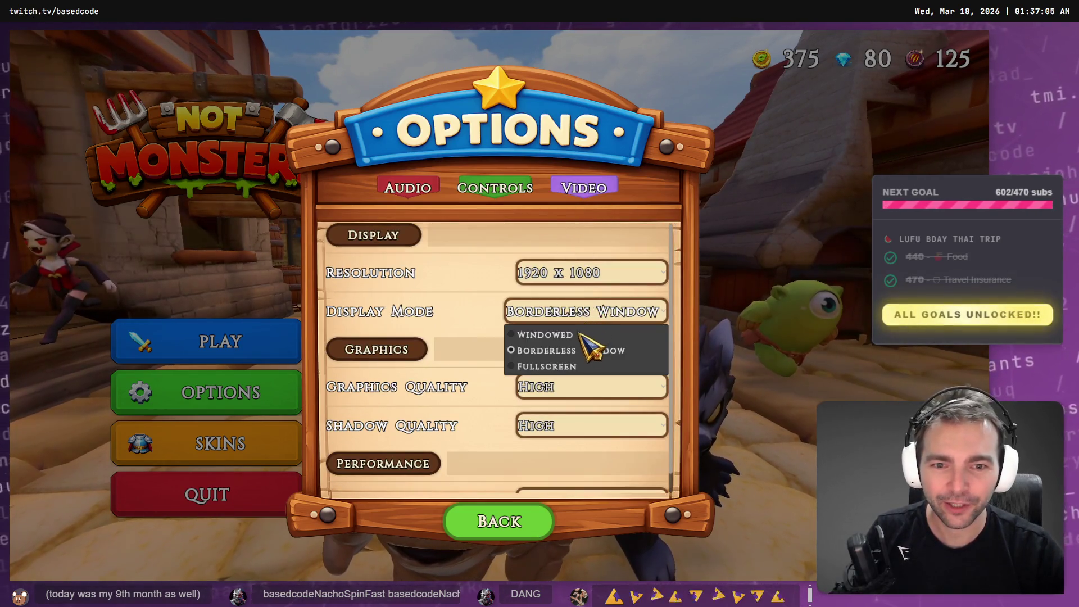
{"action": "left_click", "coordinate": [562, 295]}
{"action": "left_click", "coordinate": [589, 310]}
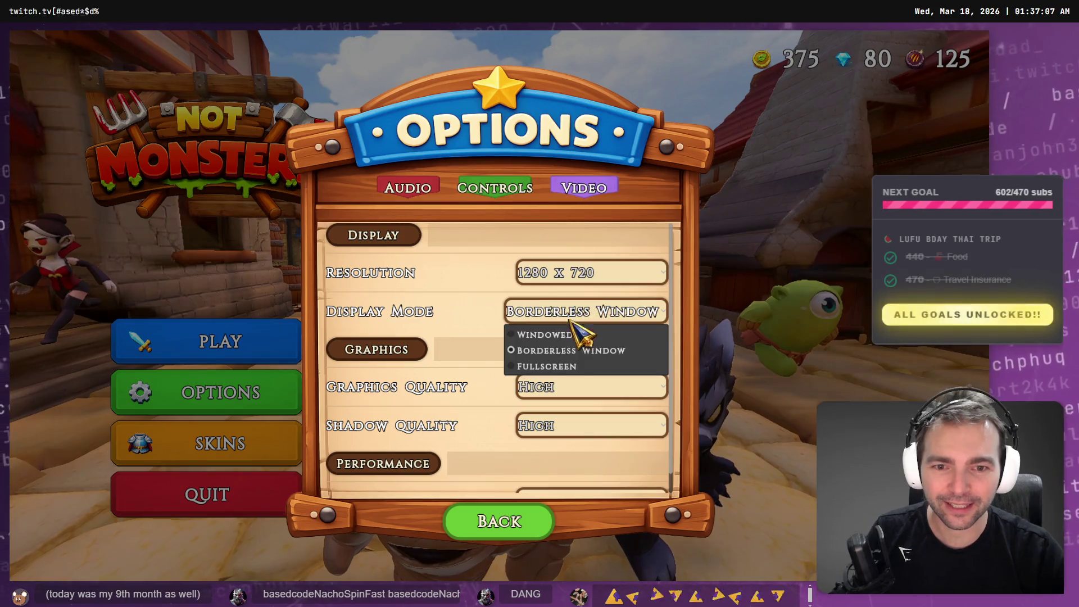
{"action": "left_click", "coordinate": [560, 336]}
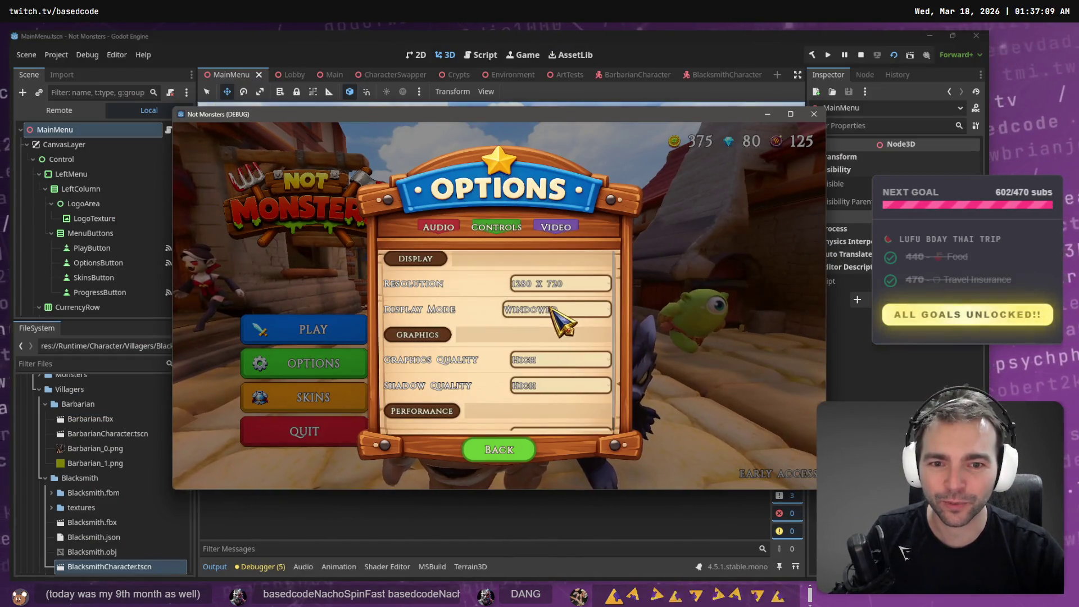
{"action": "left_click", "coordinate": [561, 345]}
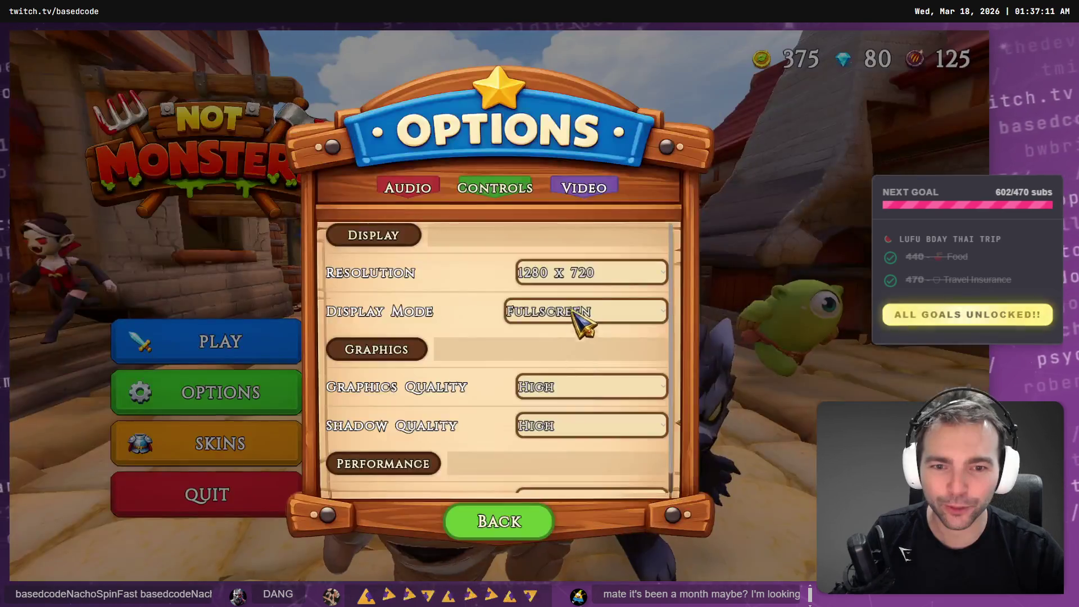
{"action": "left_click", "coordinate": [580, 278]}
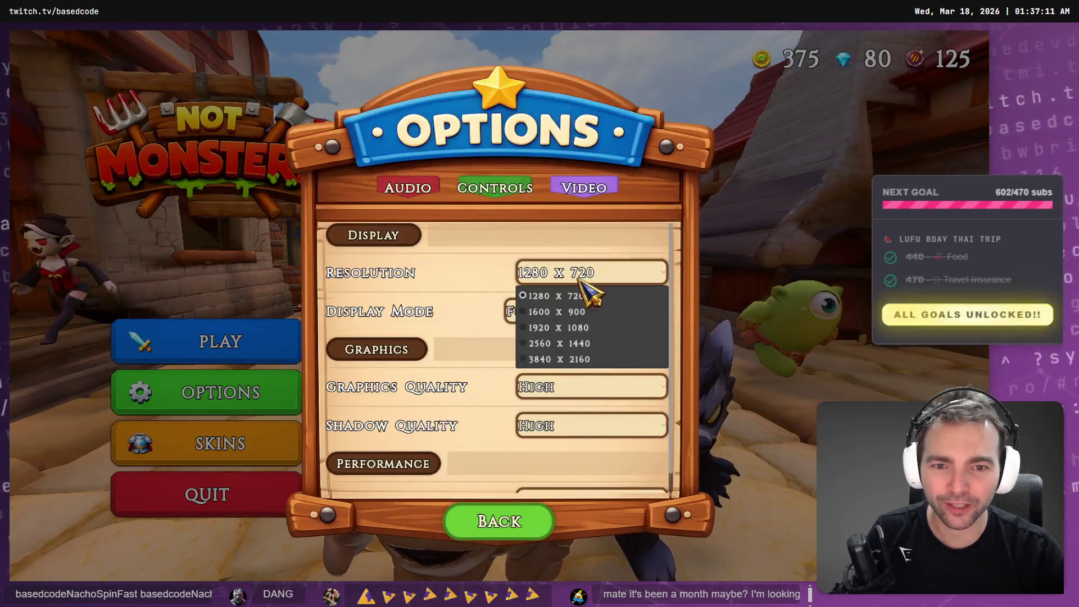
{"action": "left_click", "coordinate": [590, 332]}
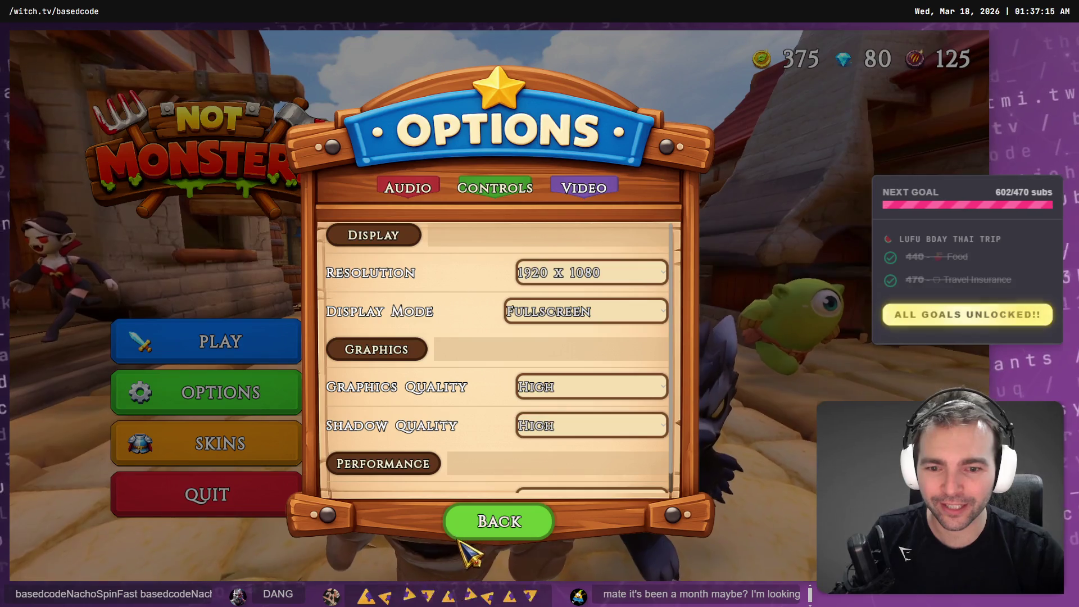
{"action": "left_click", "coordinate": [458, 526]}
{"action": "key", "text": "Return"}
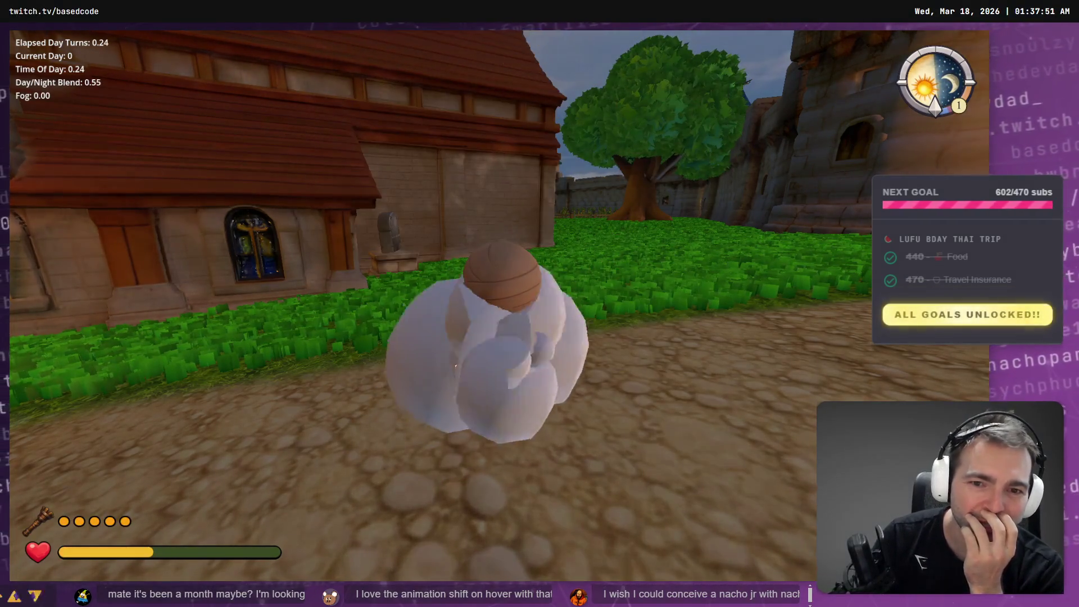
Step: Stop the running game with F8 to return to the editor
{"action": "key", "text": "F8"}
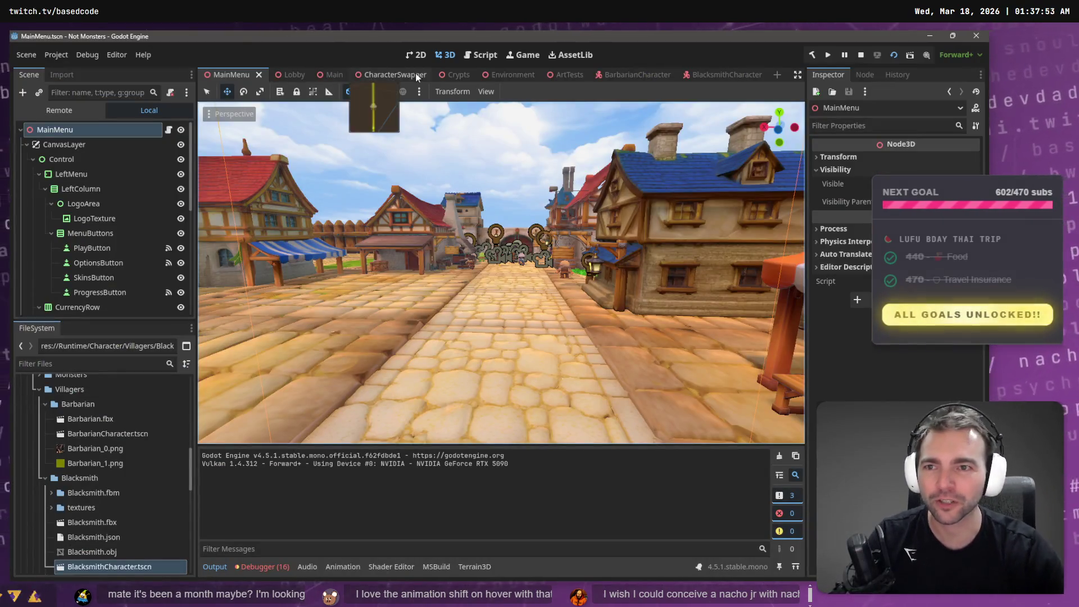
Step: Change Barbarian.fbx's Root Scale from 1.0 to 1.2 in the Import dock and reimport
{"action": "left_click", "coordinate": [641, 76]}
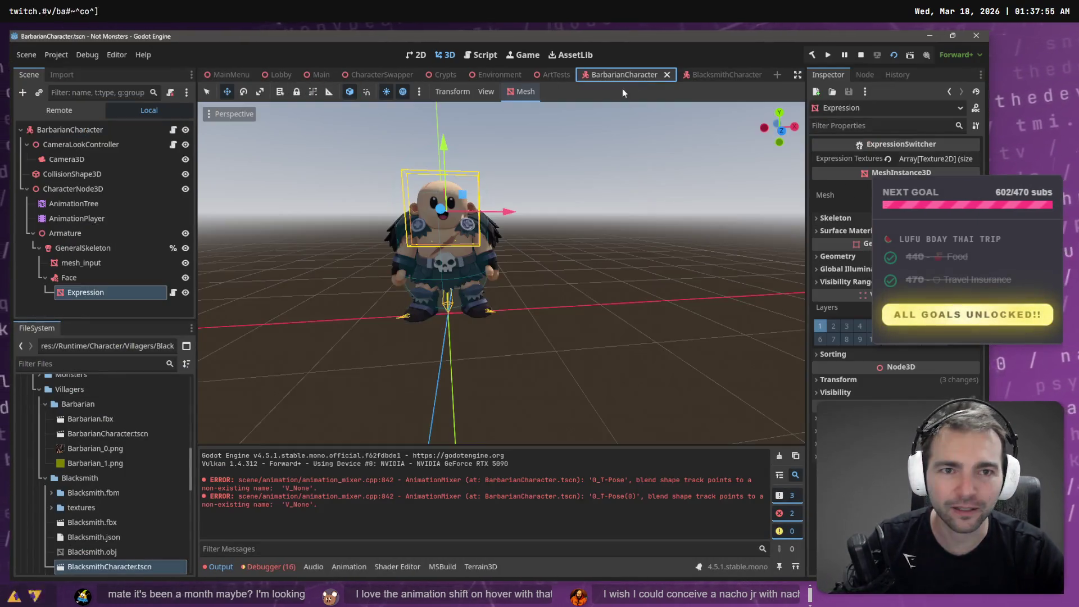
{"action": "left_click", "coordinate": [90, 418]}
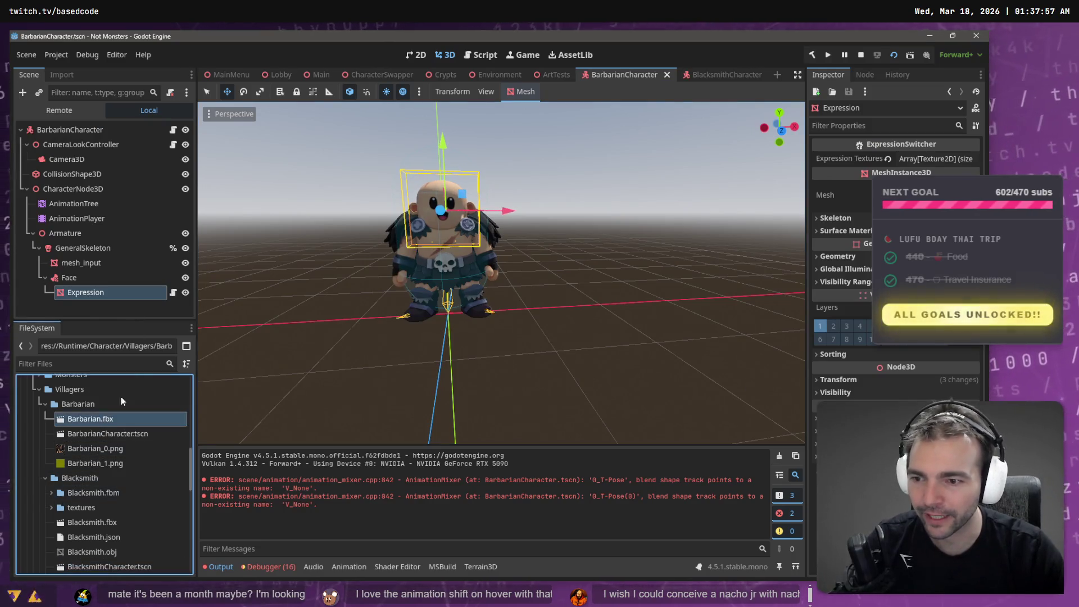
{"action": "left_click", "coordinate": [63, 75]}
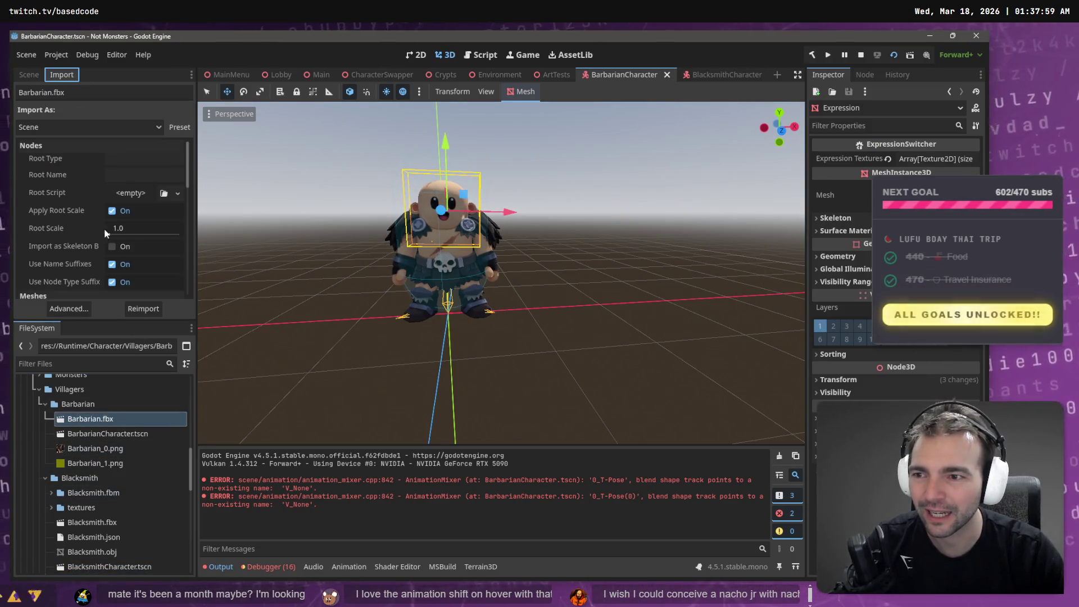
{"action": "scroll", "coordinate": [134, 234], "scroll_direction": "down", "scroll_amount": 3}
{"action": "scroll", "coordinate": [134, 247], "scroll_direction": "down", "scroll_amount": 5}
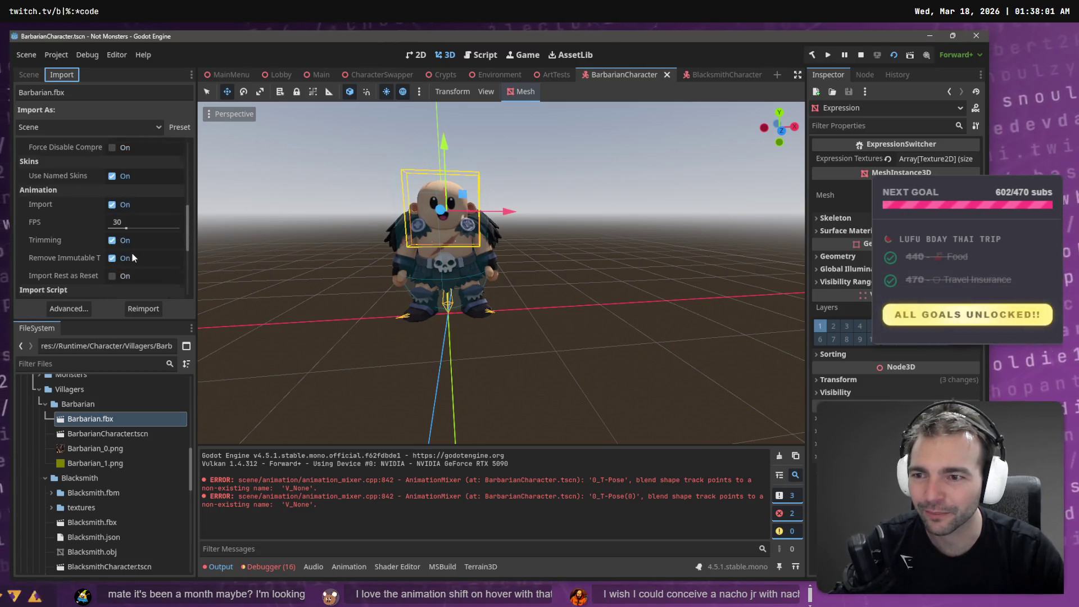
{"action": "scroll", "coordinate": [146, 247], "scroll_direction": "up", "scroll_amount": 8}
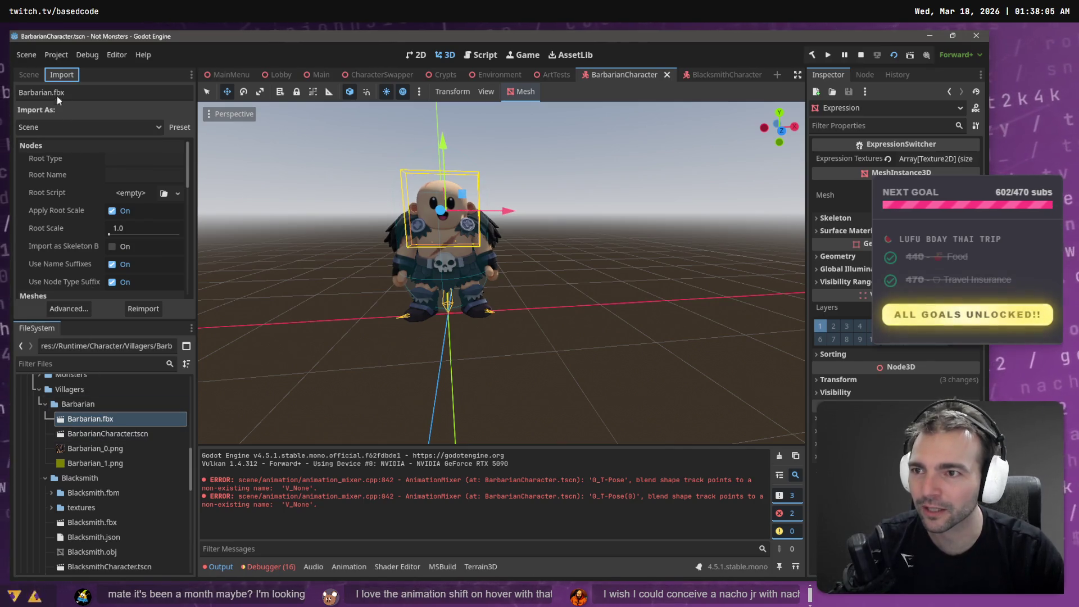
{"action": "left_click", "coordinate": [130, 229]}
{"action": "type", "text": "1.2"}
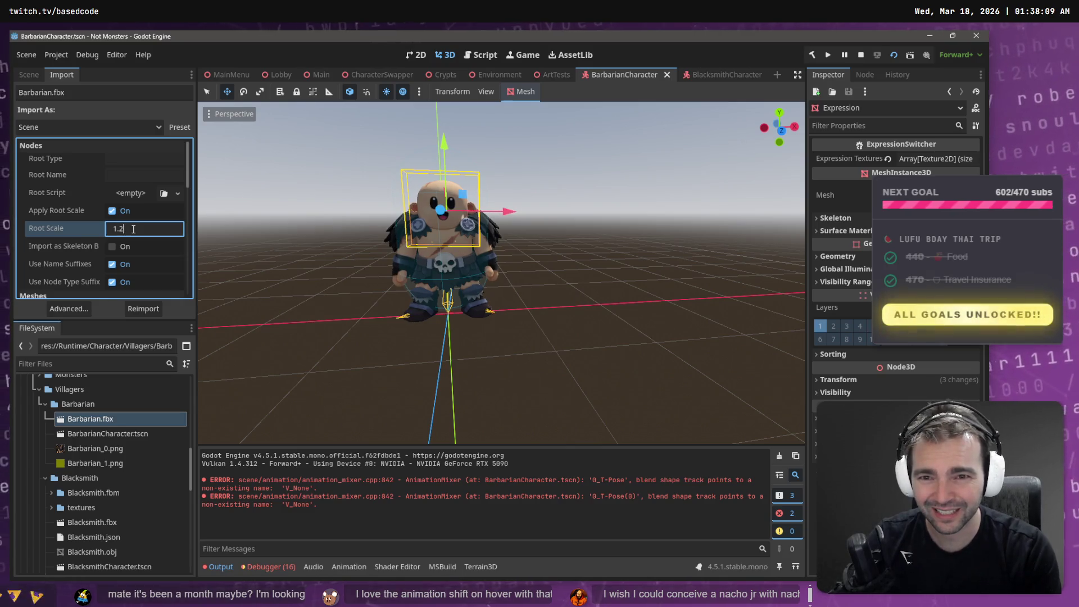
{"action": "left_click", "coordinate": [152, 311]}
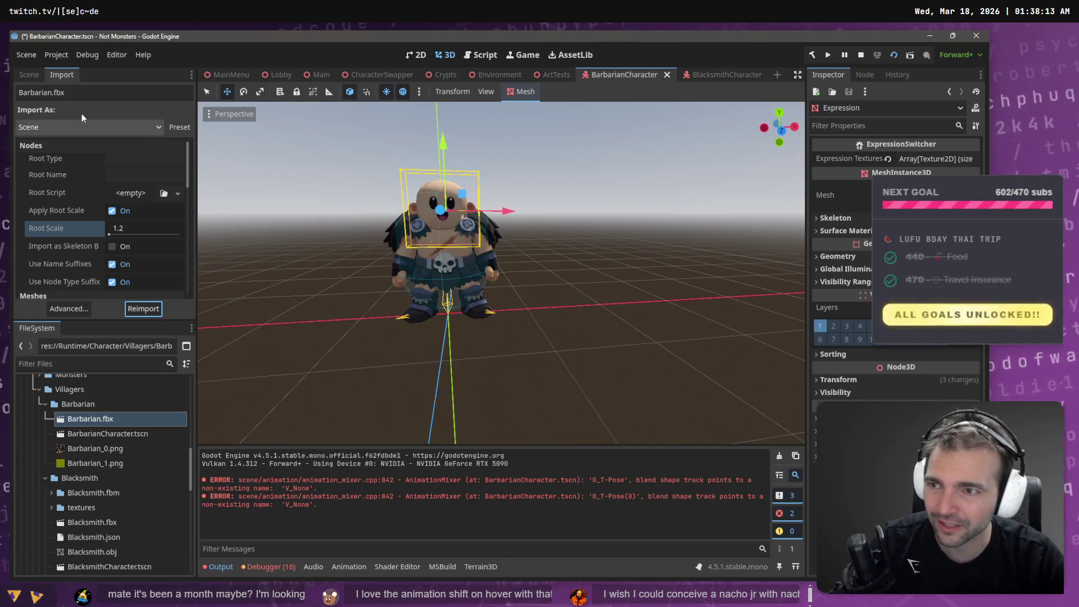
{"action": "left_click", "coordinate": [29, 75]}
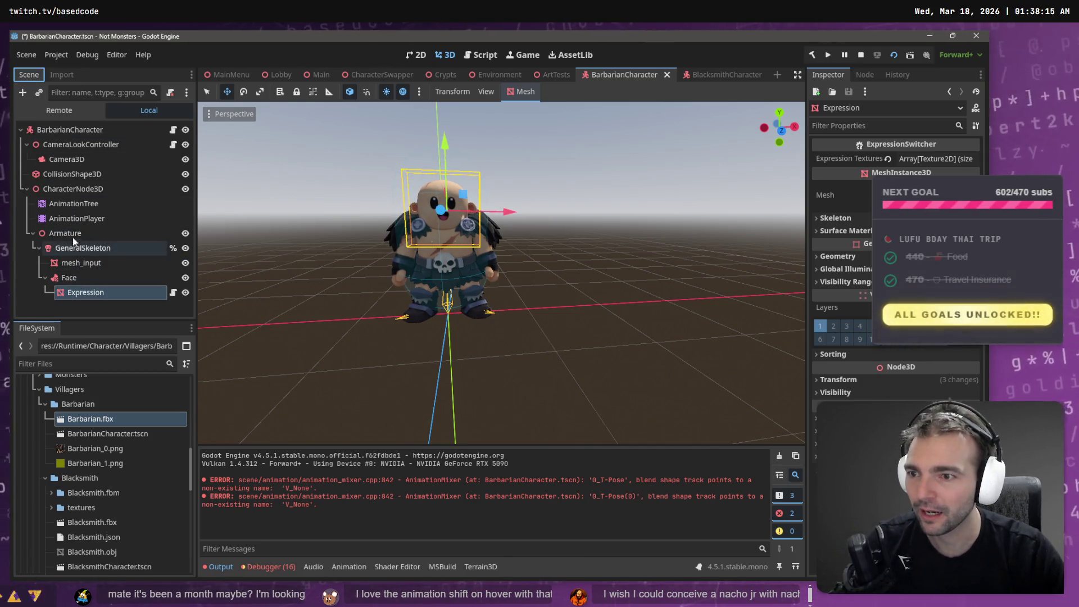
Step: Check the Barbarian's nodes, from CharacterNode3D to Expression, and the mesh_input transform
{"action": "left_click", "coordinate": [70, 188]}
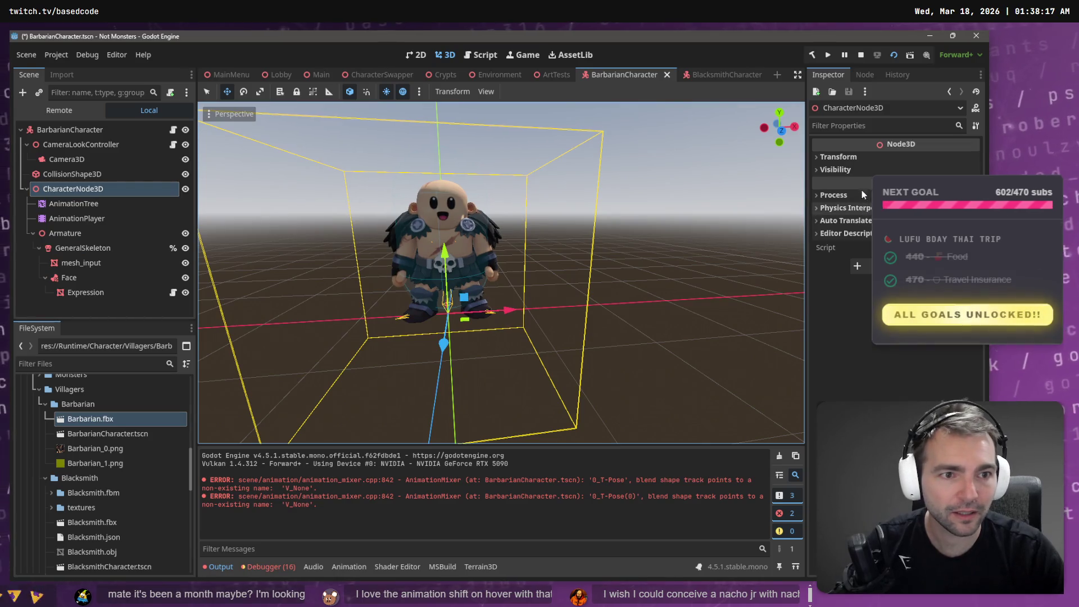
{"action": "left_click", "coordinate": [69, 231]}
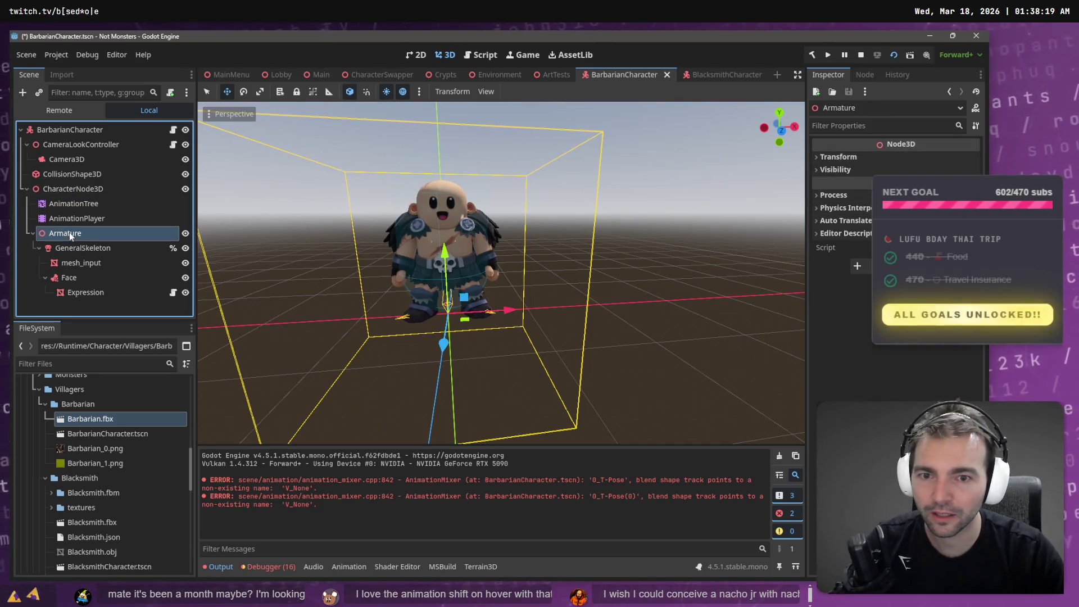
{"action": "left_click", "coordinate": [82, 247]}
{"action": "left_click", "coordinate": [81, 268]}
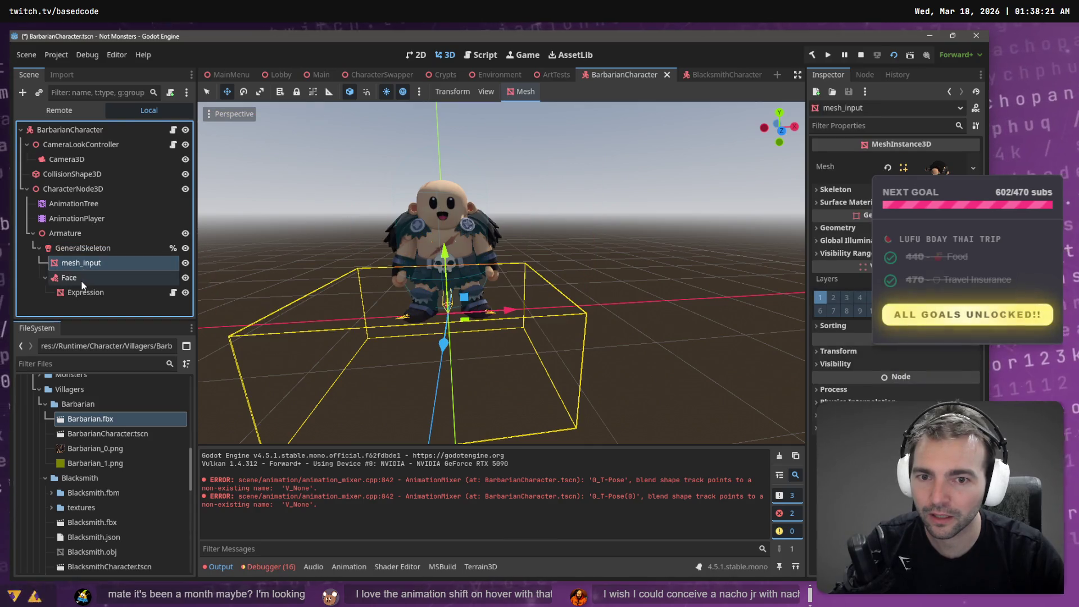
{"action": "left_click", "coordinate": [82, 280]}
{"action": "left_click", "coordinate": [89, 294]}
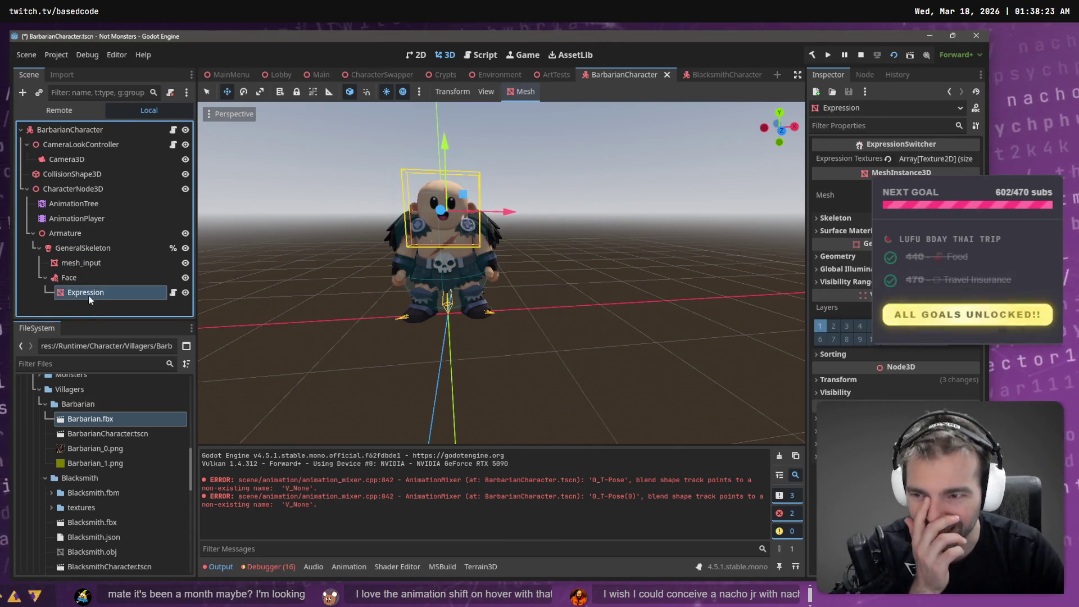
{"action": "left_click", "coordinate": [87, 263]}
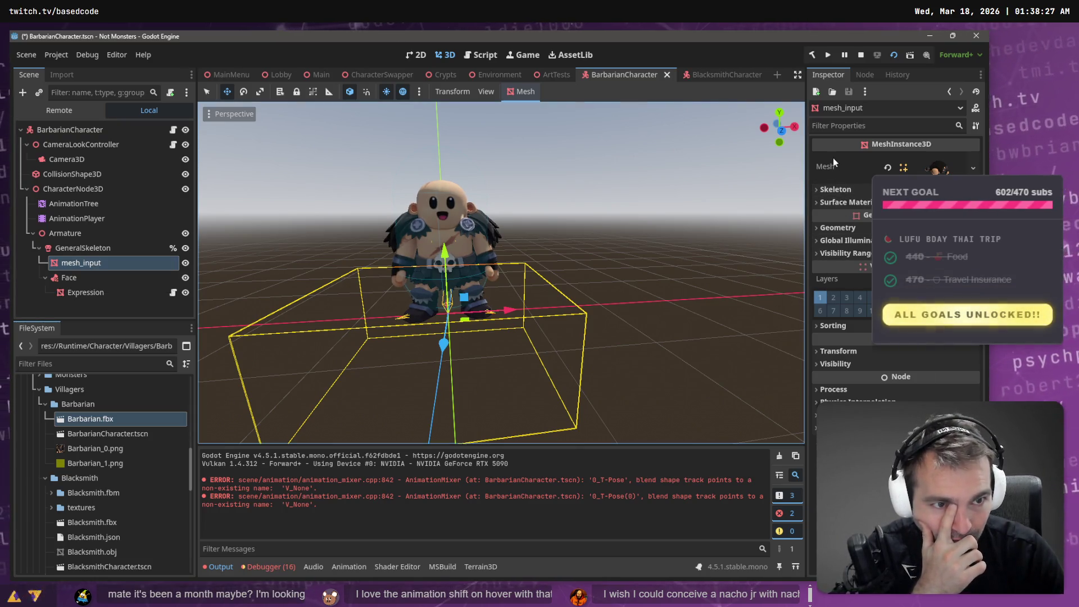
{"action": "left_click", "coordinate": [838, 351]}
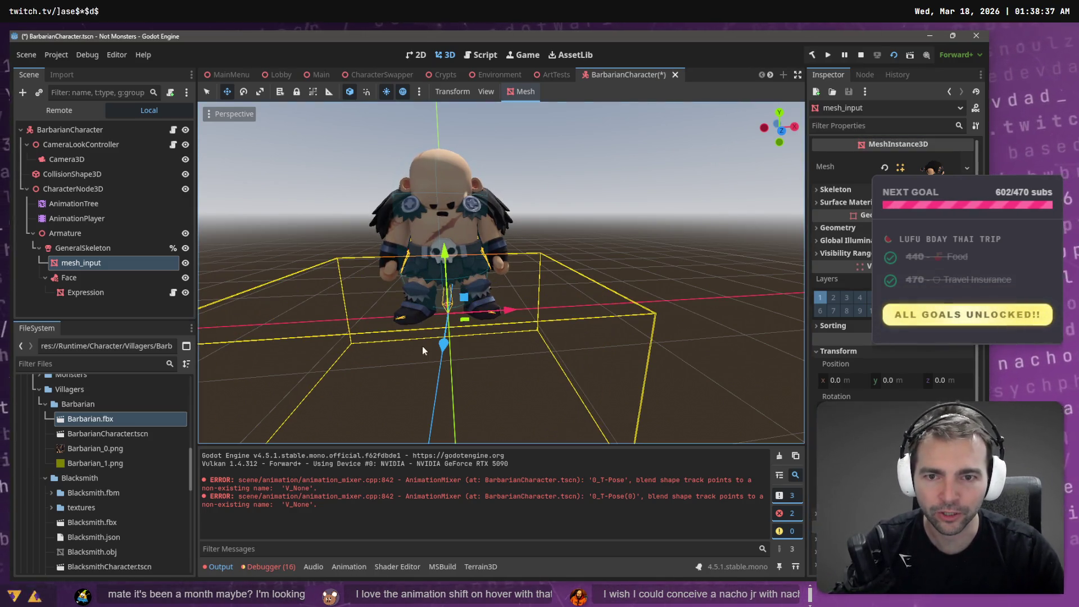
{"action": "scroll", "coordinate": [423, 346], "scroll_direction": "down", "scroll_amount": 3}
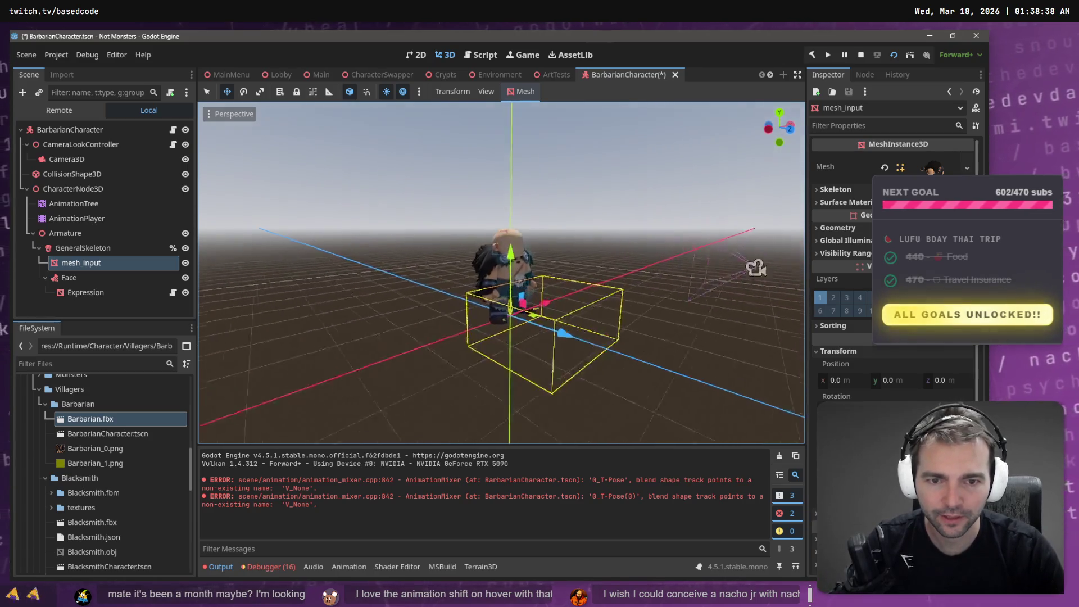
{"action": "scroll", "coordinate": [501, 336], "scroll_direction": "up", "scroll_amount": 2}
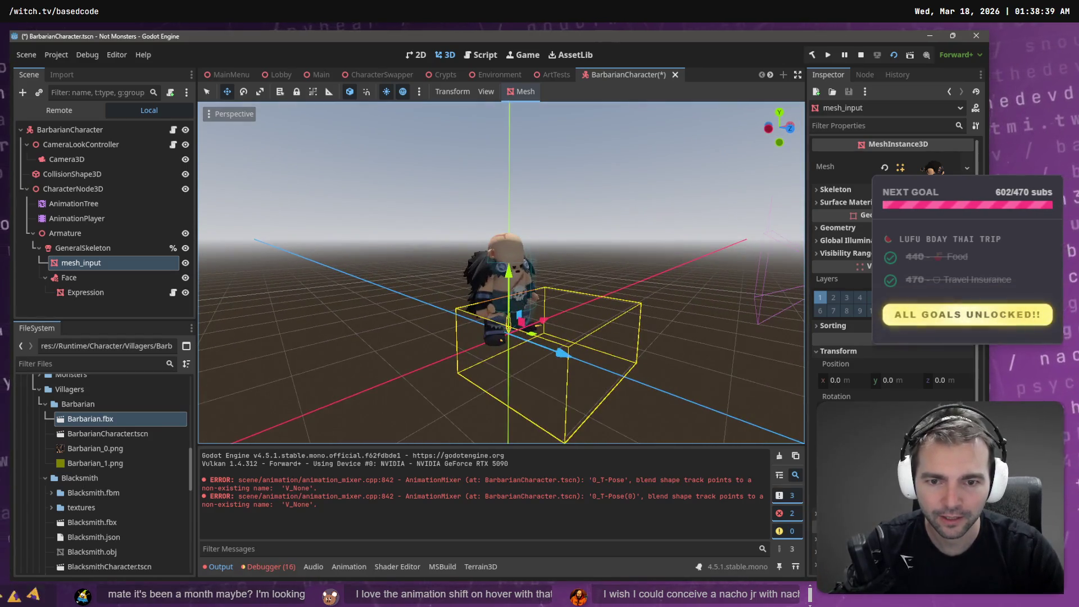
Step: Reselect the Expression node, save BarbarianCharacter.tscn, and select its file in FileSystem
{"action": "left_click", "coordinate": [85, 292]}
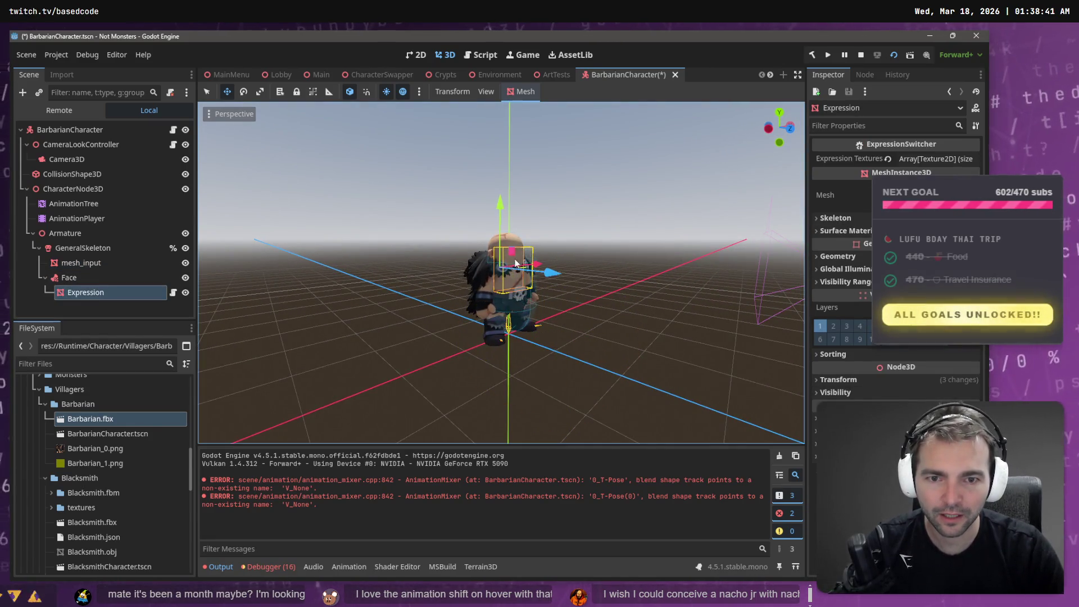
{"action": "scroll", "coordinate": [502, 273], "scroll_direction": "up", "scroll_amount": 3}
{"action": "scroll", "coordinate": [501, 273], "scroll_direction": "down", "scroll_amount": 3}
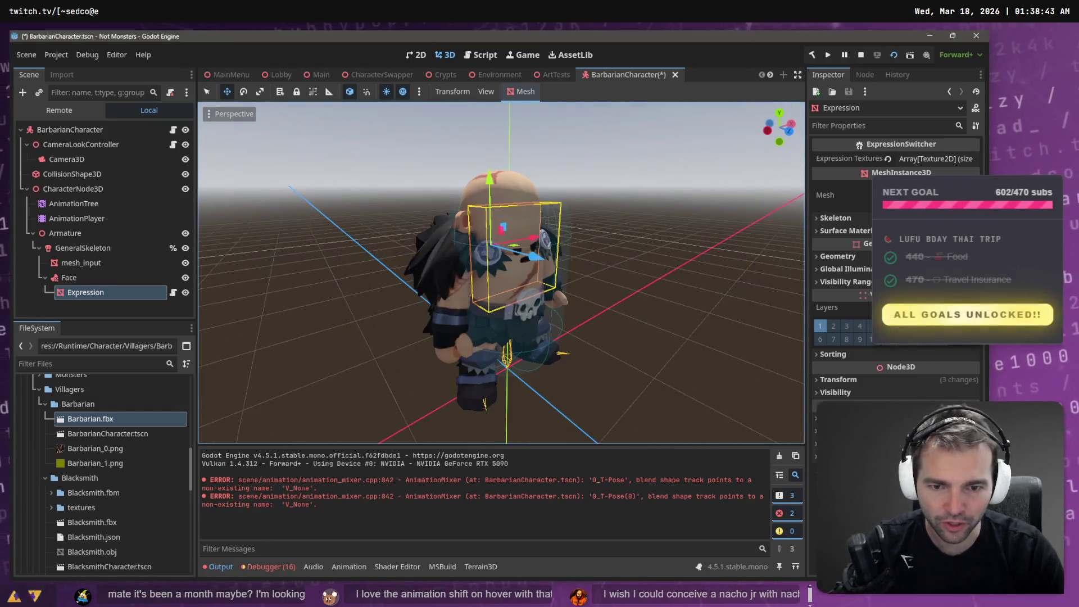
{"action": "key", "text": "ctrl+s"}
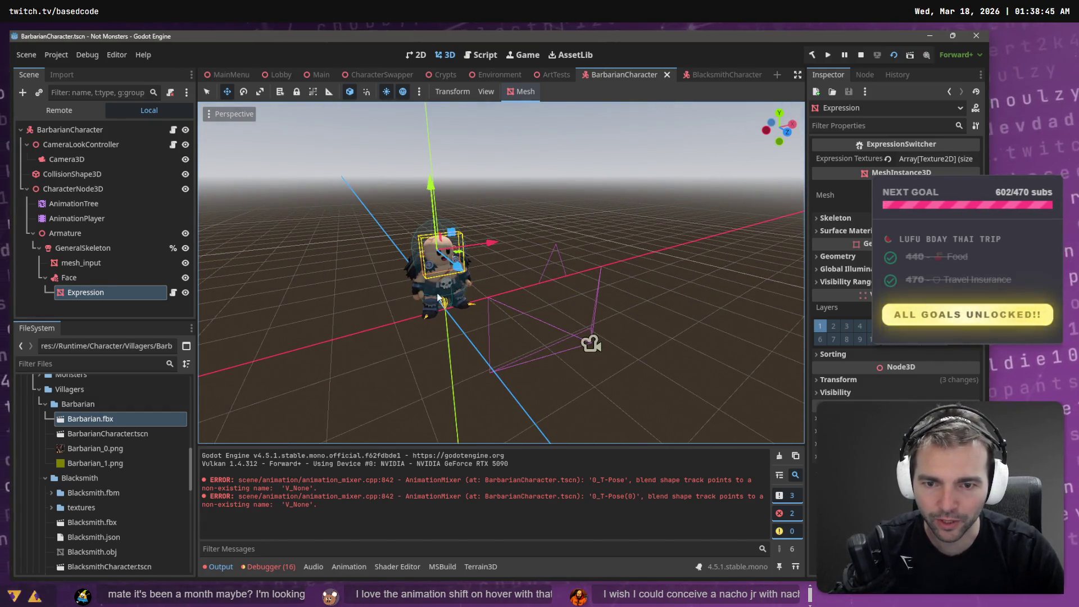
{"action": "left_click", "coordinate": [96, 433]}
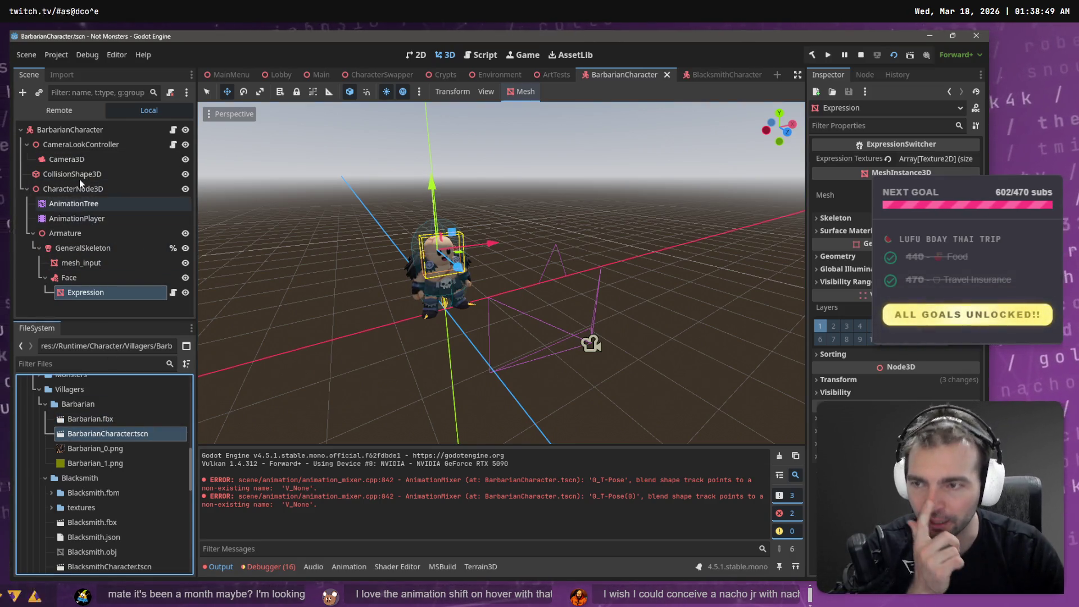
Step: Inspect the mesh_input and GeneralSkeleton nodes in the barbarian's Scene tree
{"action": "left_click", "coordinate": [81, 262]}
{"action": "left_click", "coordinate": [85, 293]}
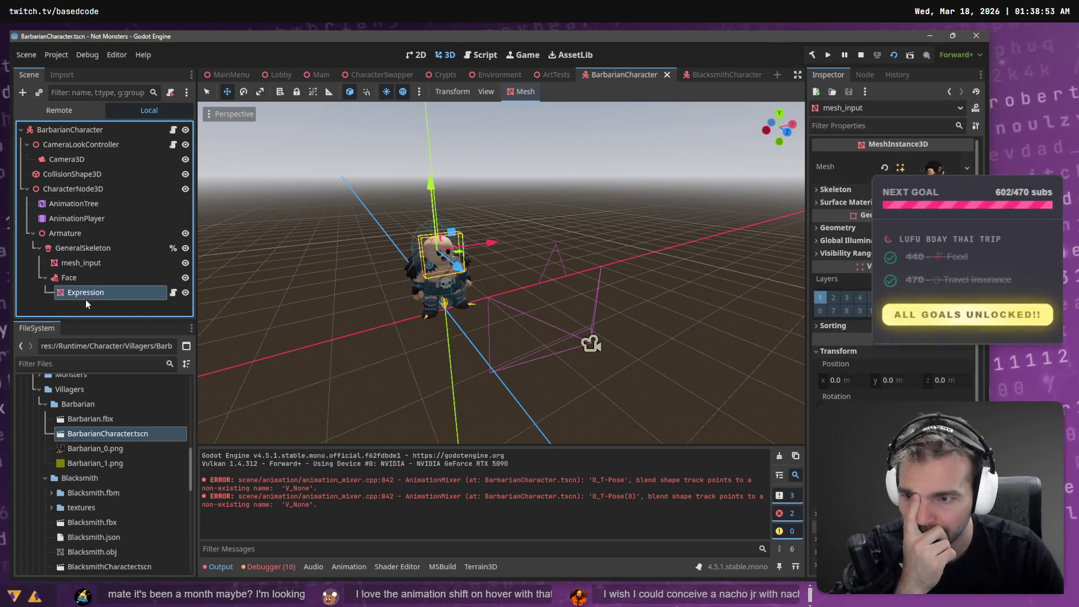
{"action": "left_click", "coordinate": [86, 266]}
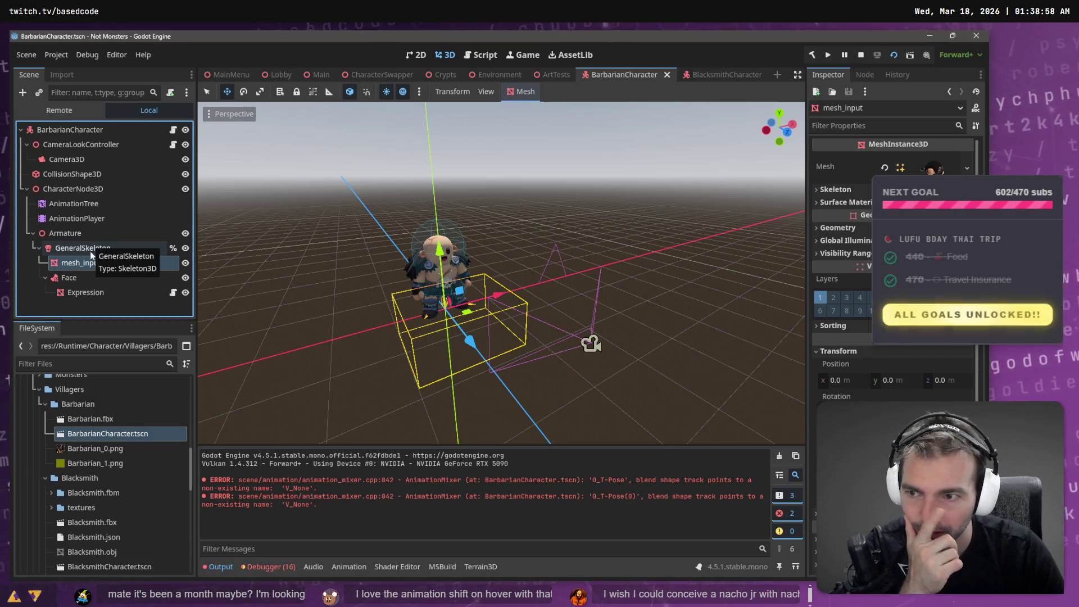
{"action": "left_click", "coordinate": [84, 249]}
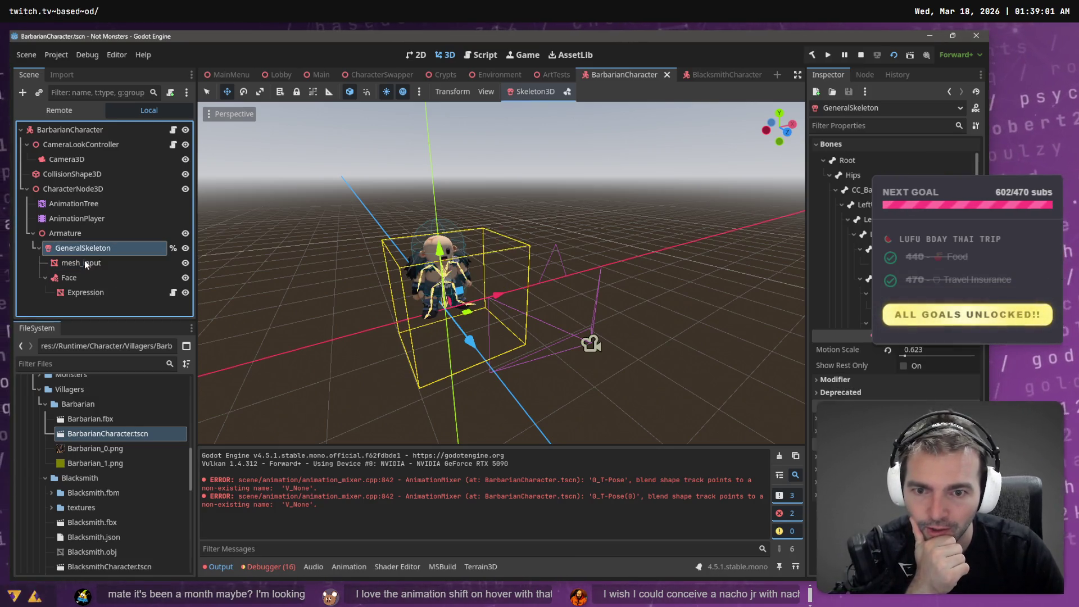
{"action": "left_click", "coordinate": [85, 262]}
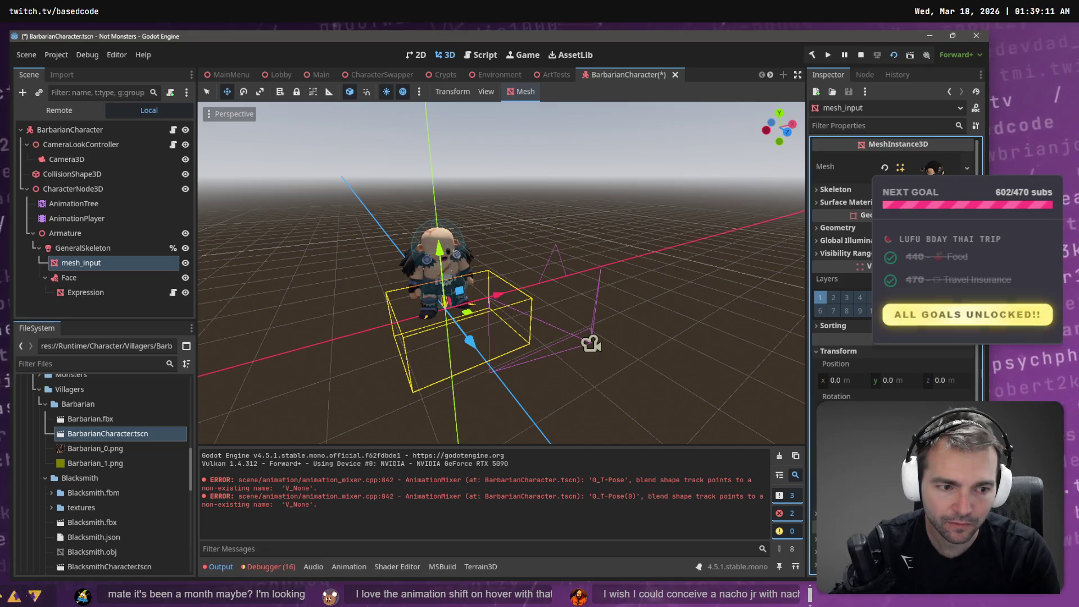
Step: Raise the Expression face slightly on the barbarian's head, save, and bring up MainMenu
{"action": "double_click", "coordinate": [116, 291]}
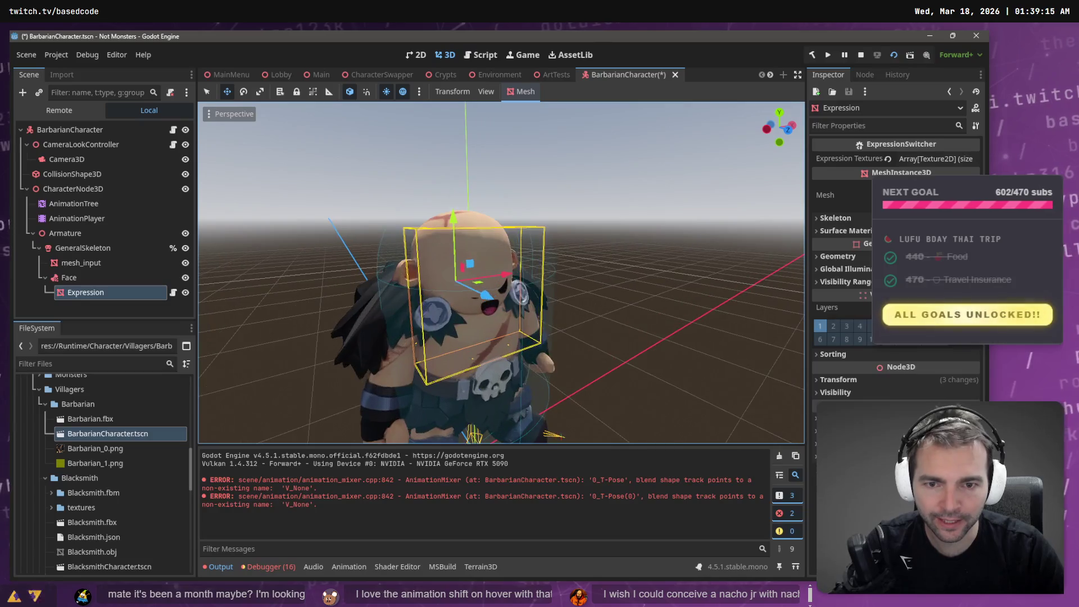
{"action": "left_click_drag", "start_coordinate": [453, 218], "coordinate": [469, 246]}
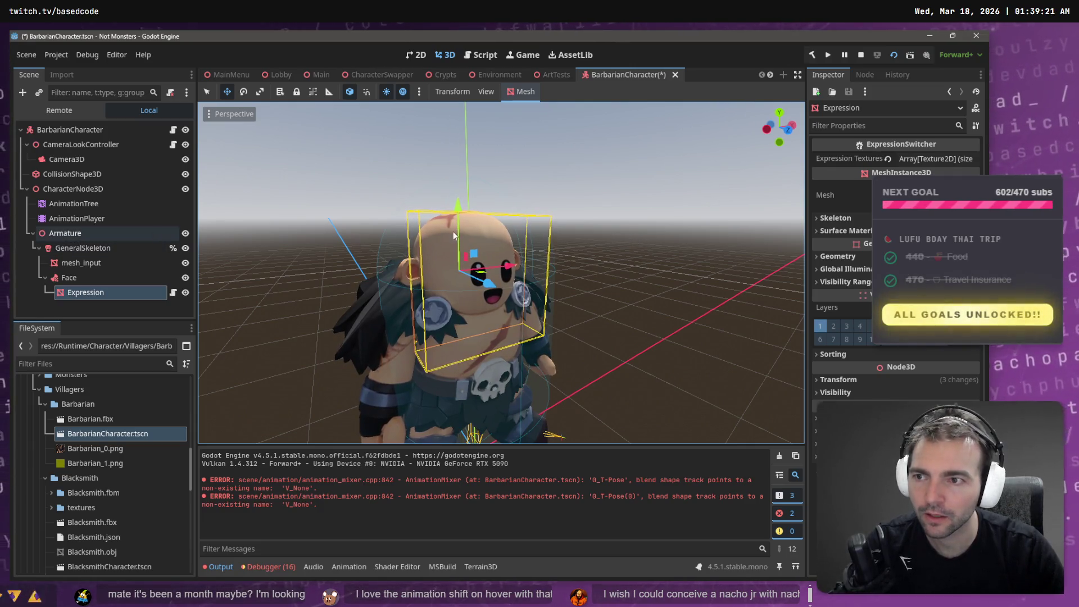
{"action": "left_click", "coordinate": [534, 211]}
{"action": "key", "text": "ctrl+s"}
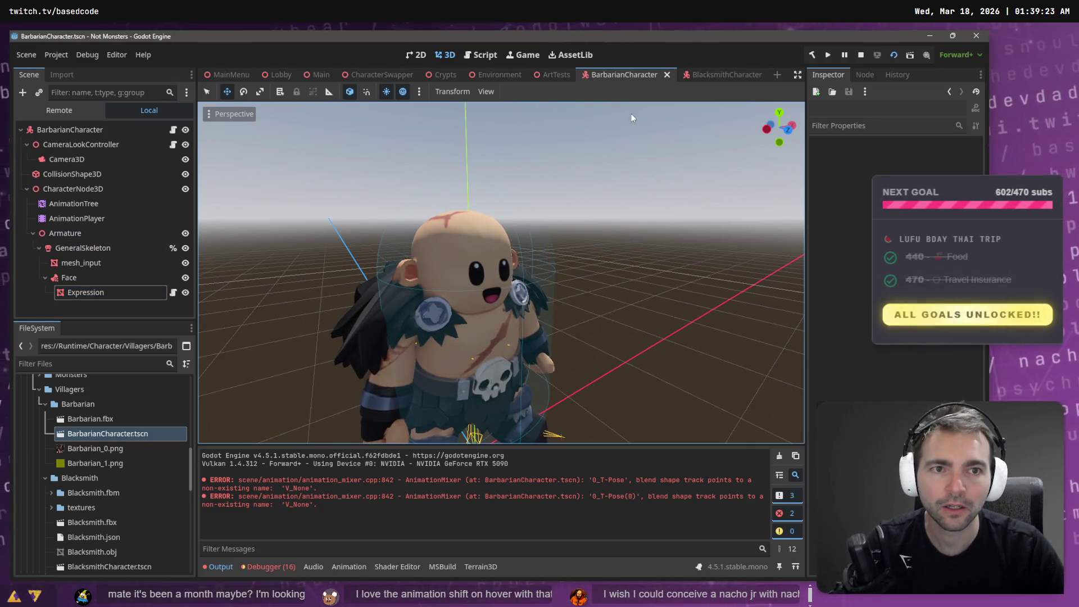
{"action": "scroll", "coordinate": [632, 113], "scroll_direction": "down", "scroll_amount": 5}
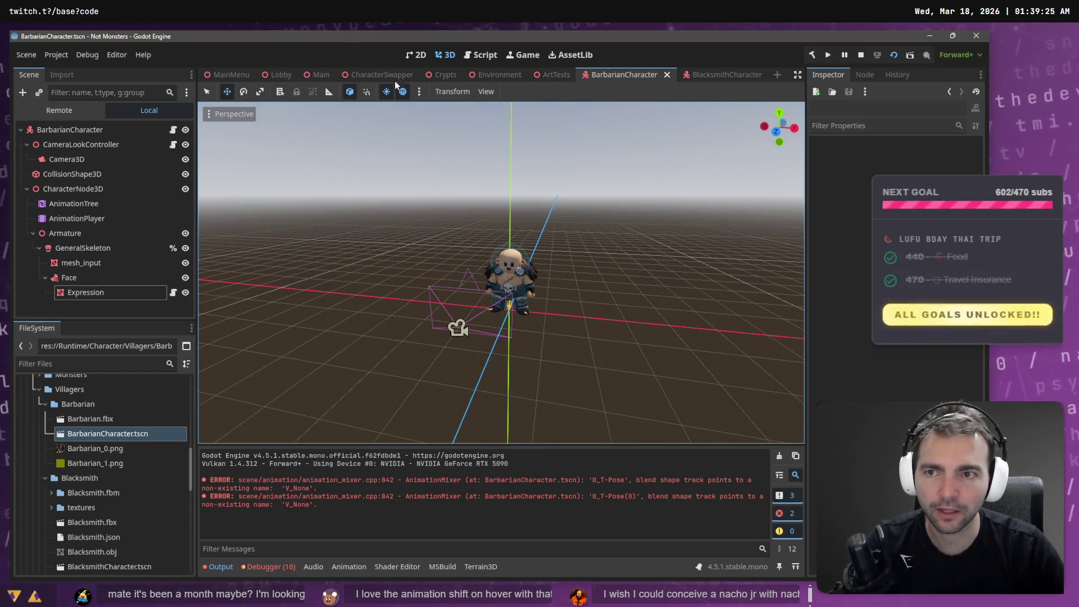
{"action": "left_click", "coordinate": [234, 76]}
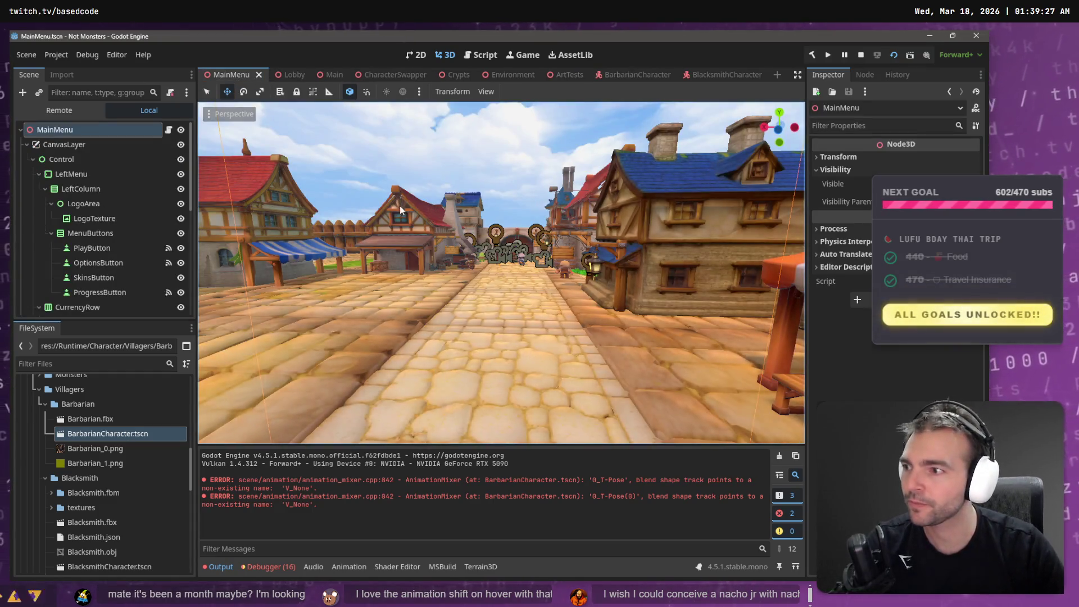
Step: Launch the project with F5 and choose PLAY on the Not Monsters main menu
{"action": "key", "text": "F5"}
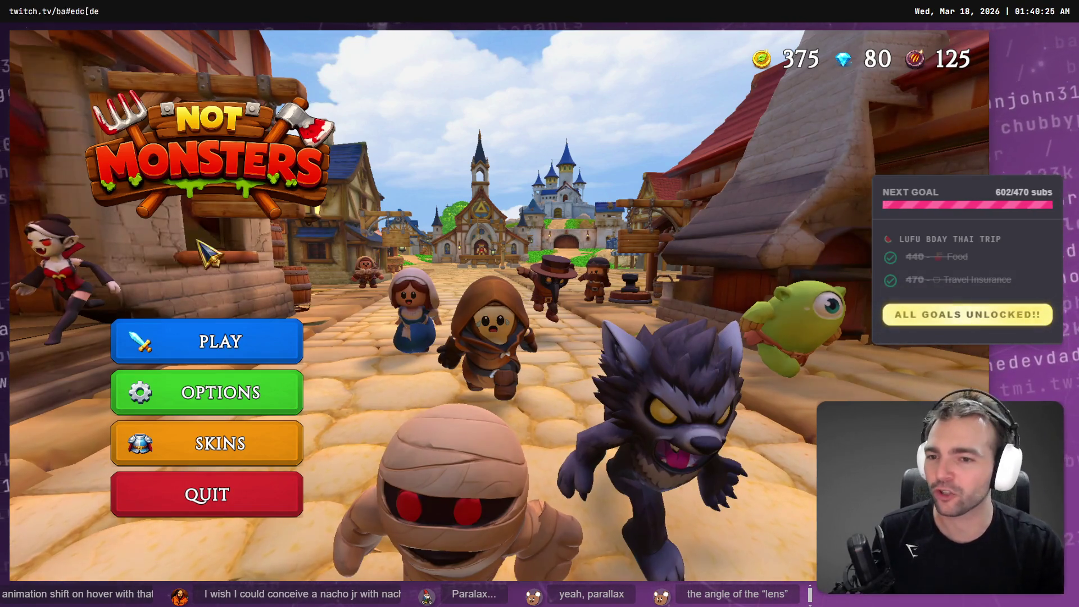
{"action": "left_click", "coordinate": [271, 360]}
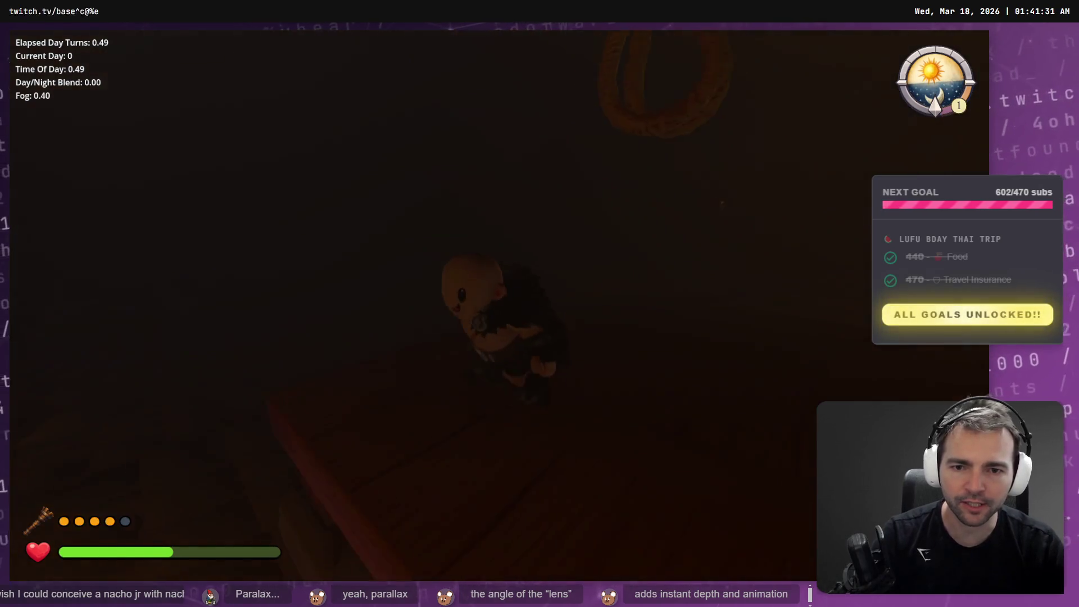
Step: Stop the game and frame the Expression face in the BarbarianCharacter scene
{"action": "key", "text": "F8"}
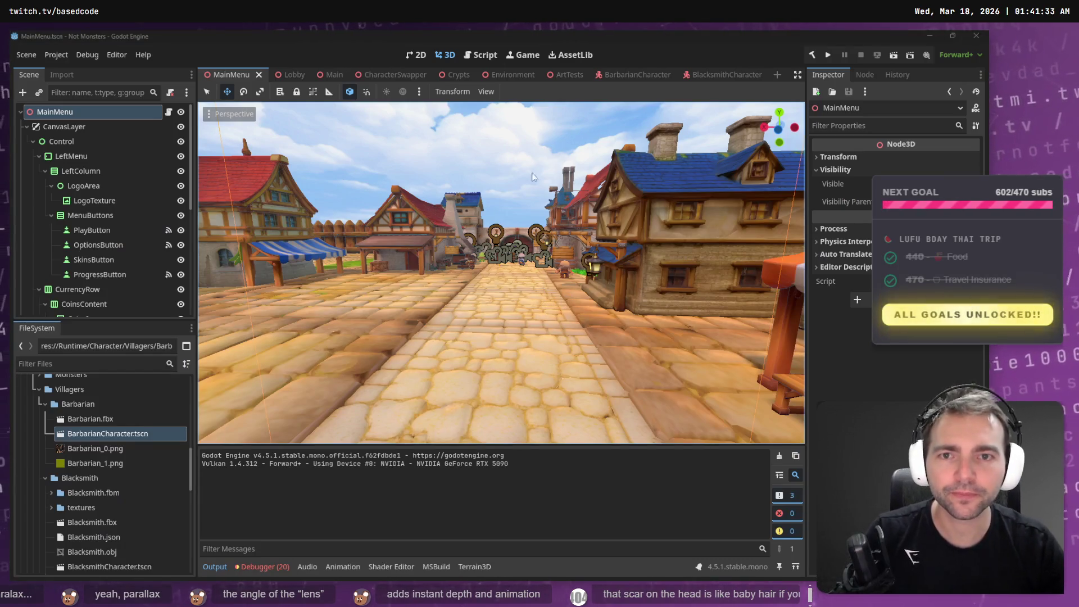
{"action": "left_click", "coordinate": [726, 73]}
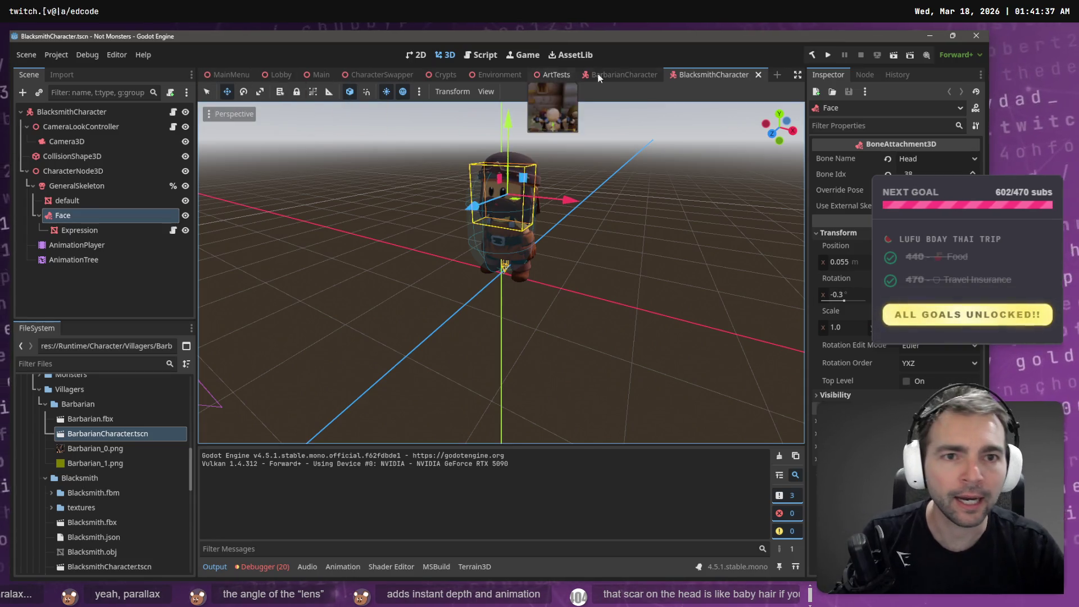
{"action": "left_click", "coordinate": [621, 74]}
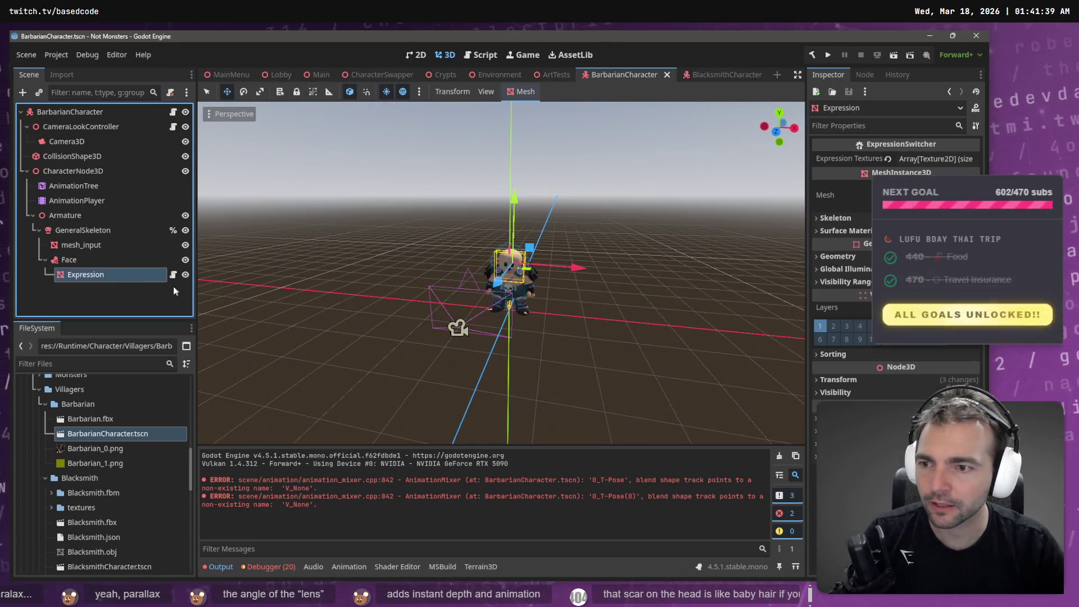
{"action": "key", "text": "f"}
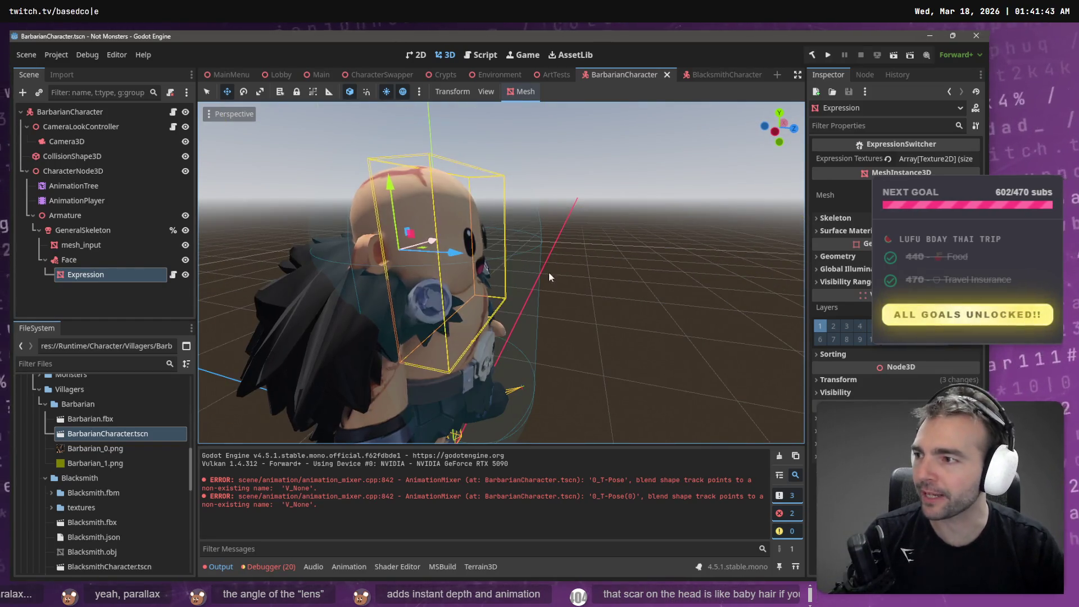
Step: Fine-tune the Expression face's position on the head, save, and return to MainMenu
{"action": "mouse_move", "coordinate": [451, 256]}
{"action": "left_mouse_down"}
{"action": "mouse_move", "coordinate": [392, 196]}
{"action": "mouse_move", "coordinate": [393, 179]}
{"action": "left_mouse_up"}
{"action": "left_click_drag", "start_coordinate": [456, 245], "coordinate": [391, 169]}
{"action": "key", "text": "e"}
{"action": "key", "text": "w"}
{"action": "left_click_drag", "start_coordinate": [454, 241], "coordinate": [455, 243]}
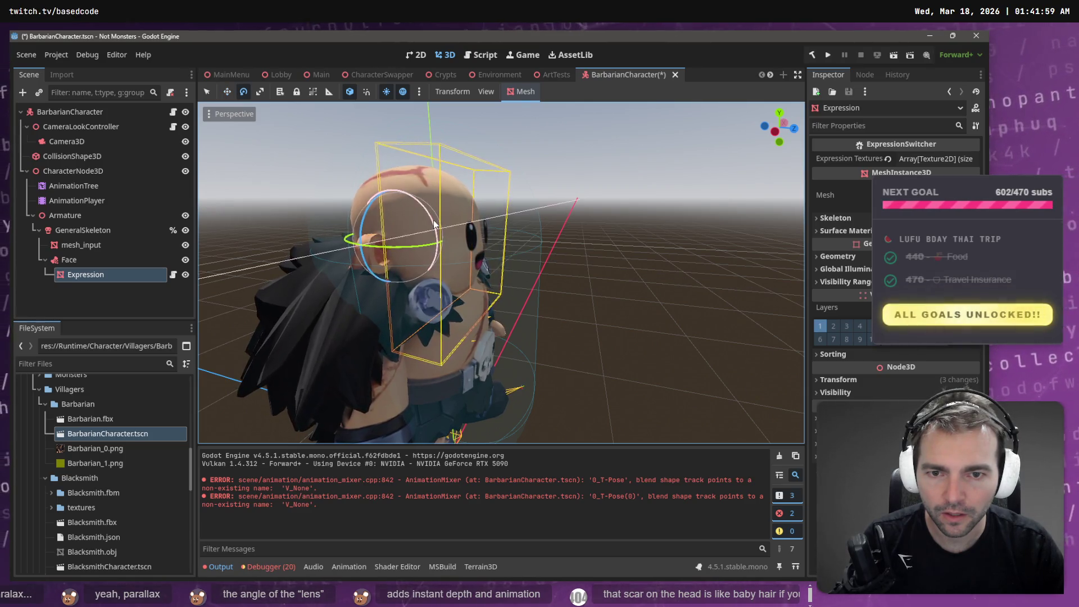
{"action": "key", "text": "w"}
{"action": "left_click_drag", "start_coordinate": [386, 176], "coordinate": [387, 178]}
{"action": "left_click_drag", "start_coordinate": [452, 246], "coordinate": [454, 247]}
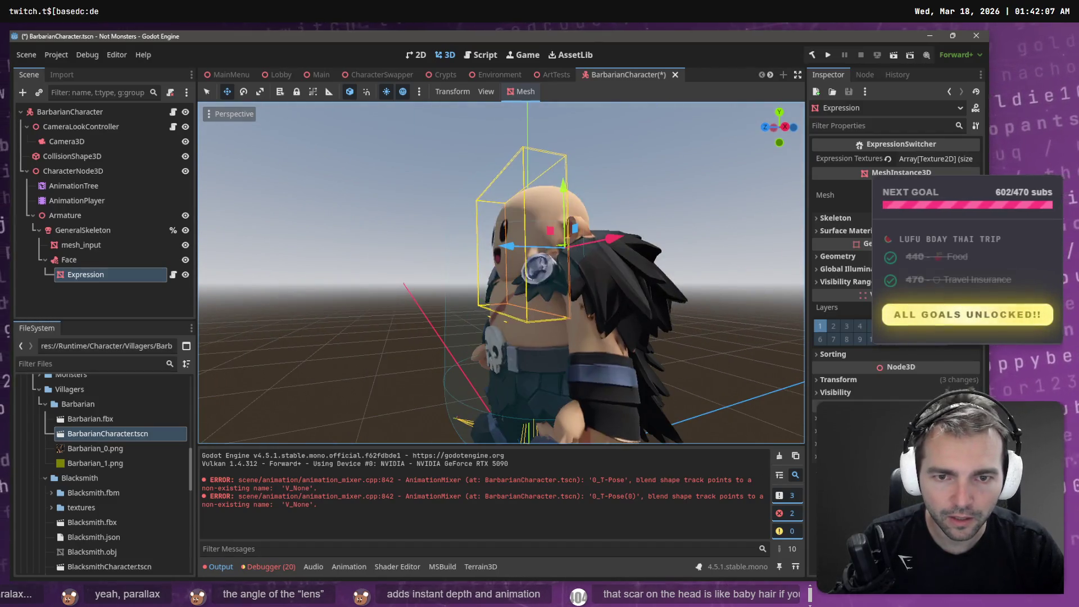
{"action": "left_click_drag", "start_coordinate": [462, 247], "coordinate": [460, 247]}
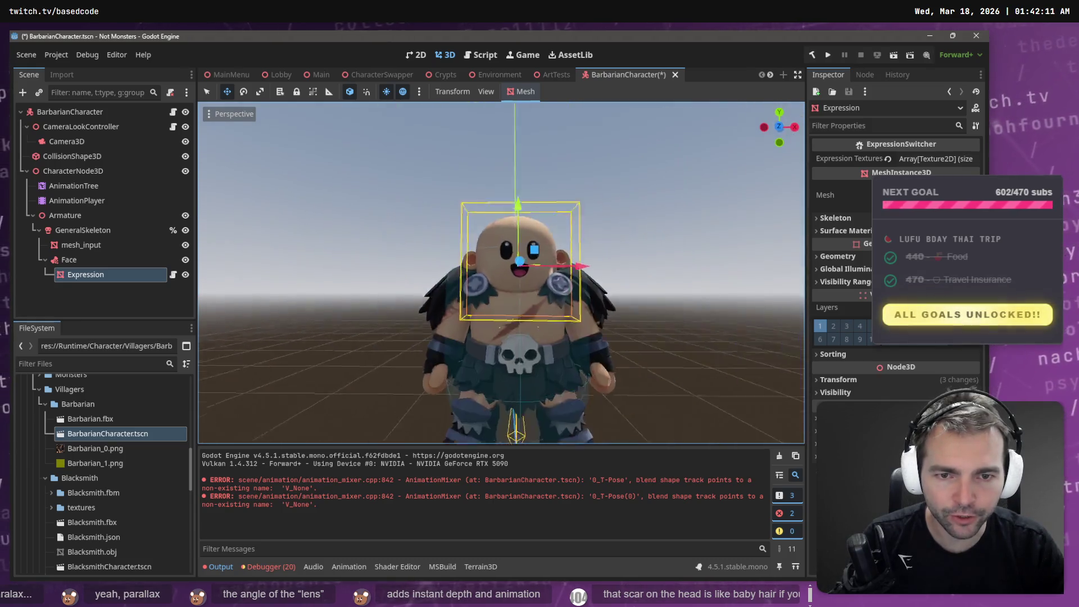
{"action": "key", "text": "ctrl+s"}
{"action": "left_click", "coordinate": [234, 73]}
{"action": "key", "text": "F5"}
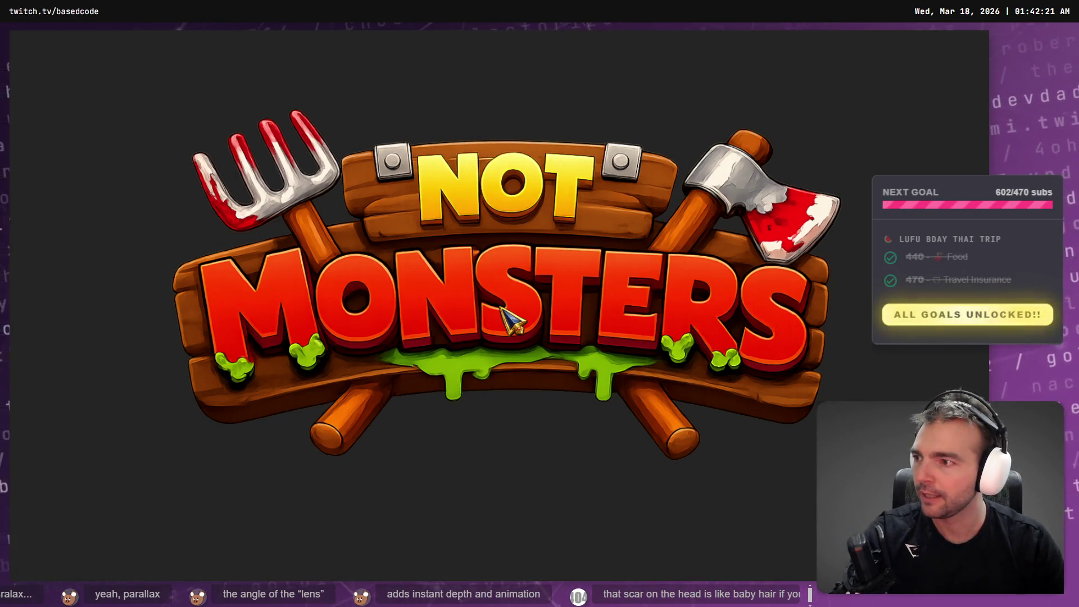
{"action": "key", "text": "alt+F4"}
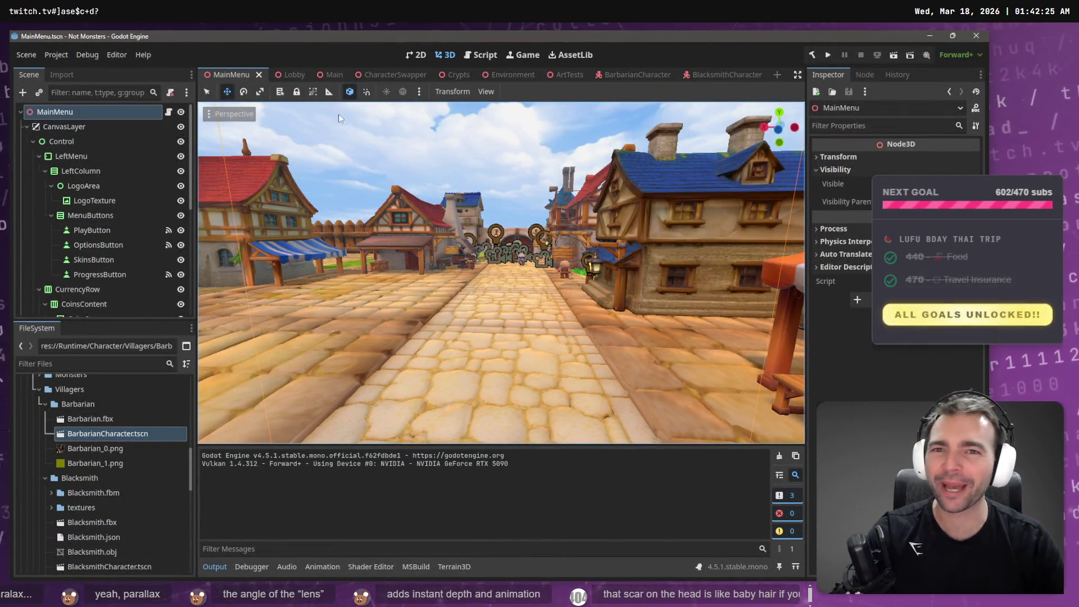
Step: Switch to the Main scene and run it to play as the barbarian
{"action": "left_click", "coordinate": [332, 74]}
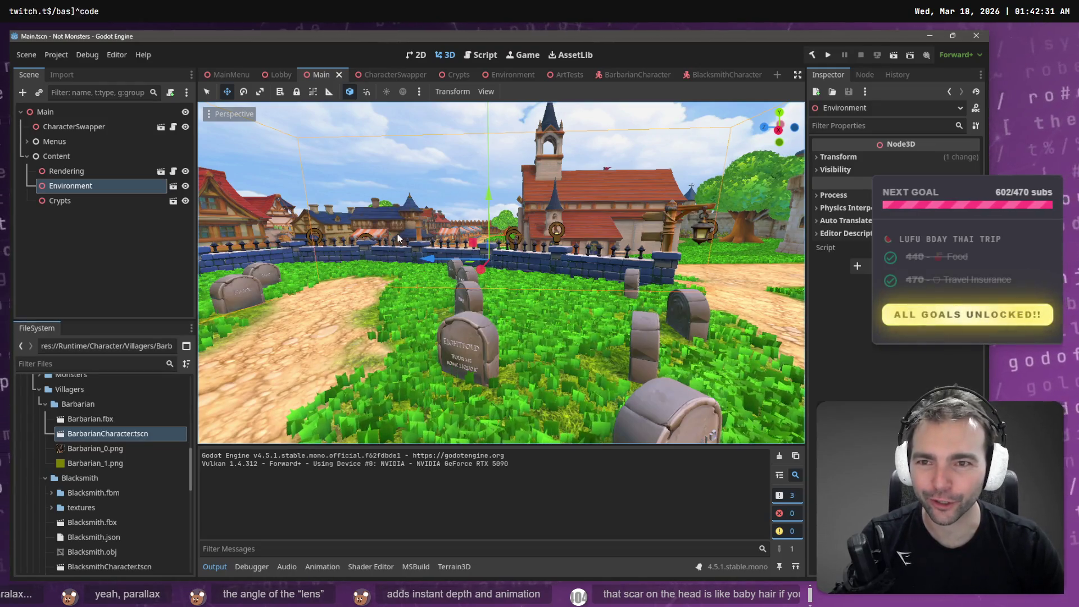
{"action": "key", "text": "F5"}
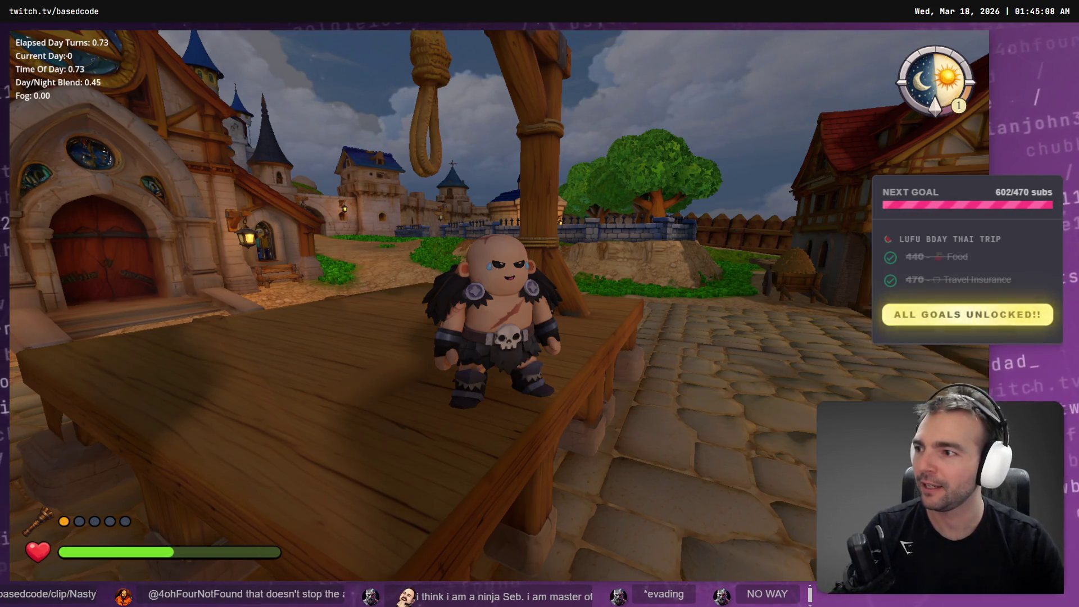
Step: Stop the running Not Monsters game with F8
{"action": "key", "text": "F8"}
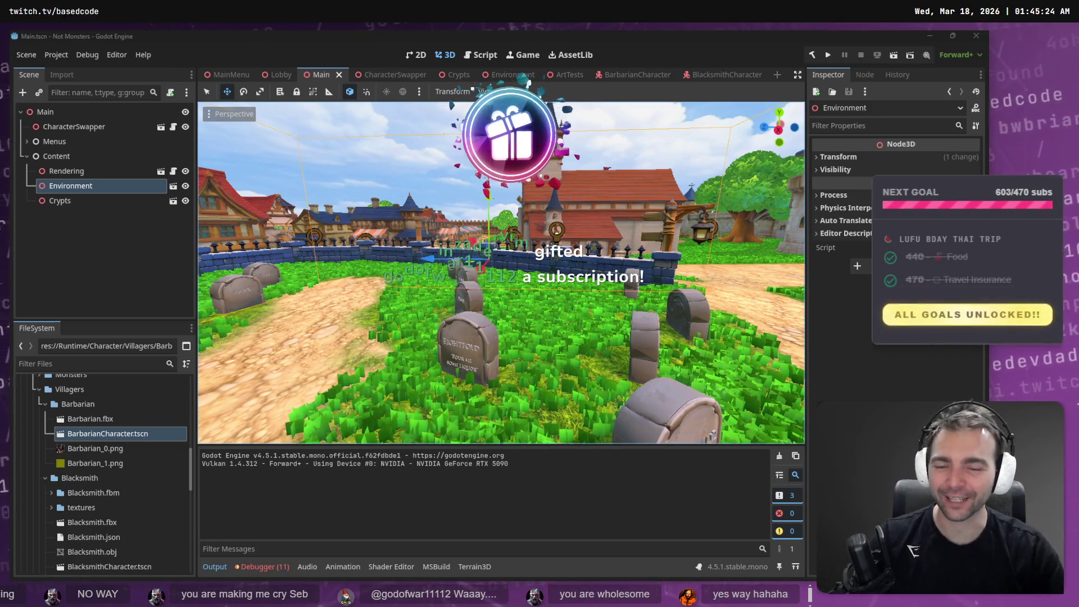
Step: Fly the camera past the graveyard and houses to look down the cobbled town street
{"action": "key", "text": "w"}
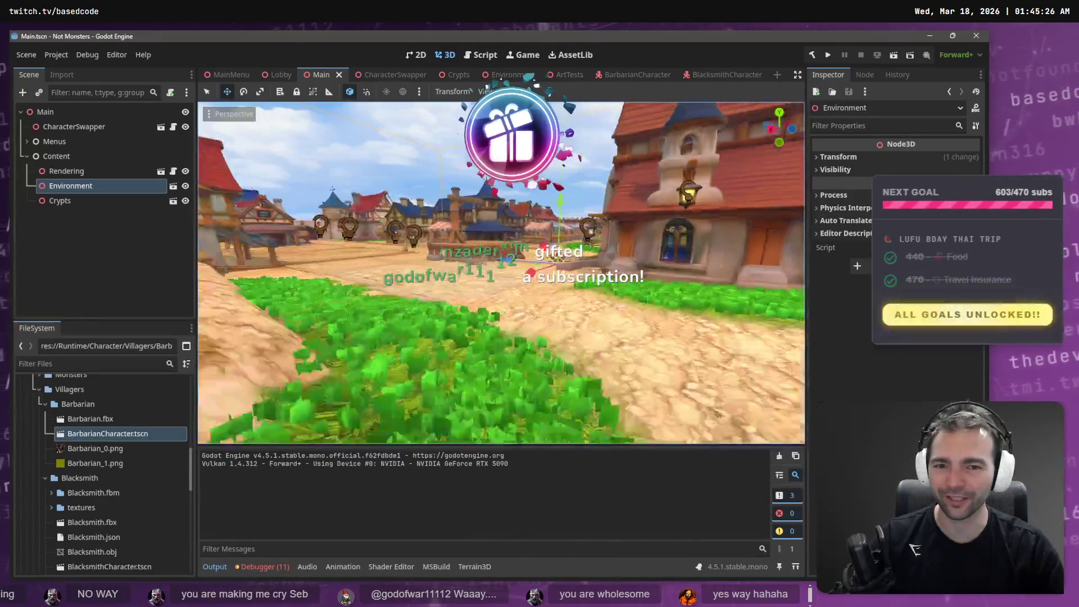
{"action": "key", "text": "s"}
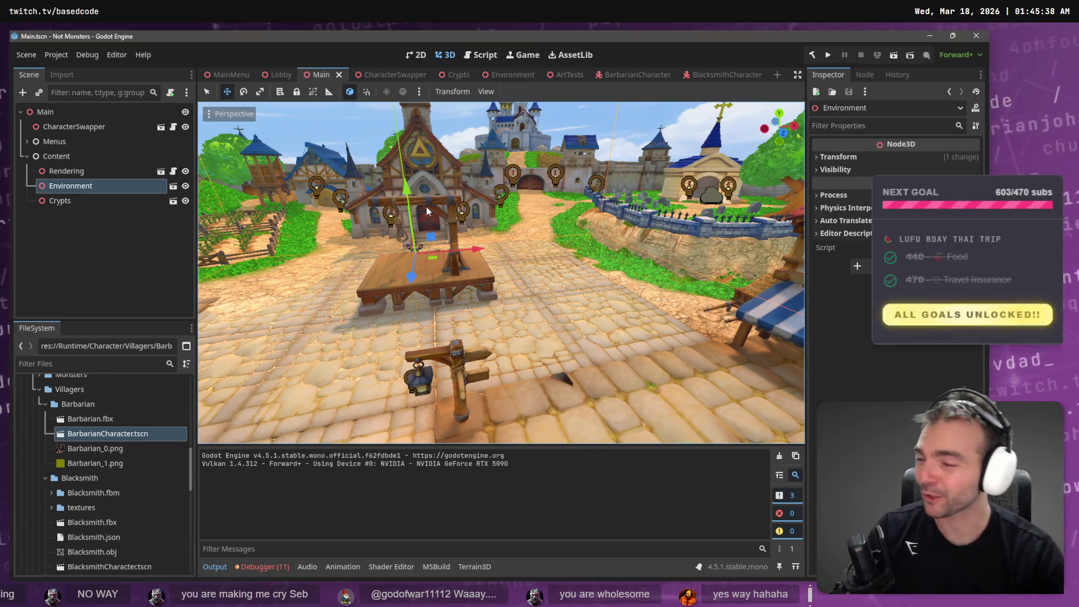
{"action": "key", "text": "w"}
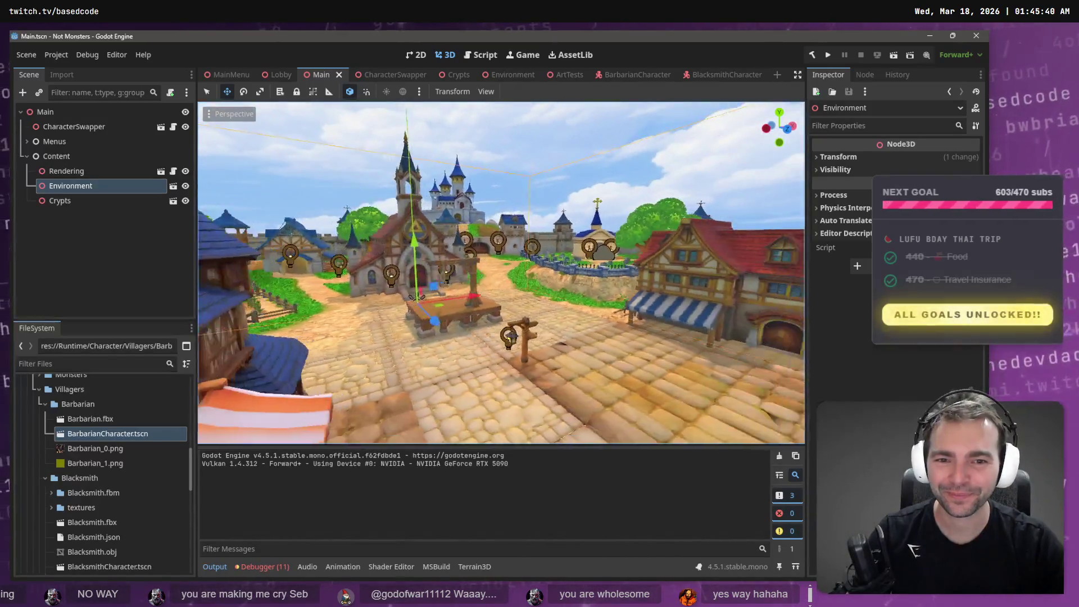
{"action": "key", "text": "w"}
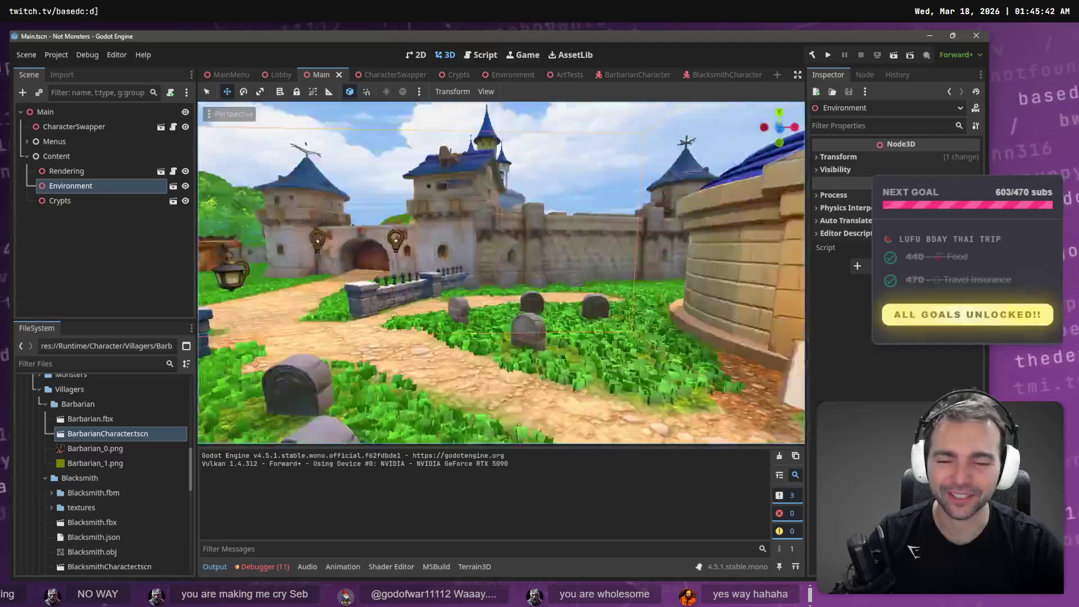
{"action": "key", "text": "w"}
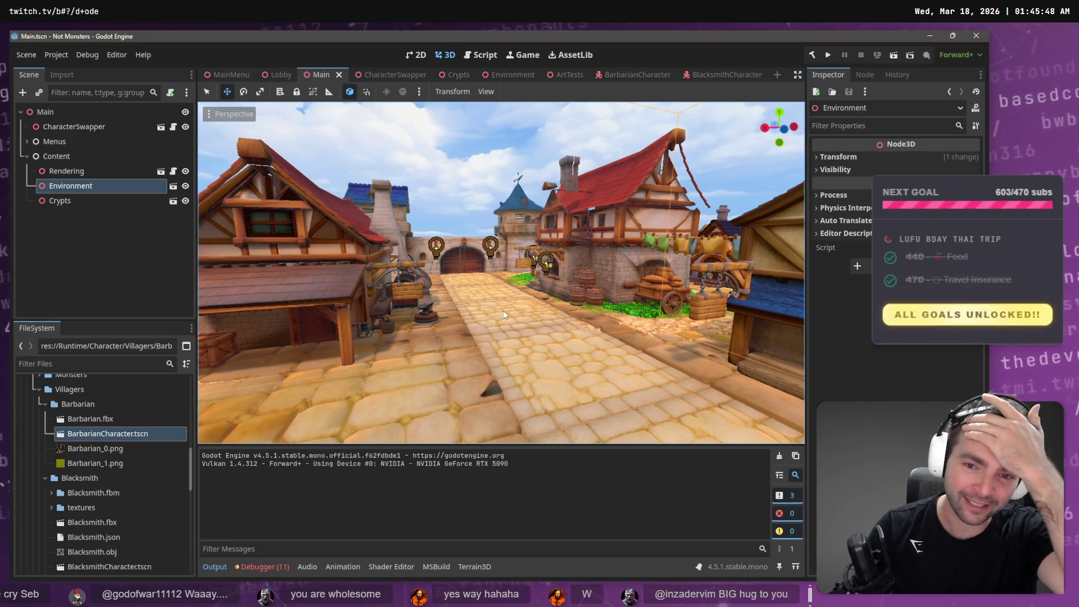
{"action": "key", "text": "w"}
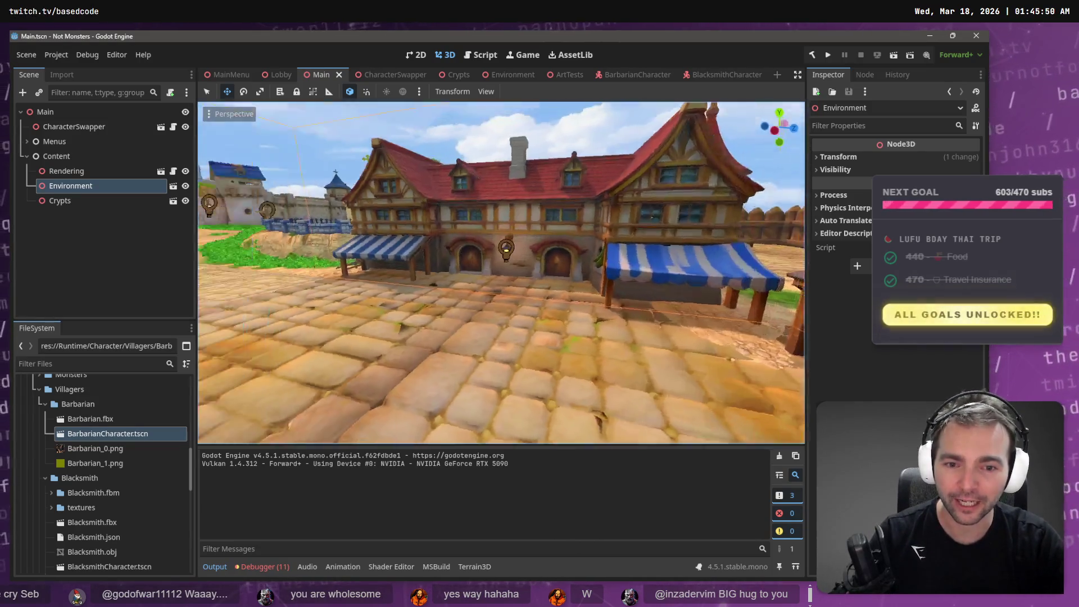
{"action": "key", "text": "w"}
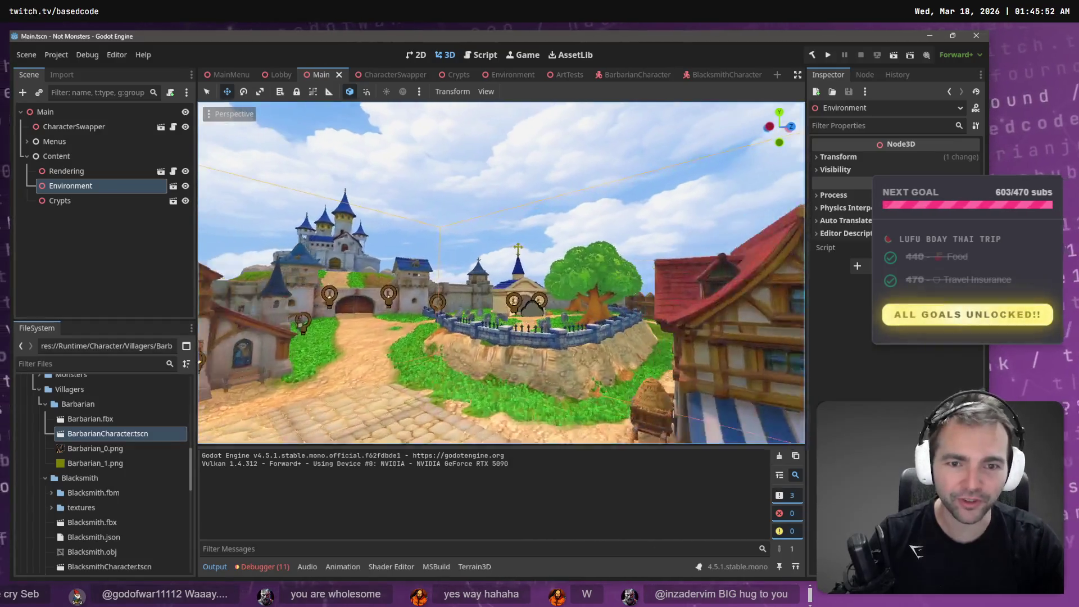
{"action": "key", "text": "w"}
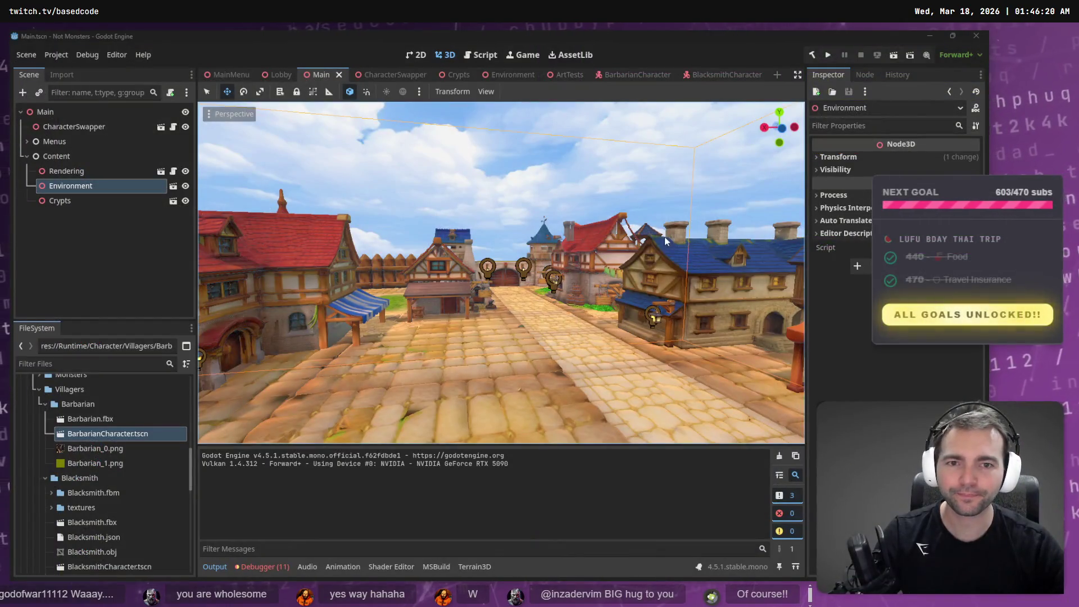
{"action": "mouse_move", "coordinate": [665, 241]}
{"action": "left_mouse_down"}
{"action": "mouse_move", "coordinate": [640, 242]}
{"action": "mouse_move", "coordinate": [686, 239]}
{"action": "left_mouse_up"}
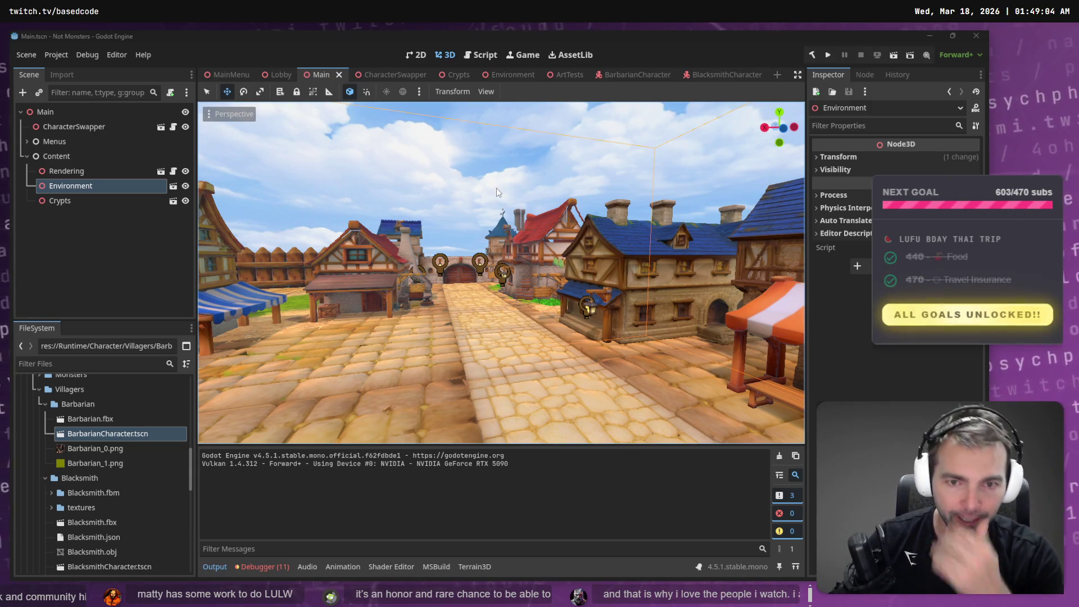
Step: Compare the CharacterSwapper nodes in the Lobby and Main scenes, then run the Lobby
{"action": "left_click", "coordinate": [279, 76]}
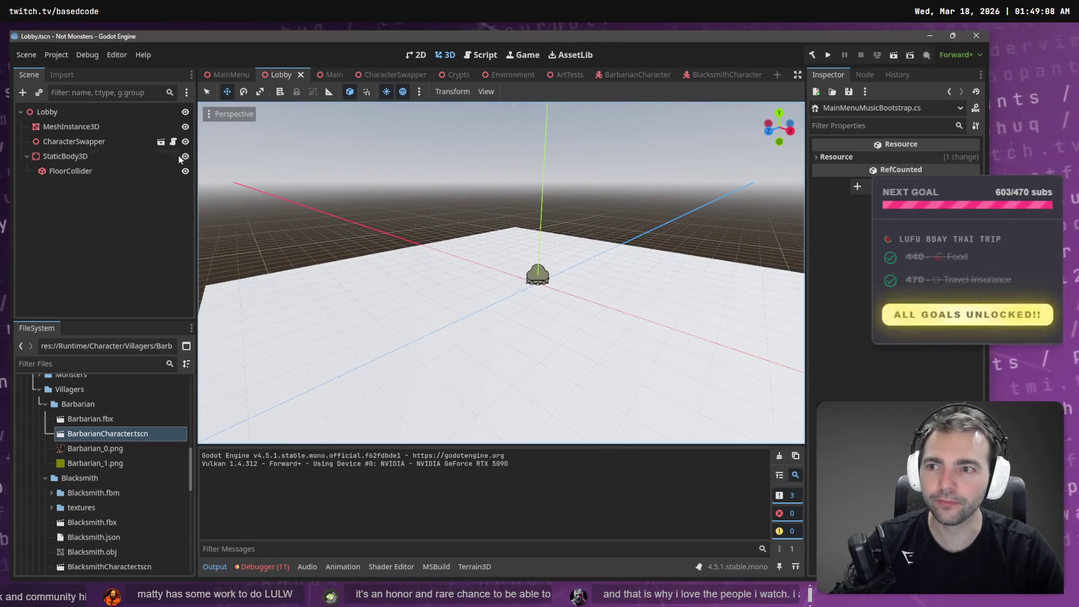
{"action": "left_click", "coordinate": [95, 141]}
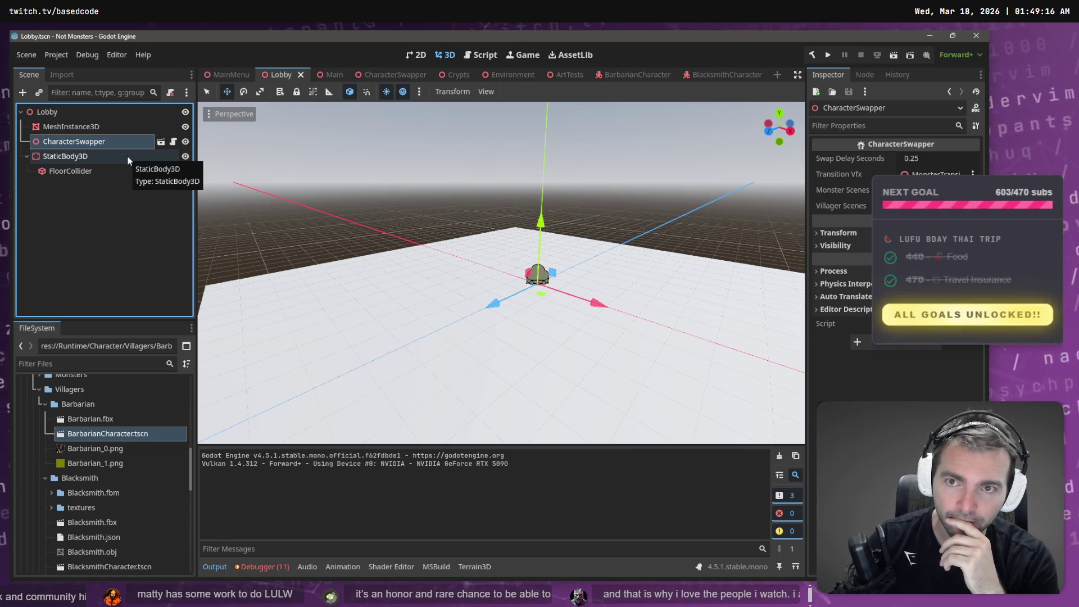
{"action": "left_click", "coordinate": [320, 77]}
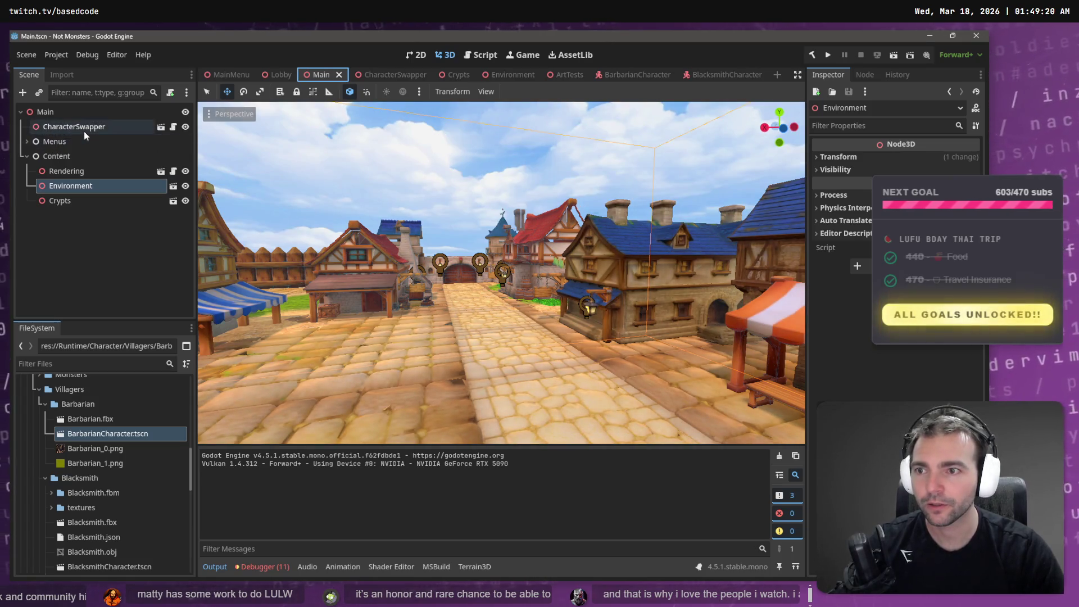
{"action": "left_click", "coordinate": [83, 131]}
{"action": "left_click", "coordinate": [26, 142]}
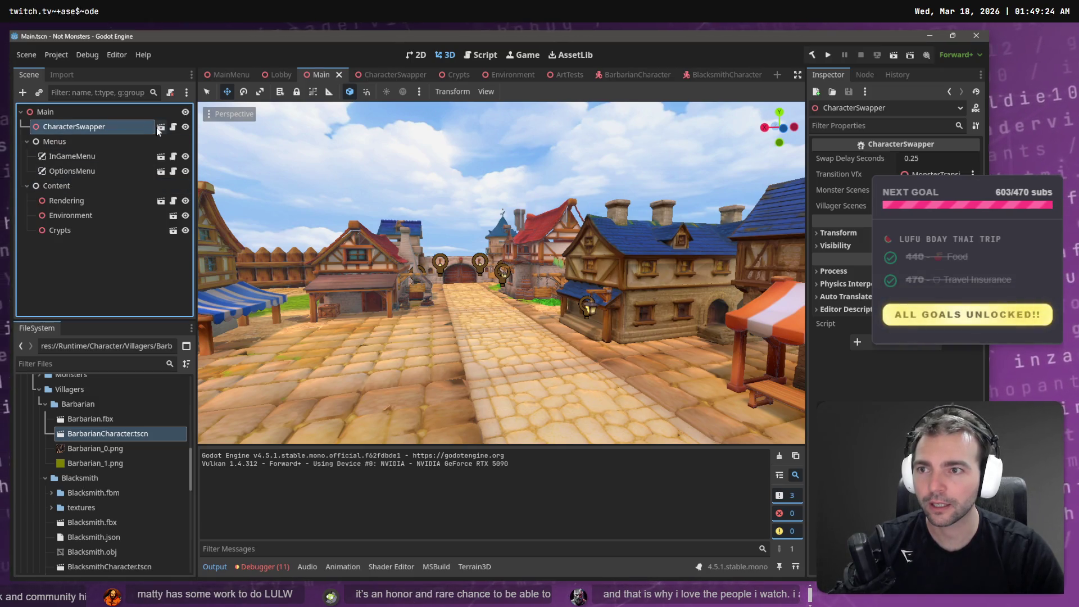
{"action": "left_click", "coordinate": [281, 76]}
{"action": "key", "text": "F5"}
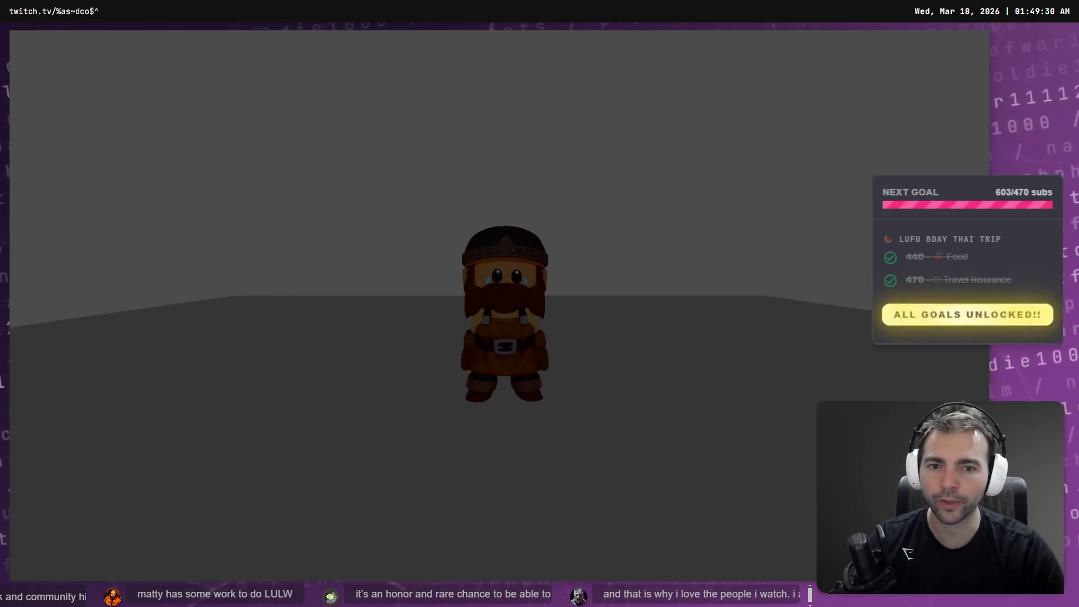
Step: Run the dwarf away and back, swap to another character, then quit the game
{"action": "key", "text": "w"}
{"action": "key", "text": "s"}
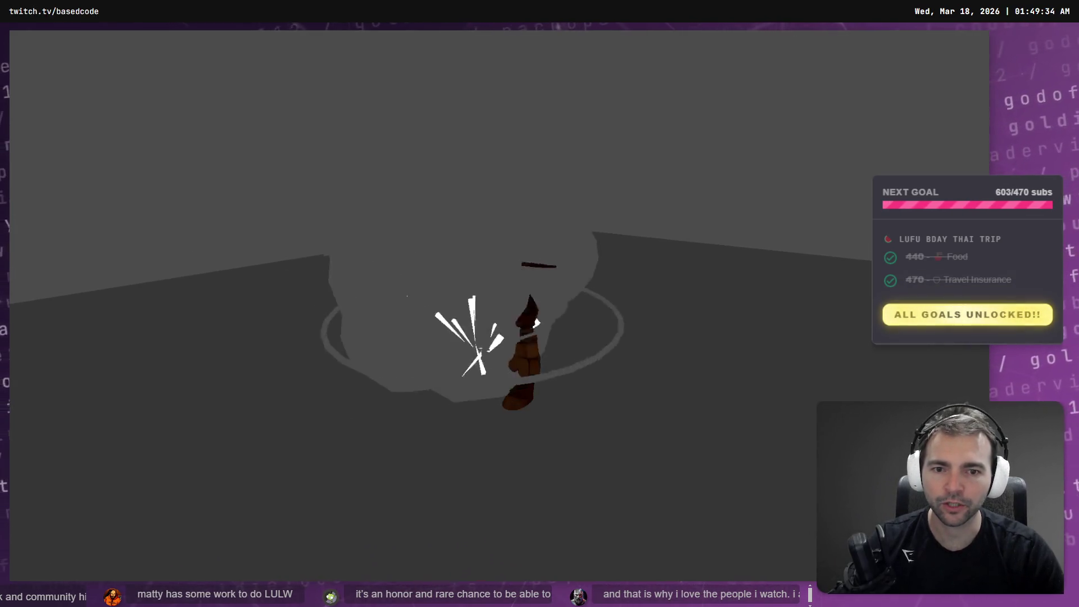
{"action": "key", "text": "e"}
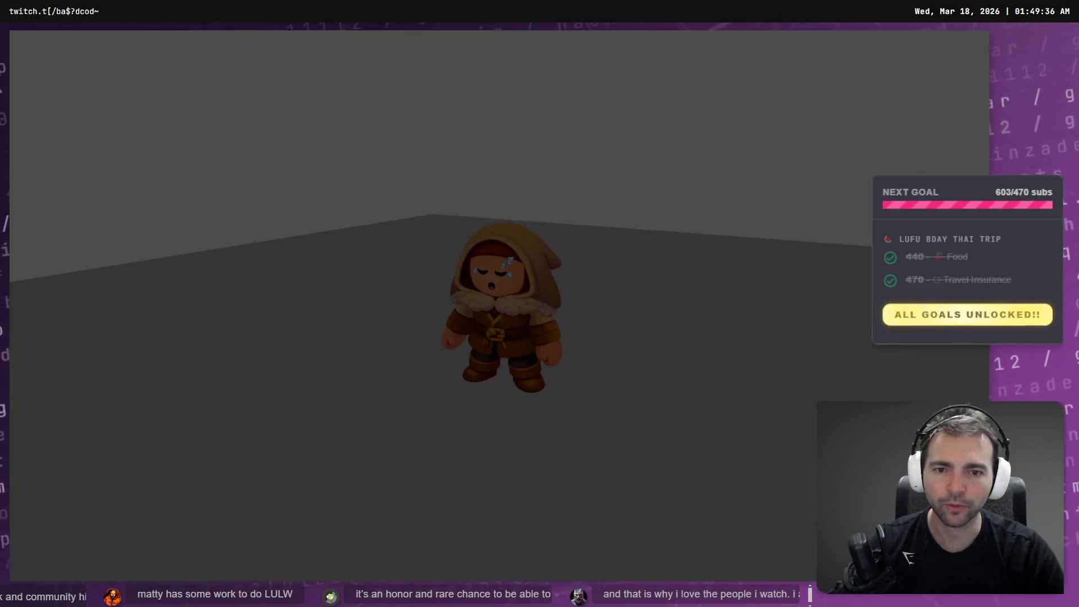
{"action": "key", "text": "Escape"}
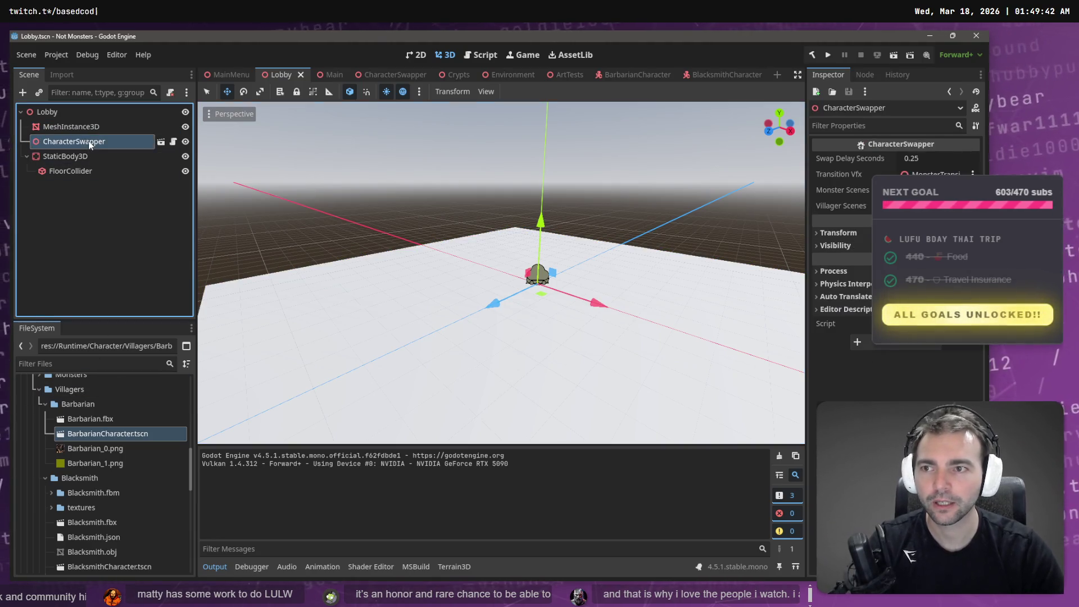
Step: Delete the Lobby's CharacterSwapper, add a BarbarianCharacter instance, and run the scene
{"action": "key", "text": "Delete"}
{"action": "left_click", "coordinate": [466, 315]}
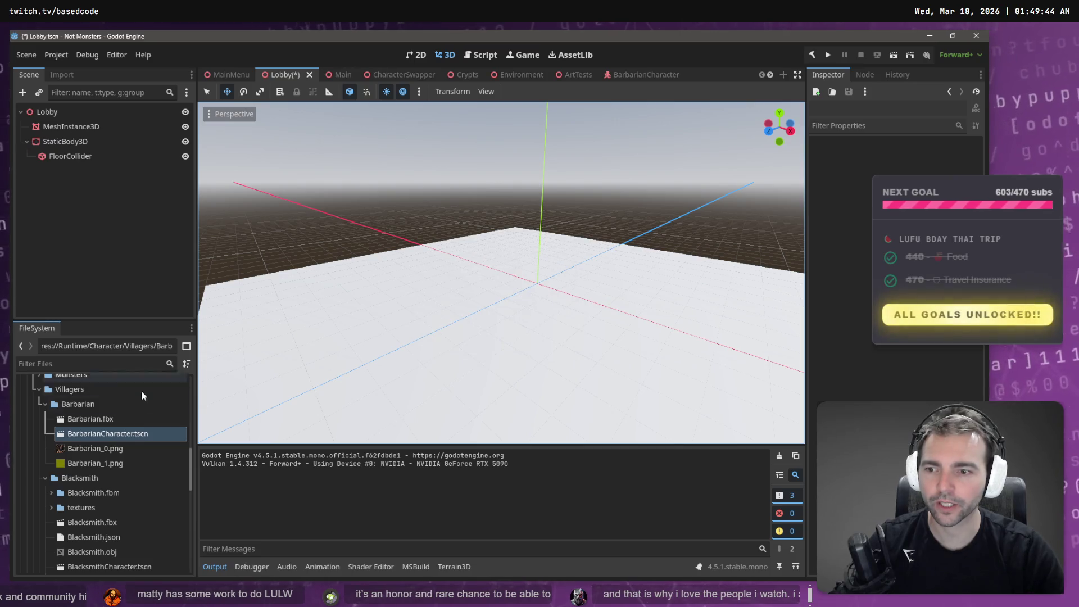
{"action": "mouse_move", "coordinate": [79, 427]}
{"action": "left_mouse_down"}
{"action": "mouse_move", "coordinate": [90, 389]}
{"action": "mouse_move", "coordinate": [52, 135]}
{"action": "left_mouse_up"}
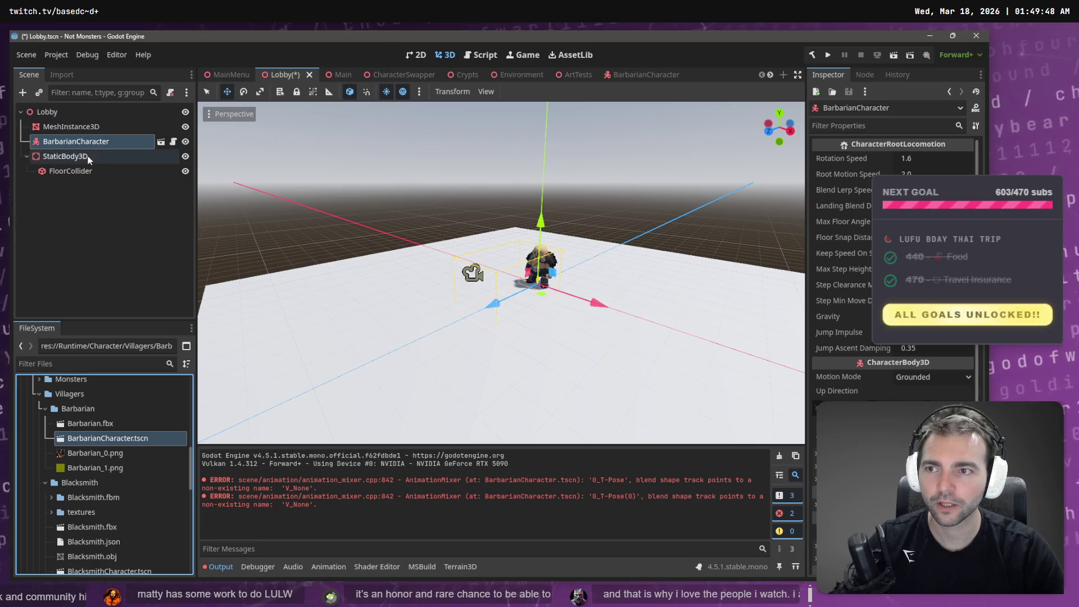
{"action": "key", "text": "F5"}
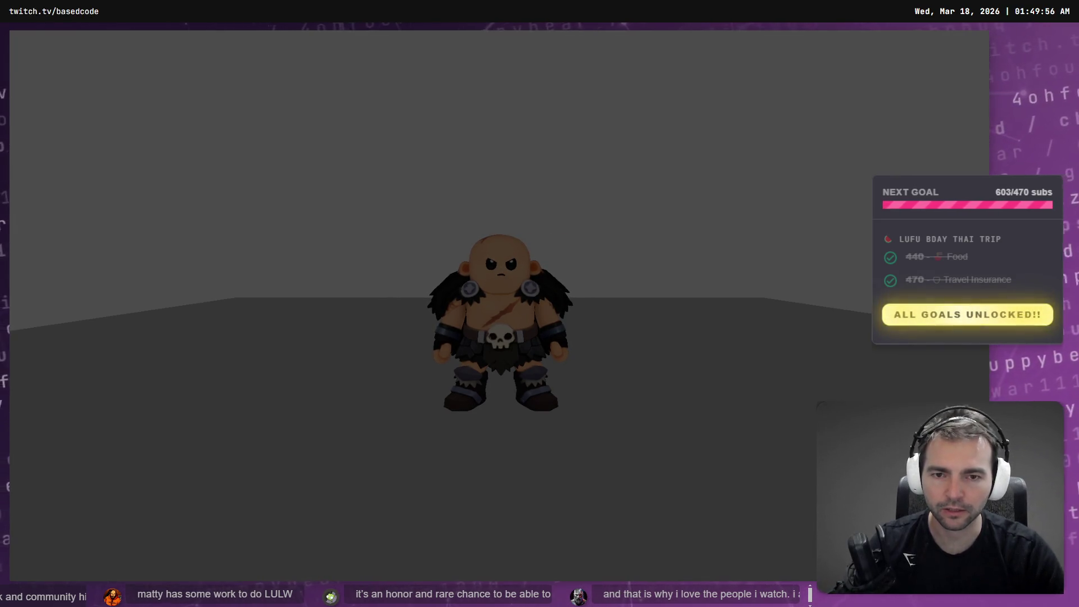
Step: Close the running Lobby game and request deletion of the BarbarianCharacter node
{"action": "key", "text": "Escape"}
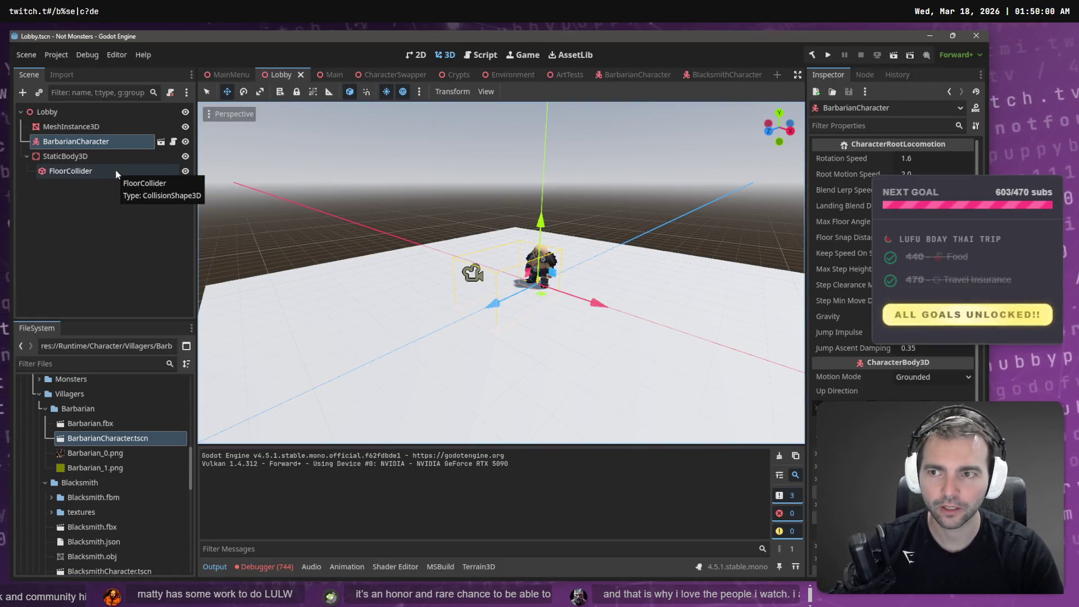
{"action": "key", "text": "Delete"}
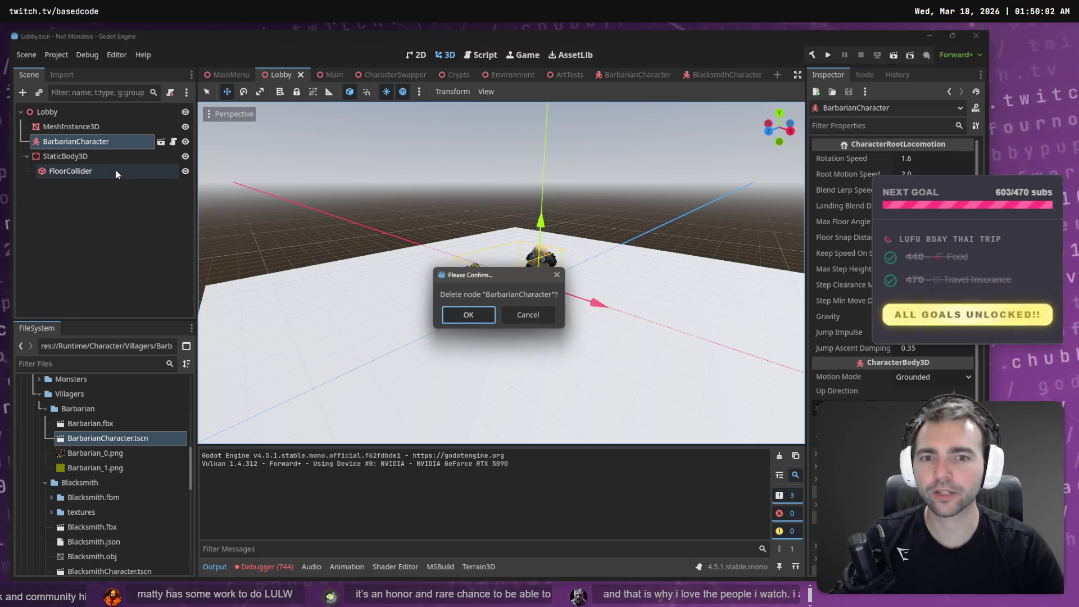
Step: Confirm deleting BarbarianCharacter and add CharacterSwapper.tscn to the Lobby scene tree
{"action": "left_click", "coordinate": [484, 313]}
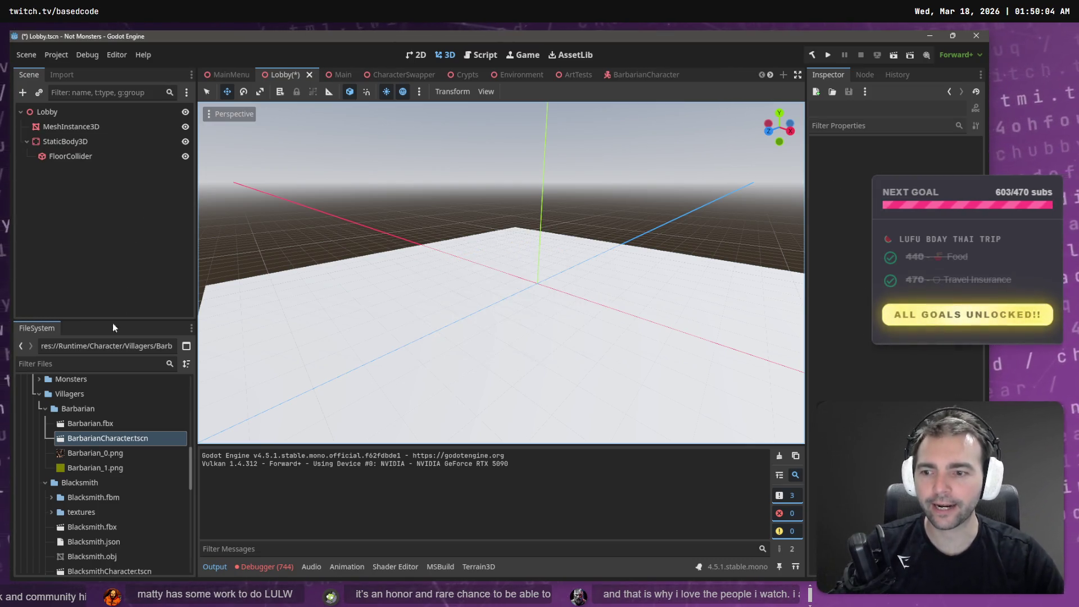
{"action": "left_click", "coordinate": [93, 362]}
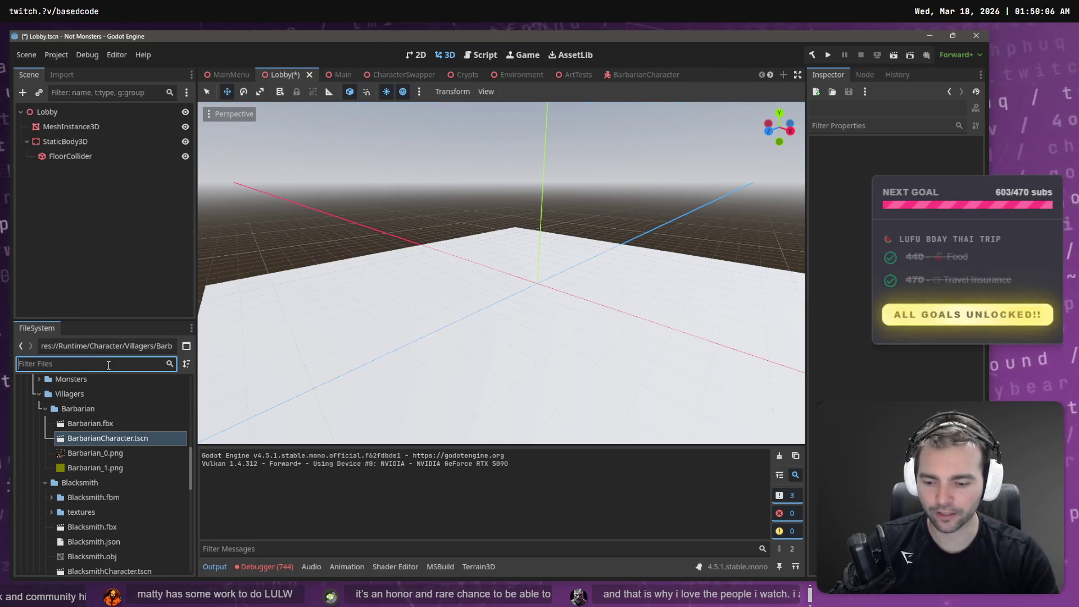
{"action": "type", "text": "CharacterSwap"}
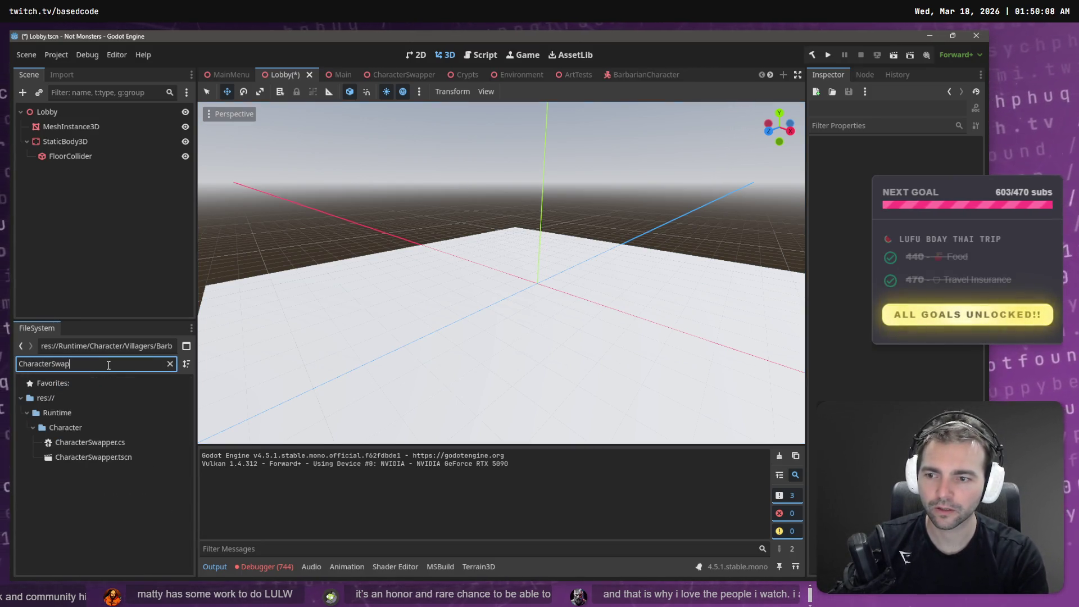
{"action": "mouse_move", "coordinate": [110, 458]}
{"action": "left_mouse_down"}
{"action": "mouse_move", "coordinate": [143, 282]}
{"action": "mouse_move", "coordinate": [67, 141]}
{"action": "left_mouse_up"}
Step: Rename the MeshInstance3D node to Floor and the StaticBody3D node to FloorStaticBody3D
{"action": "left_click", "coordinate": [74, 124]}
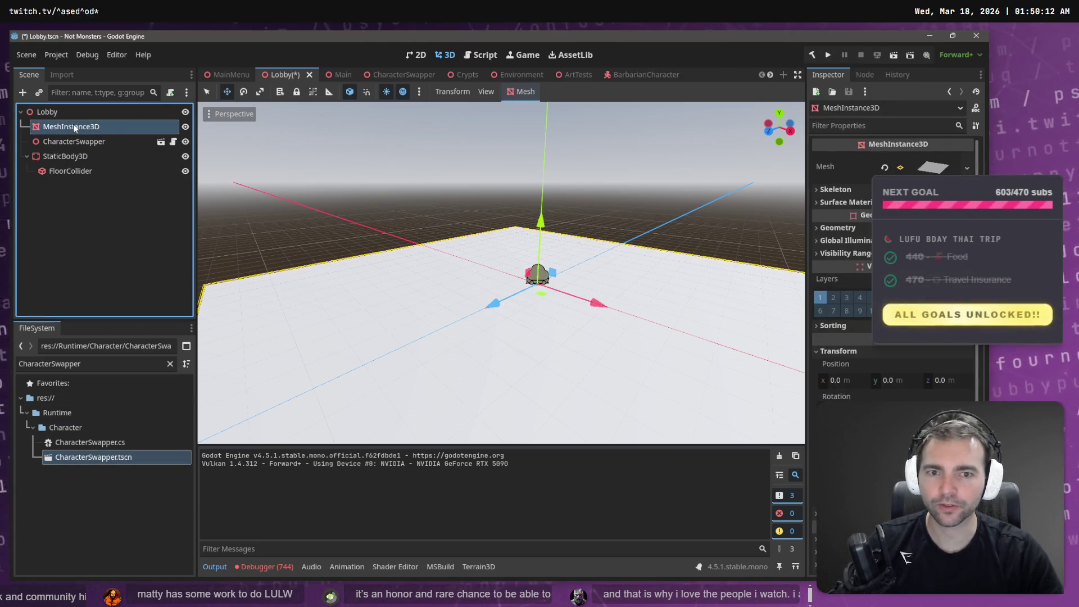
{"action": "left_click", "coordinate": [75, 125]}
{"action": "type", "text": "Floor"}
{"action": "key", "text": "Return"}
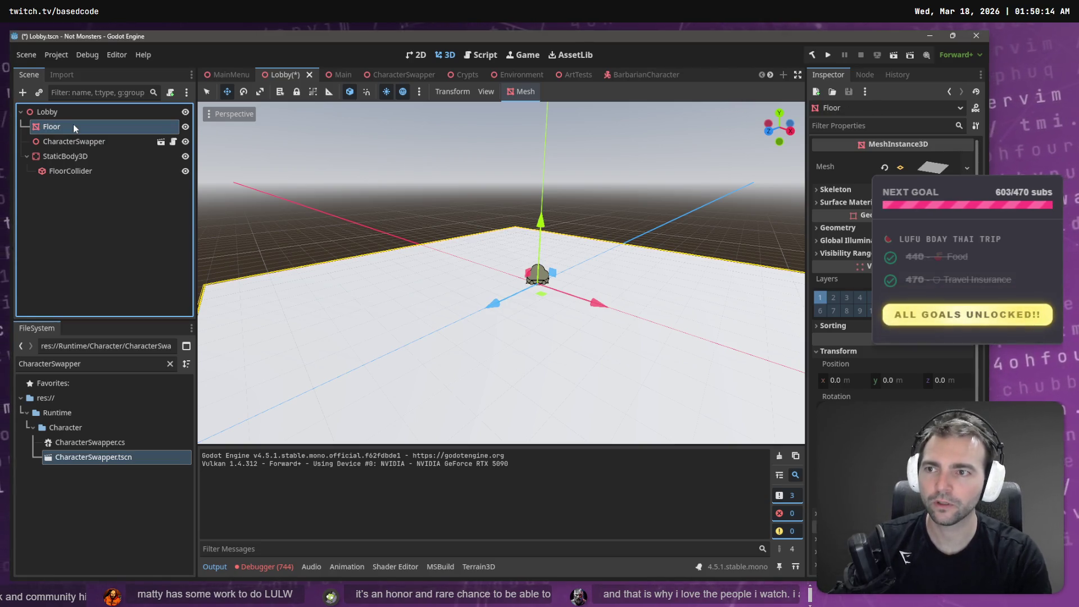
{"action": "left_click", "coordinate": [80, 158]}
{"action": "left_click", "coordinate": [79, 160]}
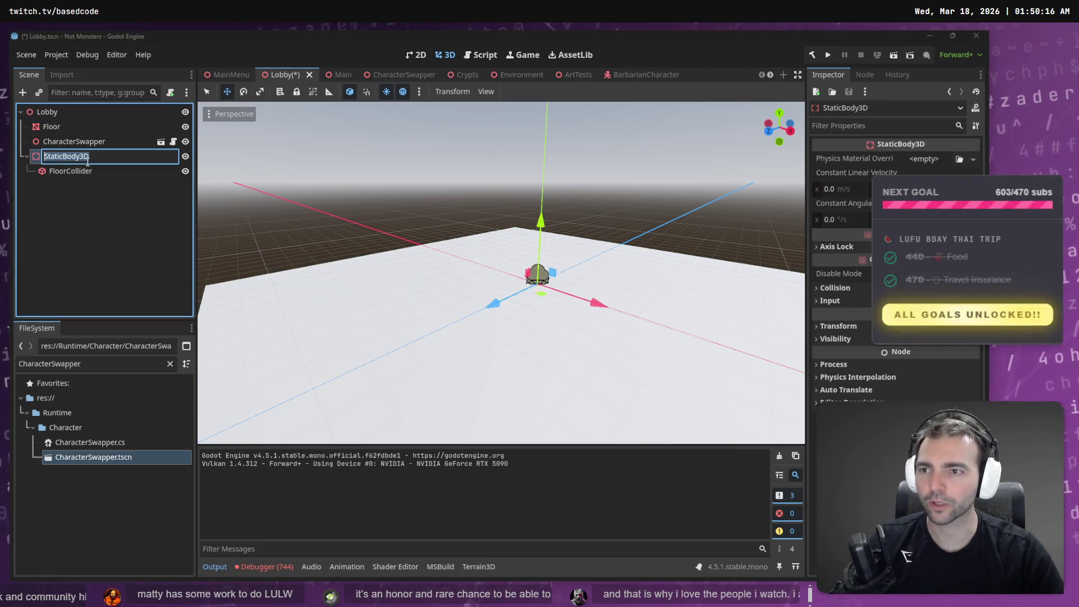
{"action": "key", "text": "Home"}
{"action": "type", "text": "Floor"}
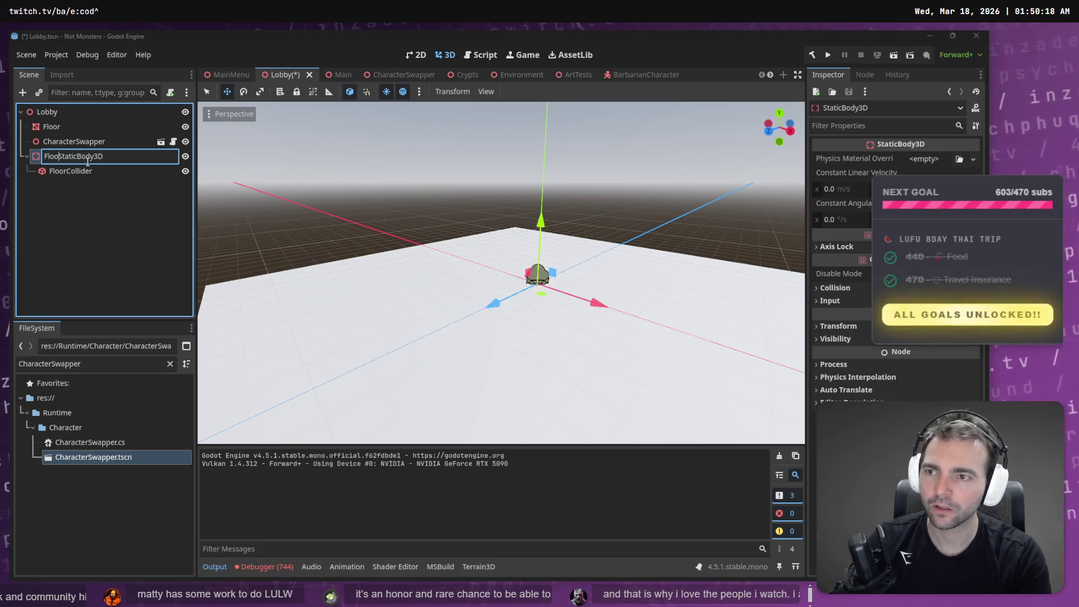
{"action": "key", "text": "Return"}
Step: Move the Floor node below CharacterSwapper in the Scene tree
{"action": "left_click", "coordinate": [84, 171]}
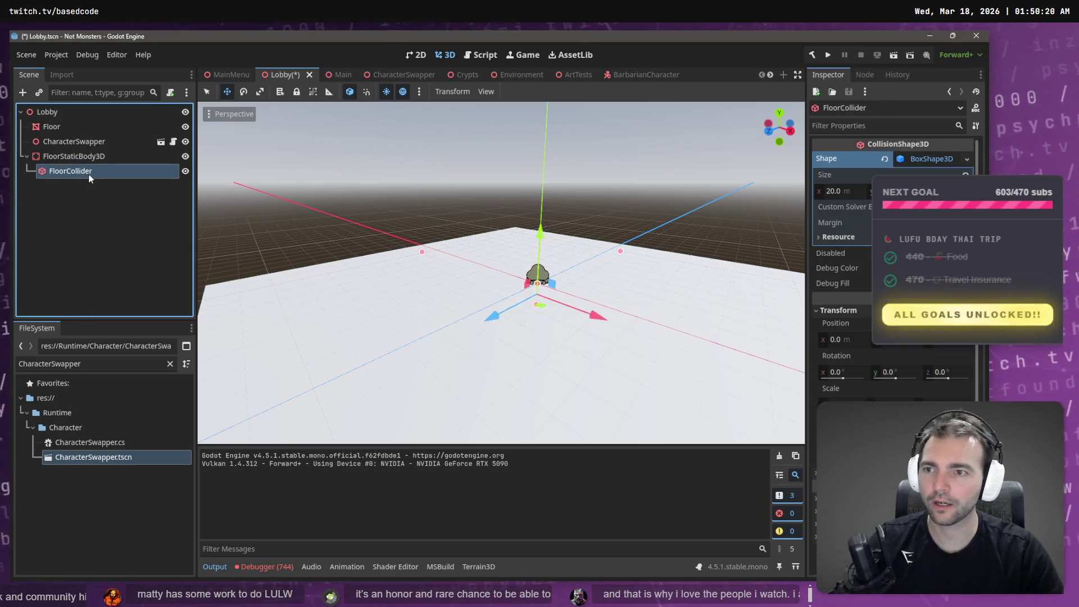
{"action": "left_click", "coordinate": [73, 127]}
{"action": "mouse_move", "coordinate": [72, 127]}
{"action": "left_mouse_down"}
{"action": "mouse_move", "coordinate": [88, 140]}
{"action": "mouse_move", "coordinate": [85, 153]}
{"action": "left_mouse_up"}
{"action": "key", "text": "Up"}
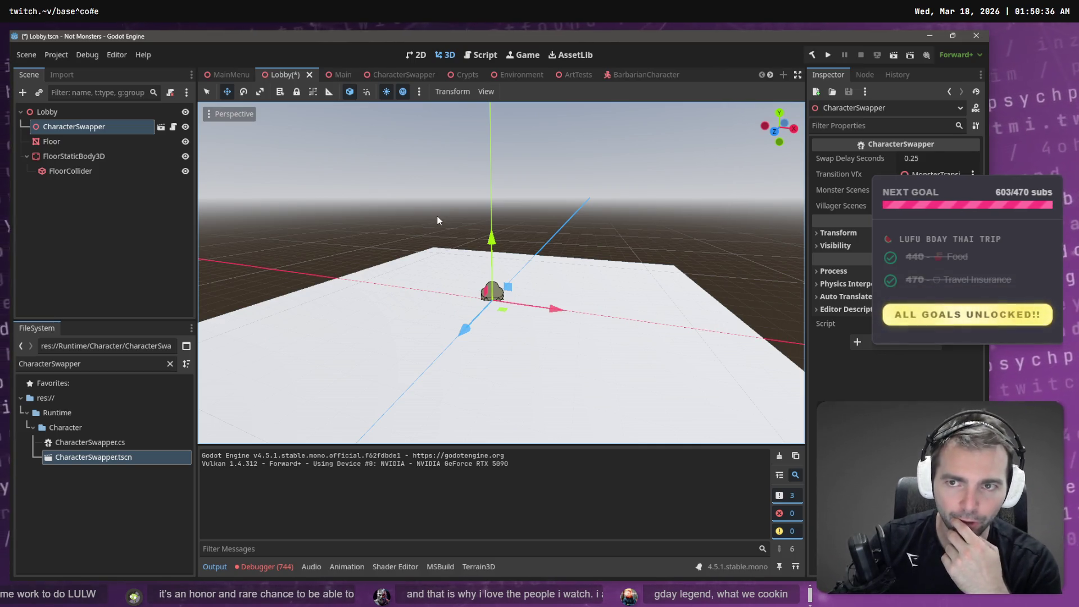
Step: Save Lobby.tscn, then switch over to the Not Monster design board
{"action": "key", "text": "ctrl+s"}
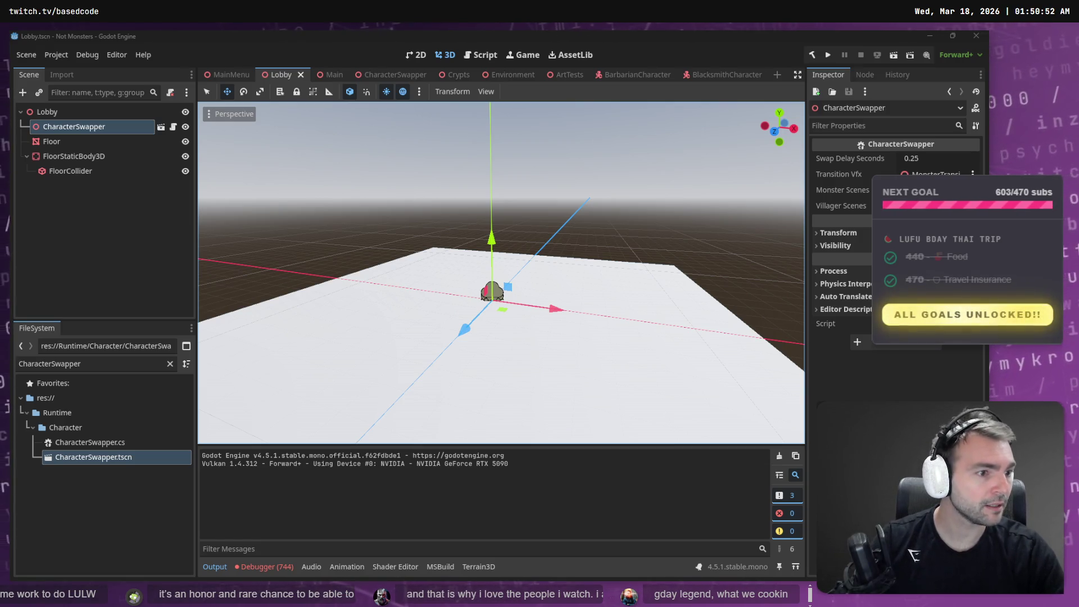
{"action": "key", "text": "alt+Tab"}
{"action": "scroll", "coordinate": [645, 342], "scroll_direction": "right", "scroll_amount": 2}
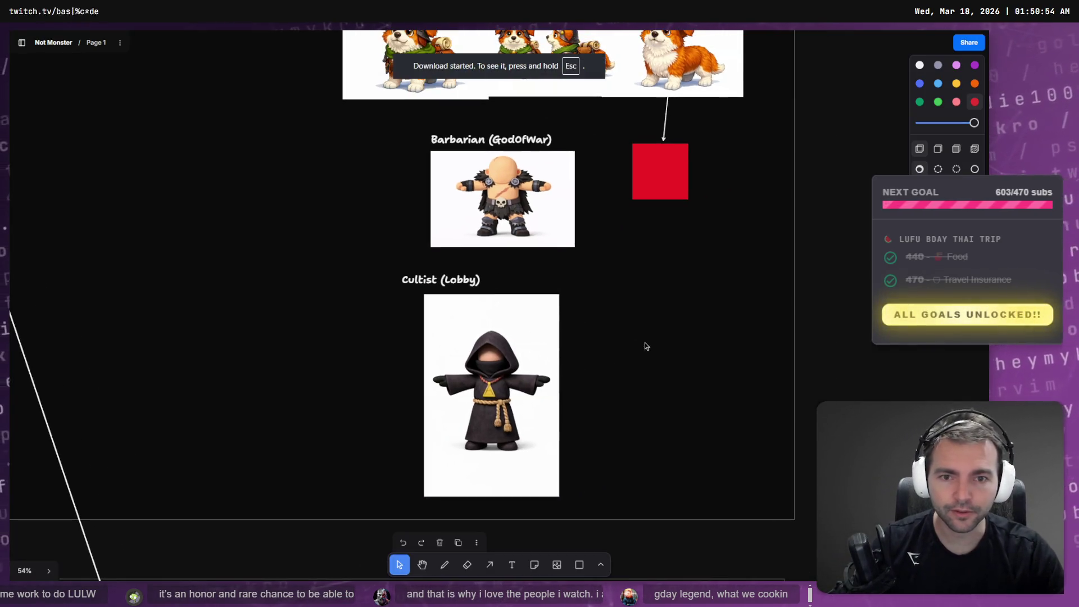
Step: Zoom and pan the board to the lobby mockup with campfire, chat and Match Setup panel
{"action": "scroll", "coordinate": [472, 310], "scroll_direction": "down", "scroll_amount": 5}
{"action": "scroll", "coordinate": [572, 315], "scroll_direction": "down", "scroll_amount": 4}
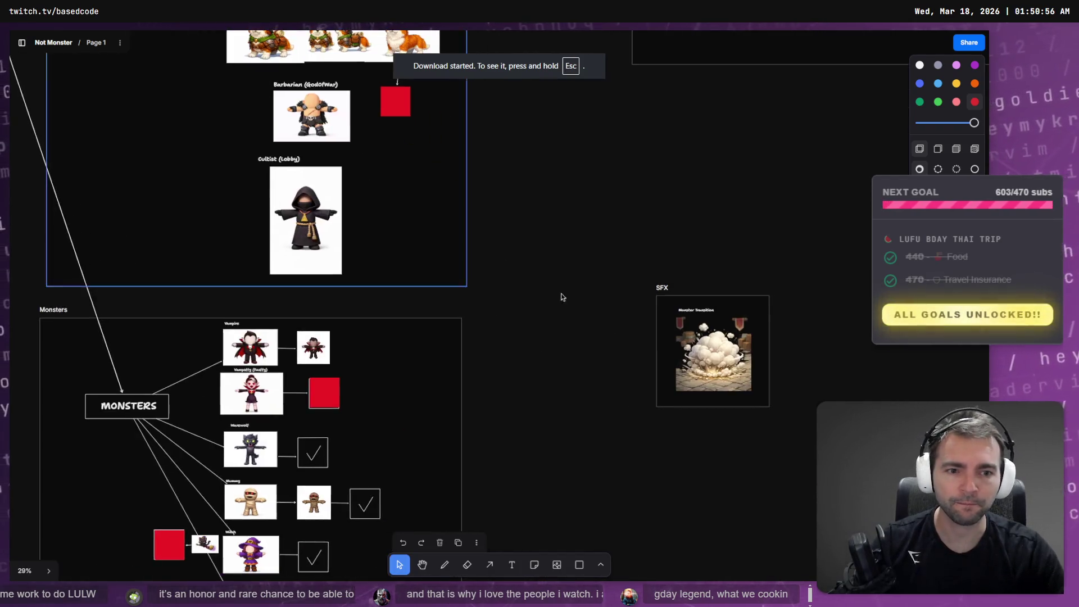
{"action": "scroll", "coordinate": [592, 195], "scroll_direction": "down", "scroll_amount": 5}
{"action": "scroll", "coordinate": [390, 390], "scroll_direction": "left", "scroll_amount": 3}
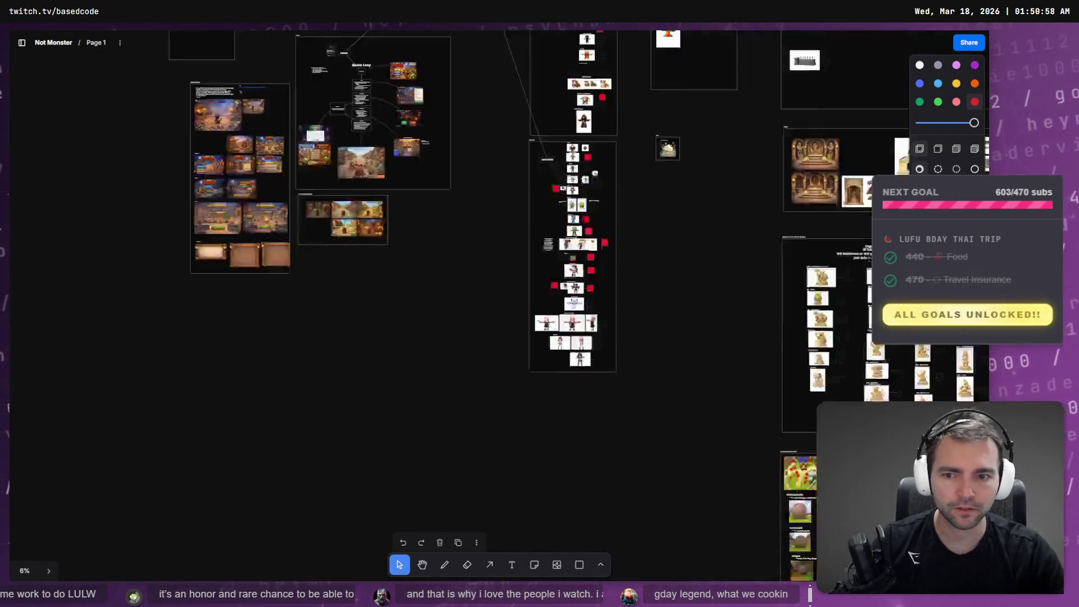
{"action": "scroll", "coordinate": [390, 390], "scroll_direction": "up", "scroll_amount": 8}
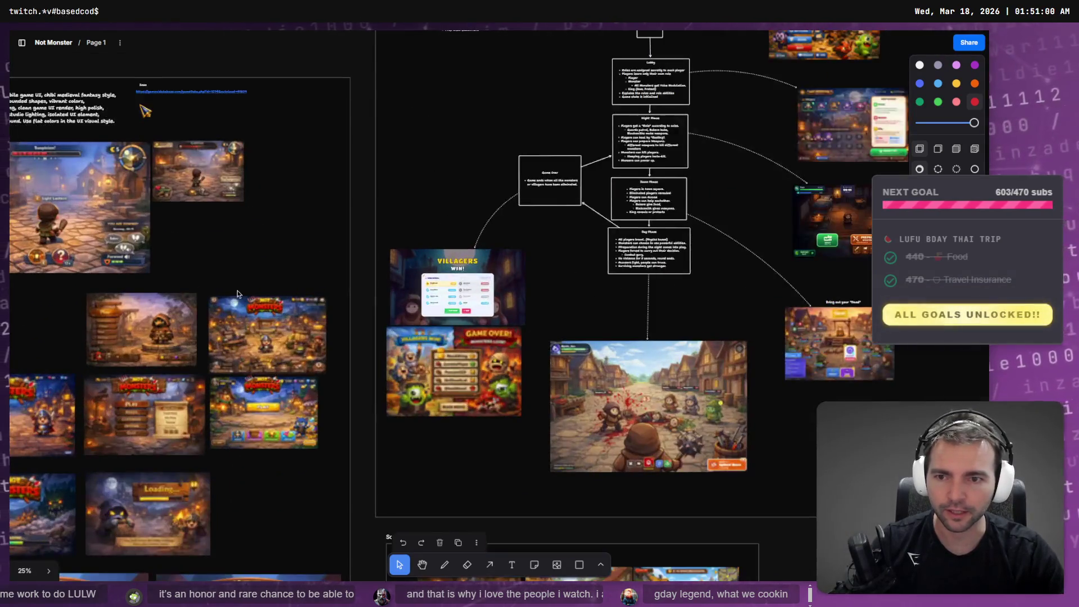
{"action": "scroll", "coordinate": [369, 286], "scroll_direction": "down", "scroll_amount": 5}
{"action": "scroll", "coordinate": [393, 315], "scroll_direction": "left", "scroll_amount": 2}
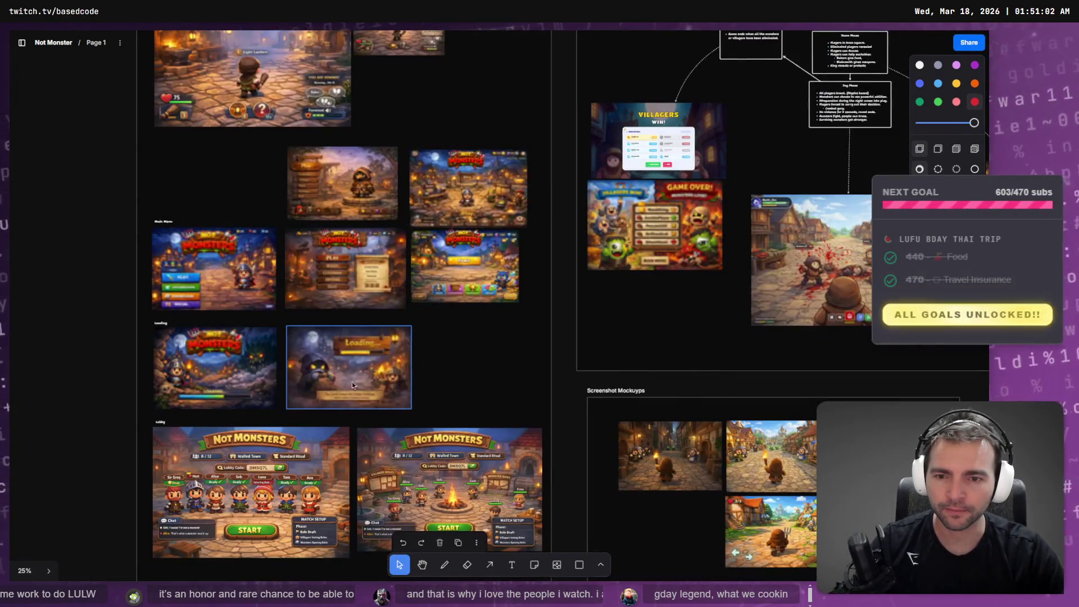
{"action": "scroll", "coordinate": [425, 341], "scroll_direction": "up", "scroll_amount": 6}
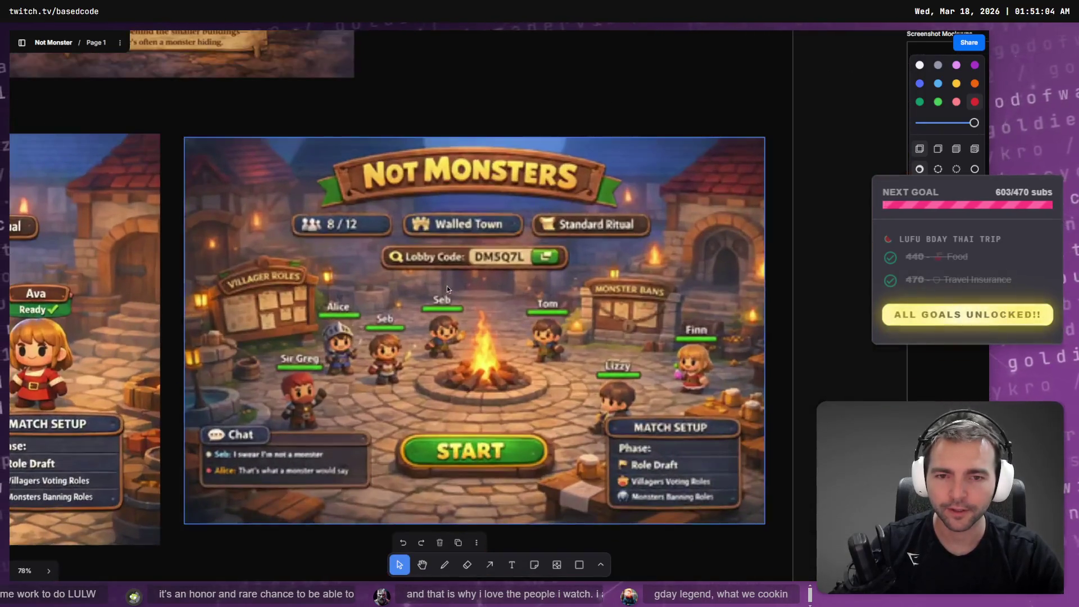